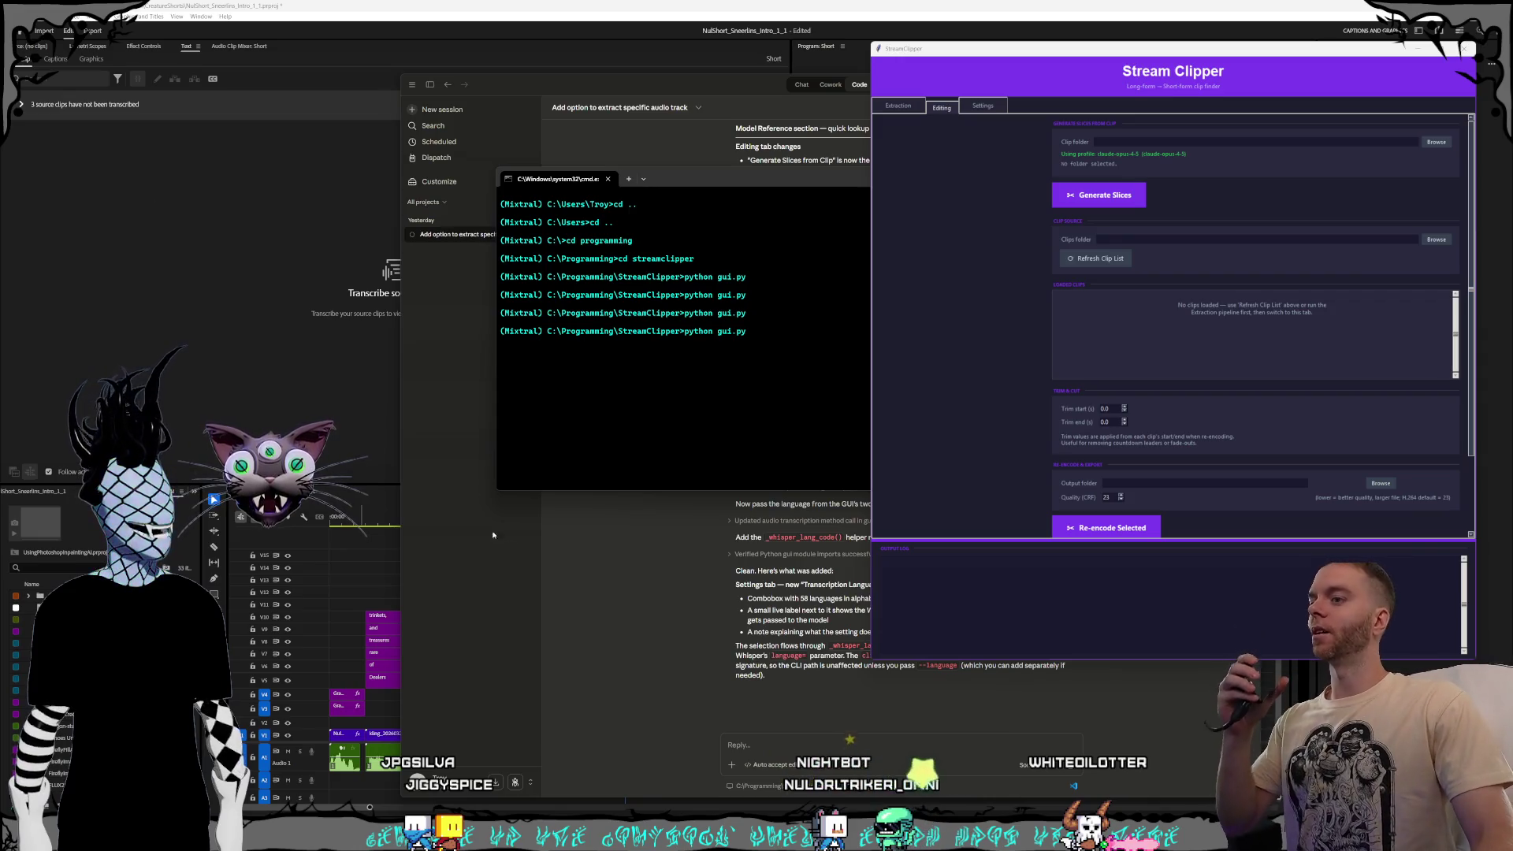
# - Bring the Claude Code window forward and move to the Claude Console page showing $1.44 total cost
pyautogui.click(649, 597)
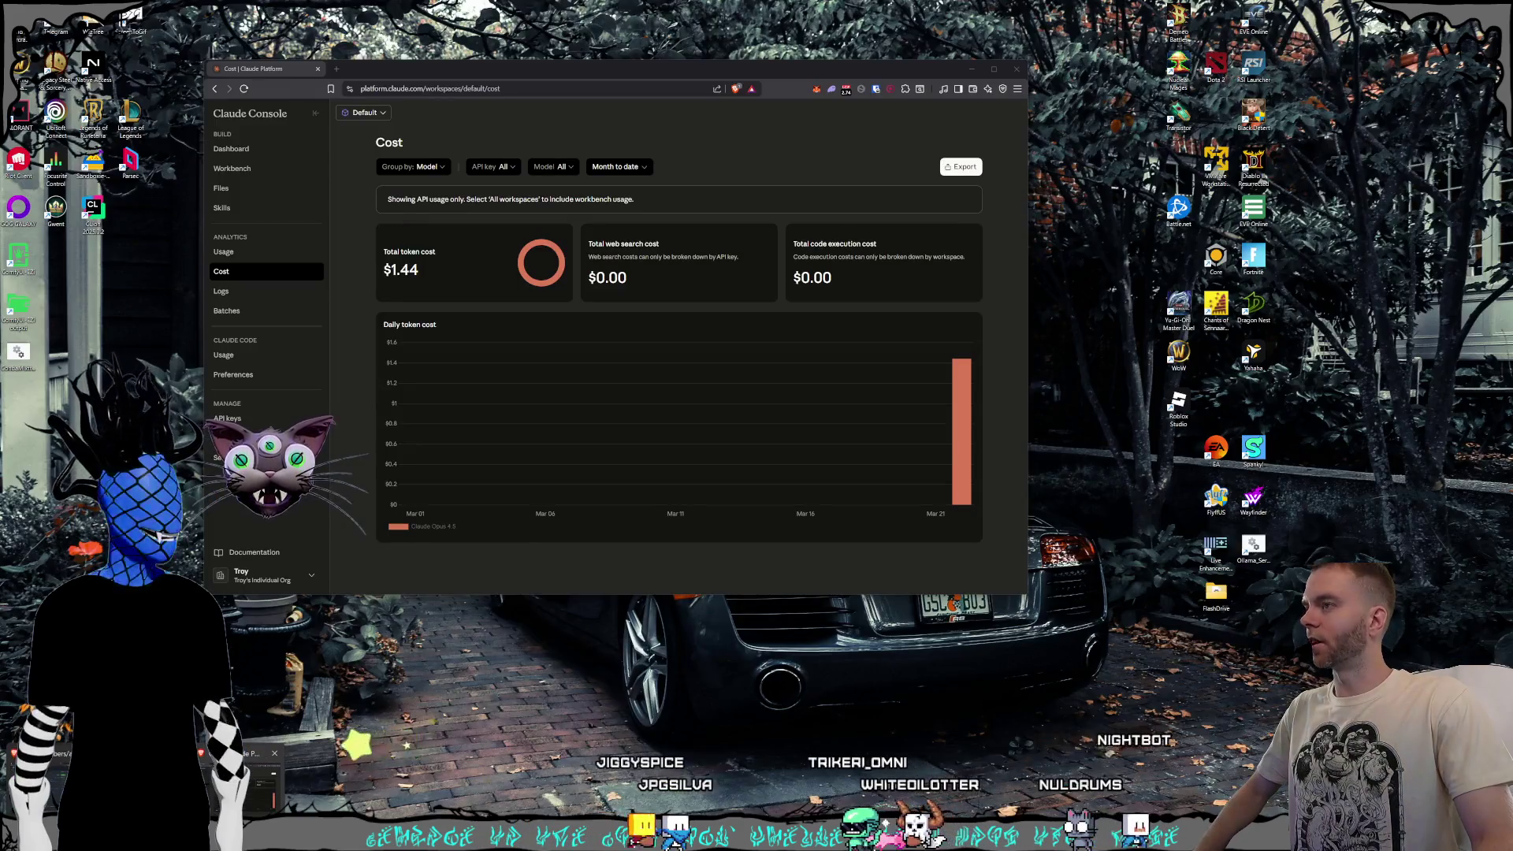
# - Bring the GitHub adb-mcp window forward, nudge it right, and switch to the Premiere Pro agent video
pyautogui.hotkey('alt', 'Tab')
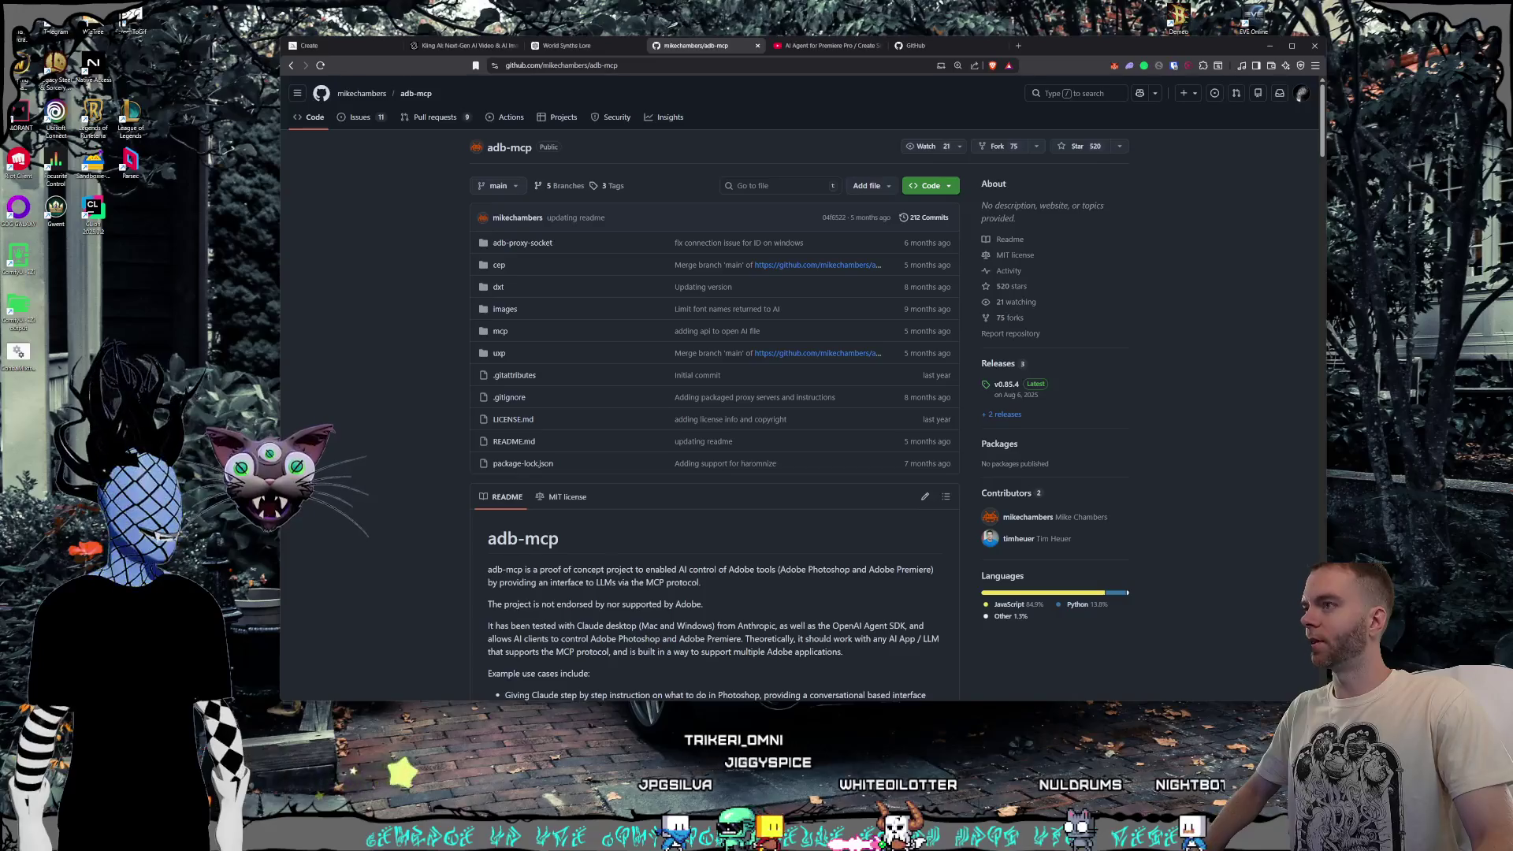
pyautogui.moveTo(1057, 52)
pyautogui.mouseDown()
pyautogui.moveTo(1159, 53)
pyautogui.moveTo(1132, 52)
pyautogui.mouseUp()
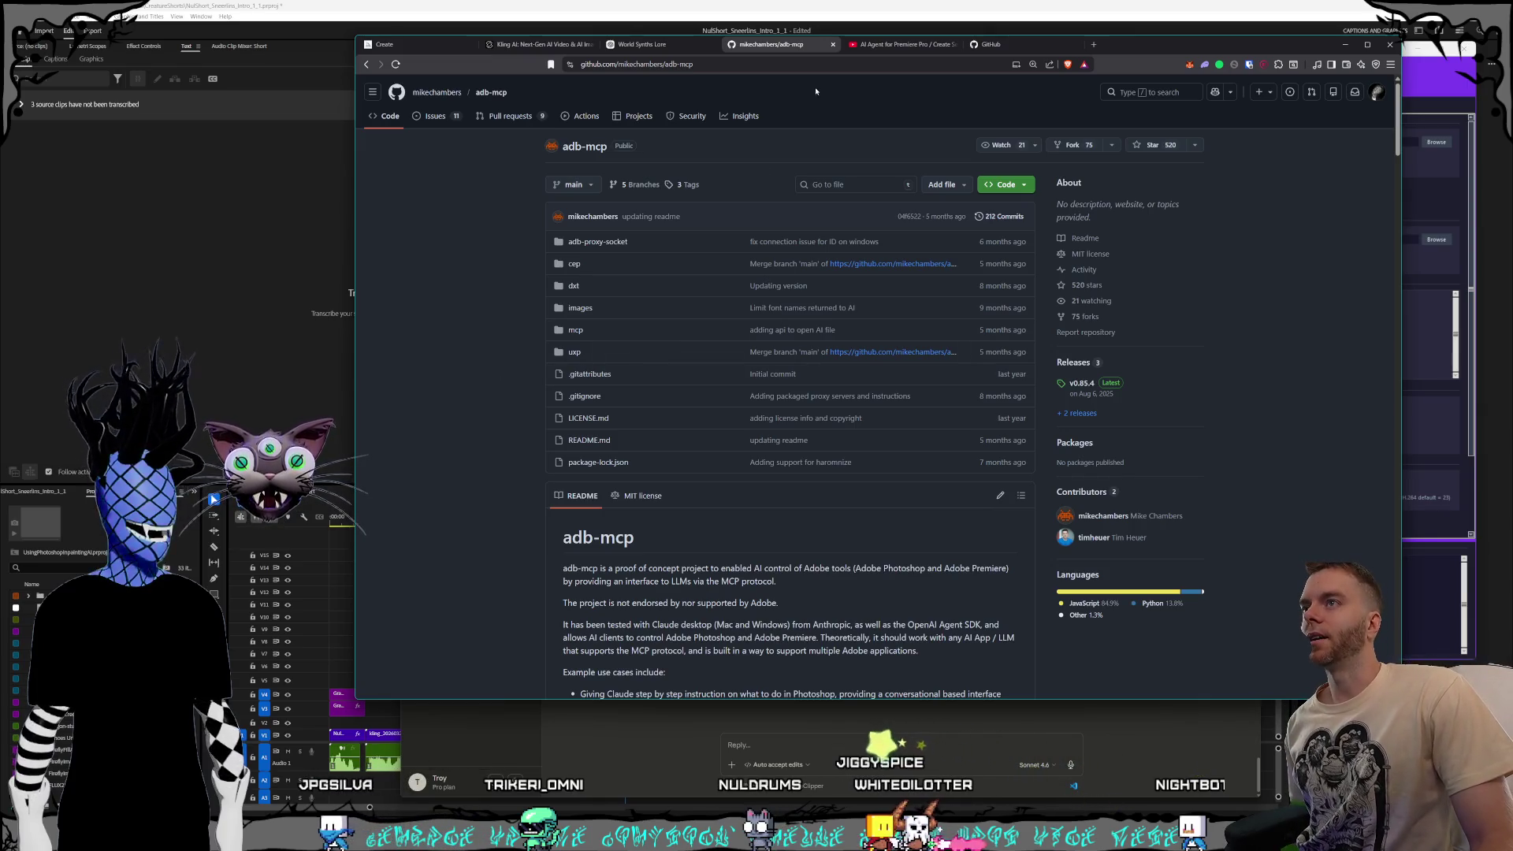
pyautogui.hotkey('ctrl', 'Tab')
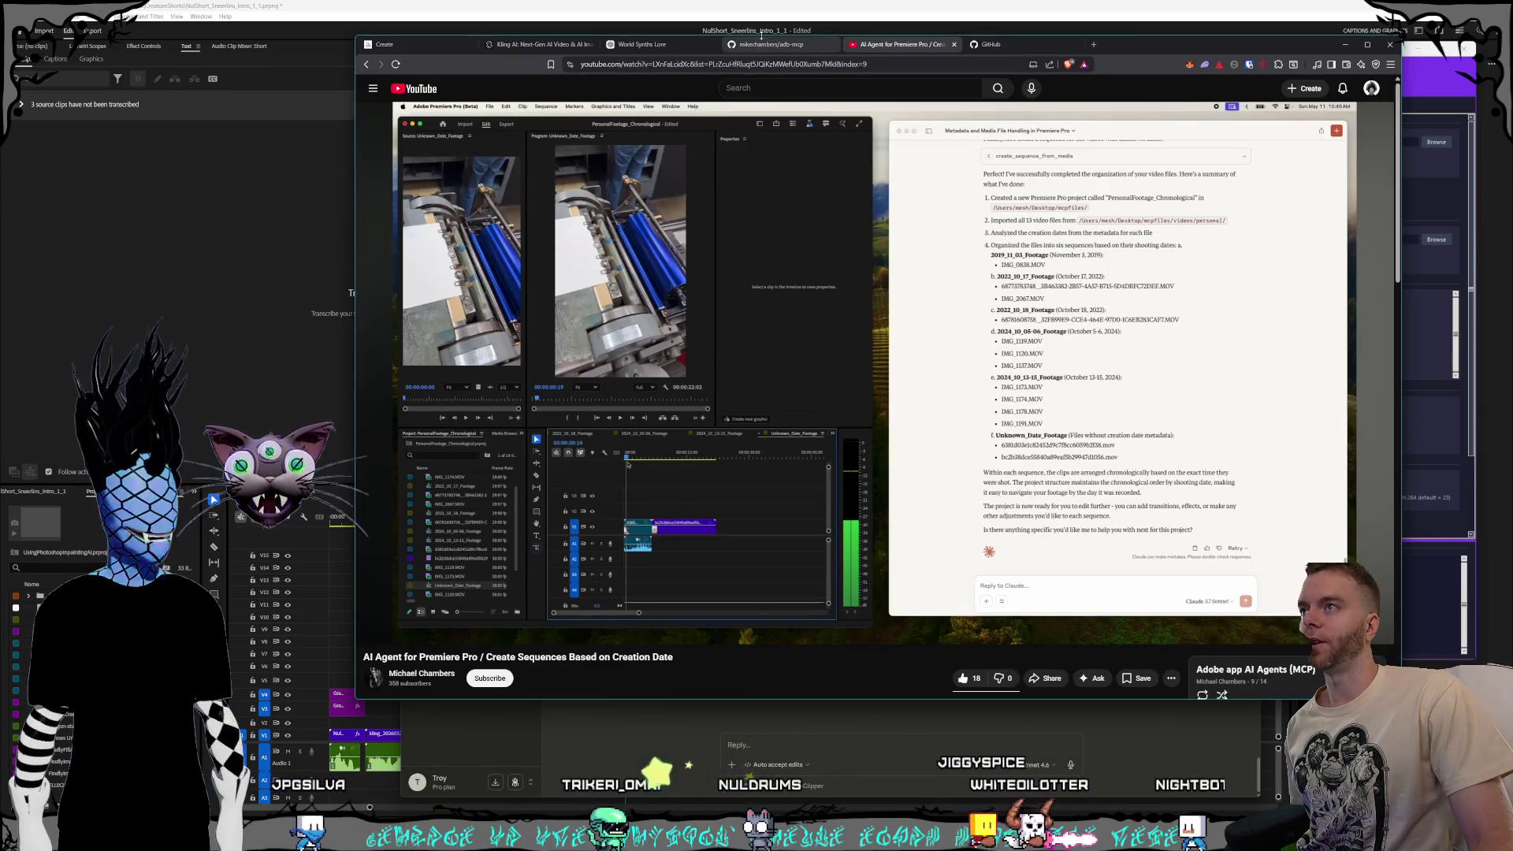
# - Switch from the YouTube Premiere Pro agent video tab back to the GitHub adb-mcp tab
pyautogui.hotkey('ctrl', 'shift', 'Tab')
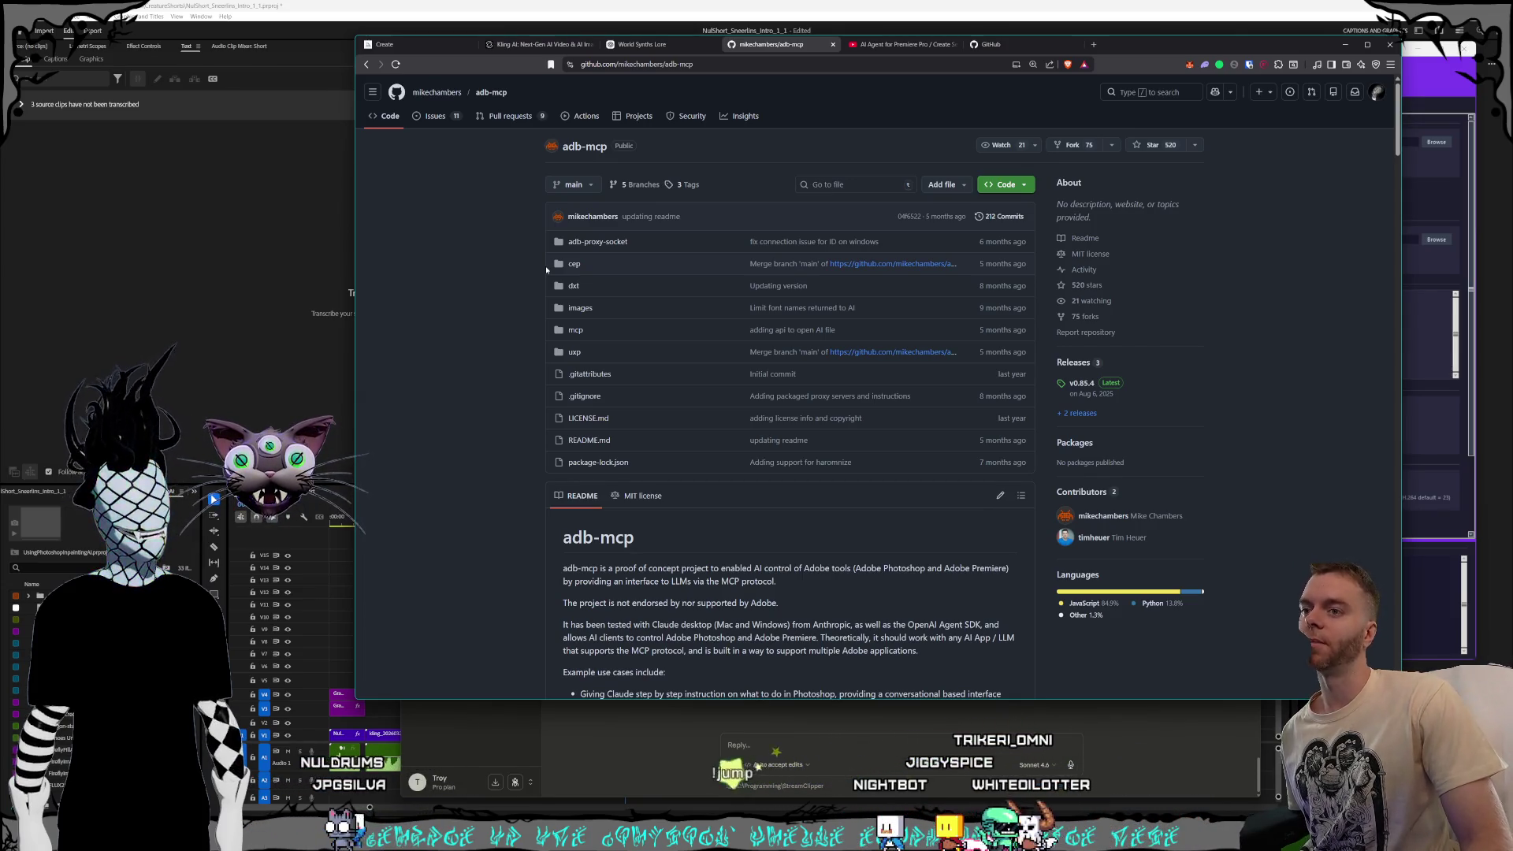
# - Scroll the adb-mcp README from its intro down through installation and tips to the License section
pyautogui.scroll(-1, 545, 269)
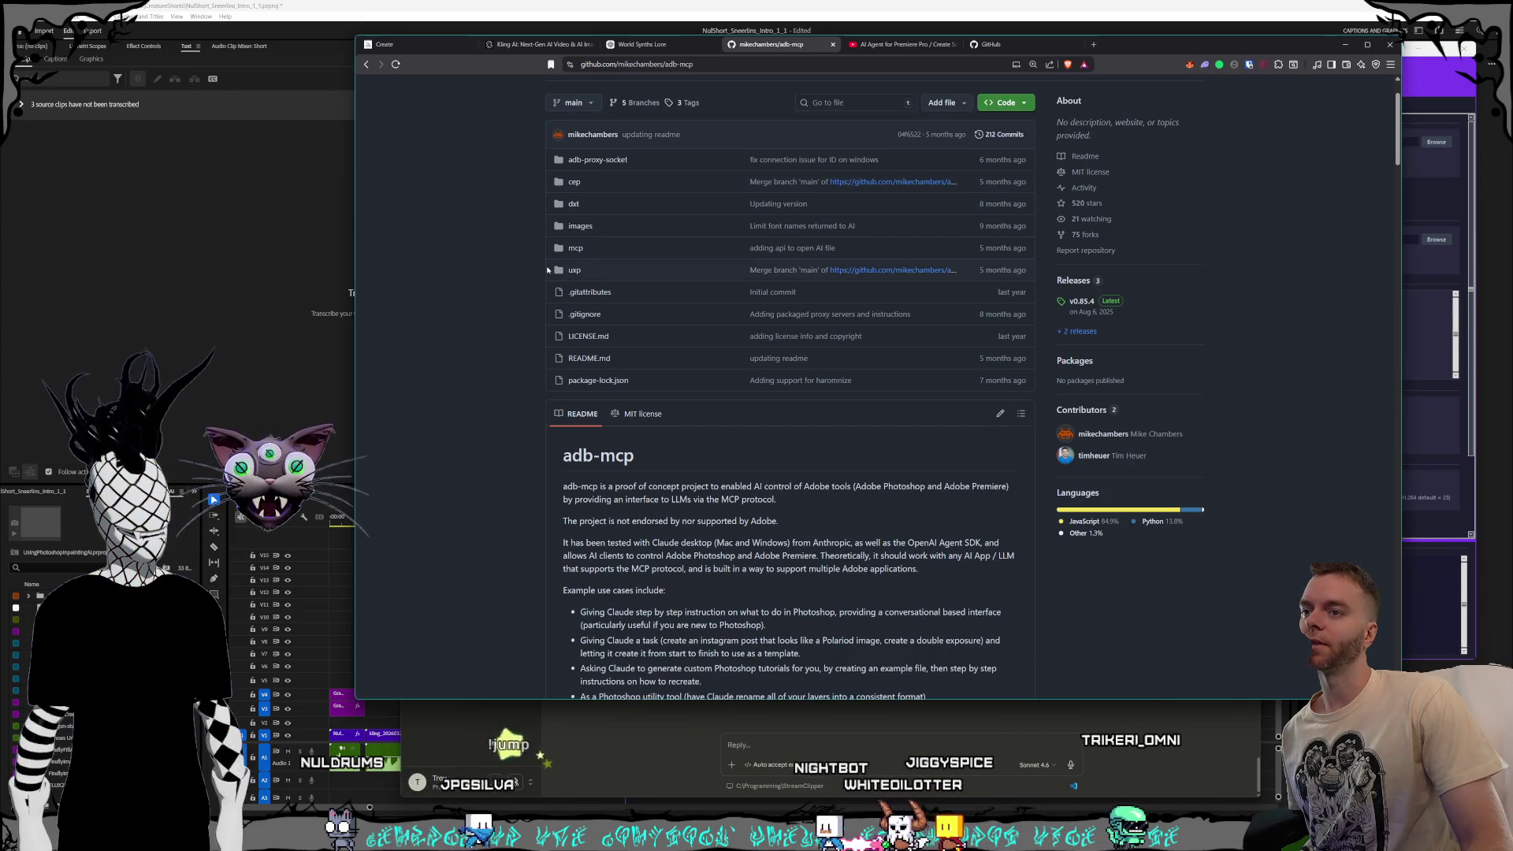
pyautogui.scroll(-1, 549, 271)
pyautogui.scroll(-10, 551, 272)
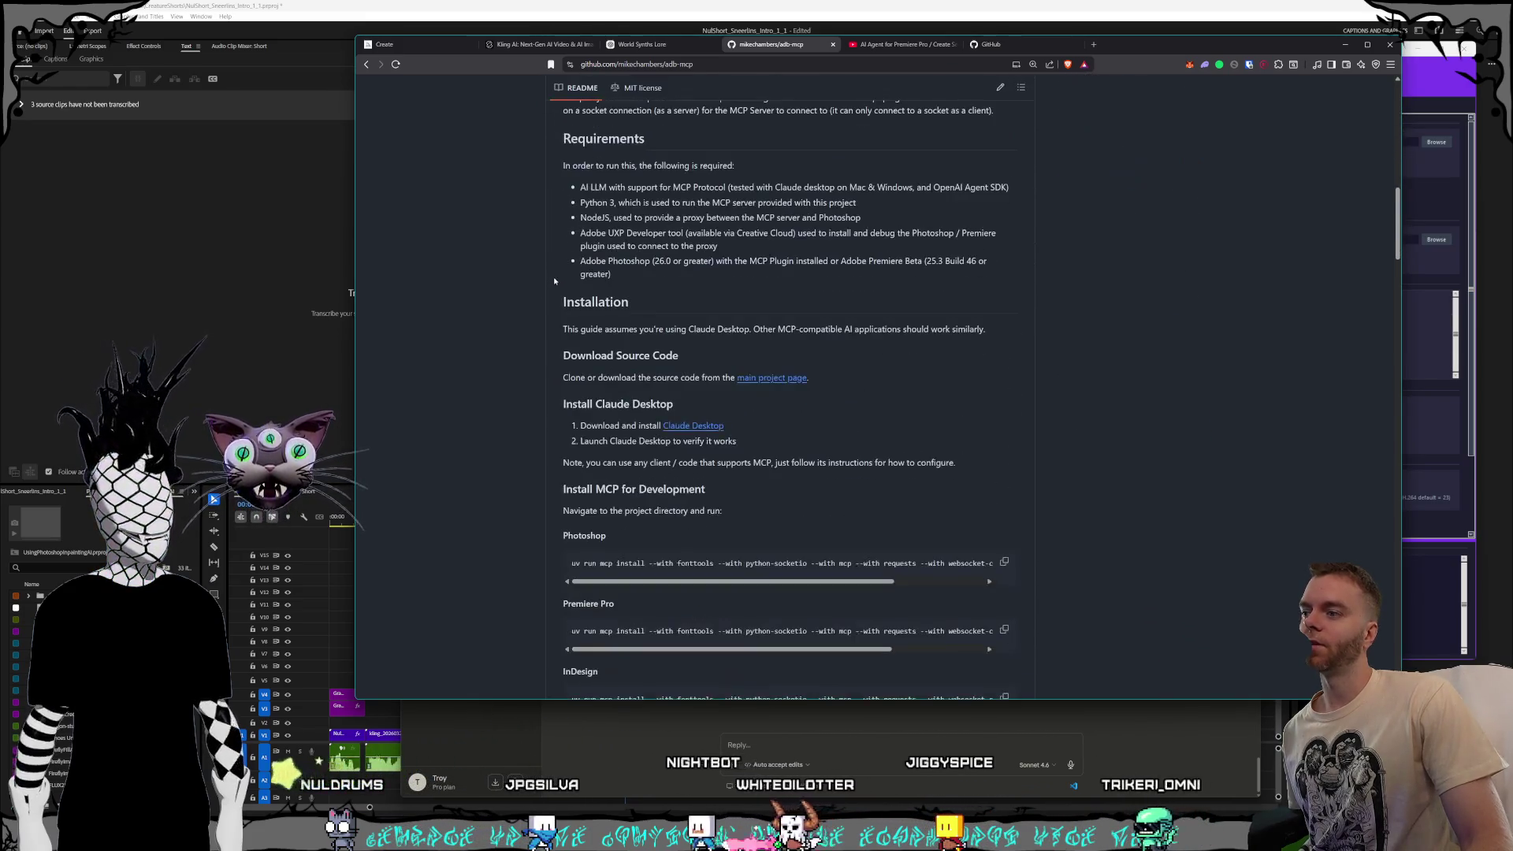
pyautogui.scroll(-5, 554, 276)
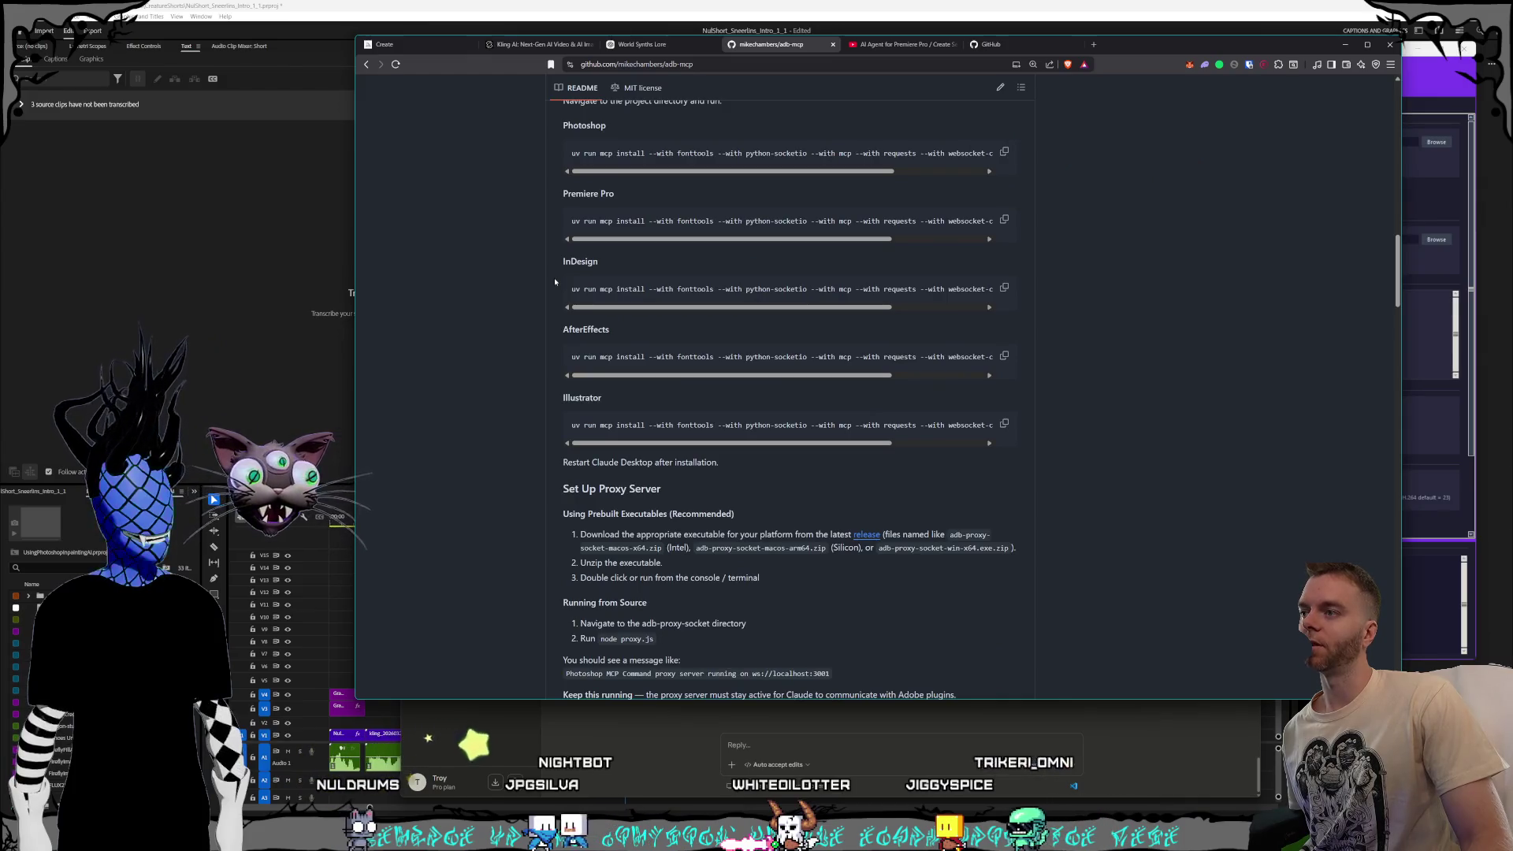
pyautogui.scroll(-3, 555, 283)
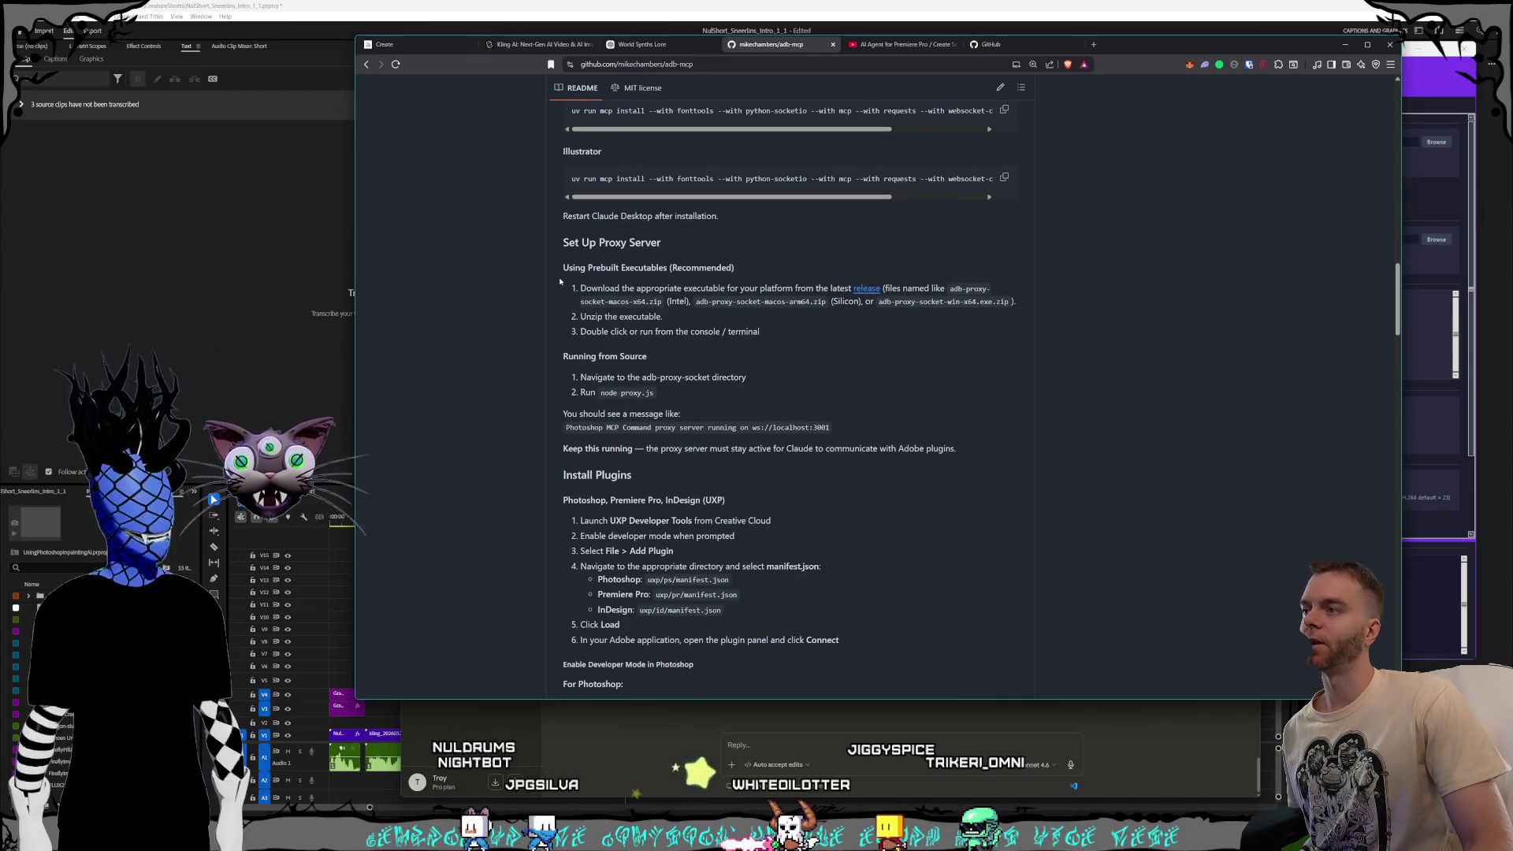
pyautogui.scroll(-4, 561, 274)
pyautogui.scroll(-5, 562, 272)
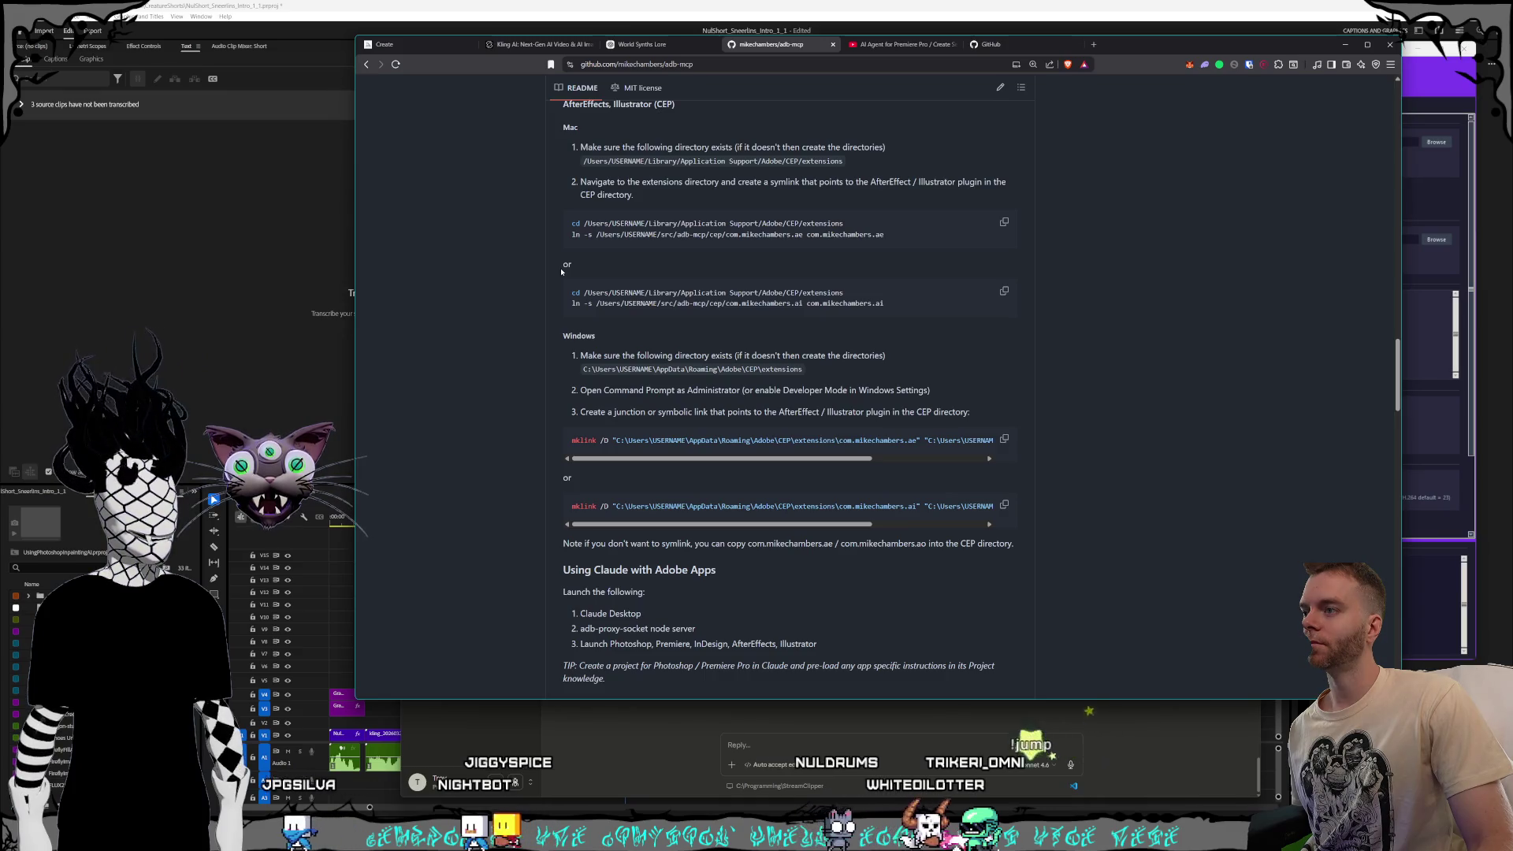
pyautogui.scroll(-4, 558, 272)
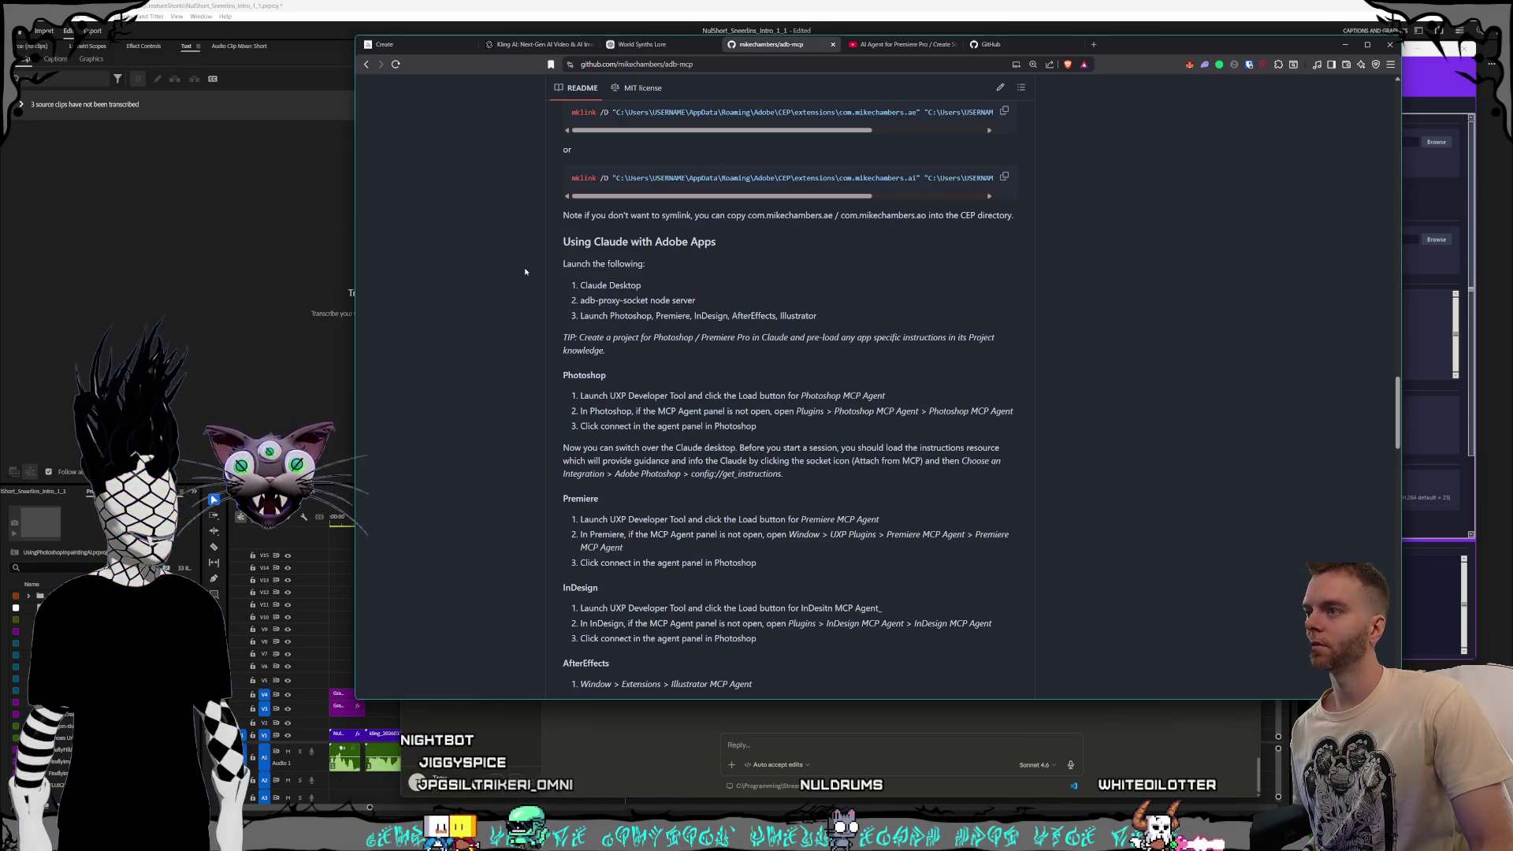
pyautogui.scroll(-1, 525, 271)
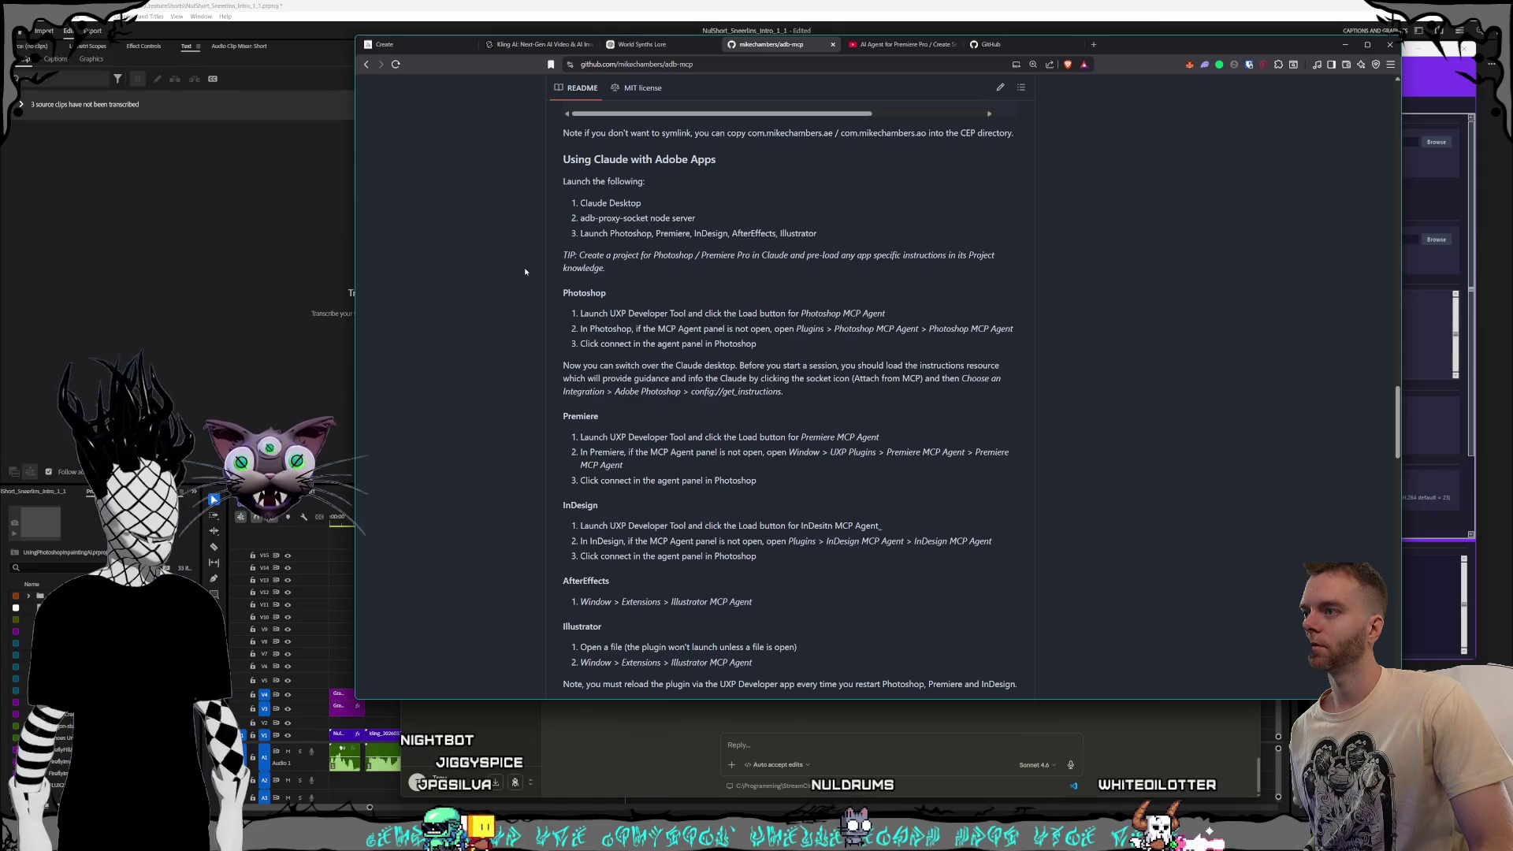
pyautogui.scroll(-6, 550, 313)
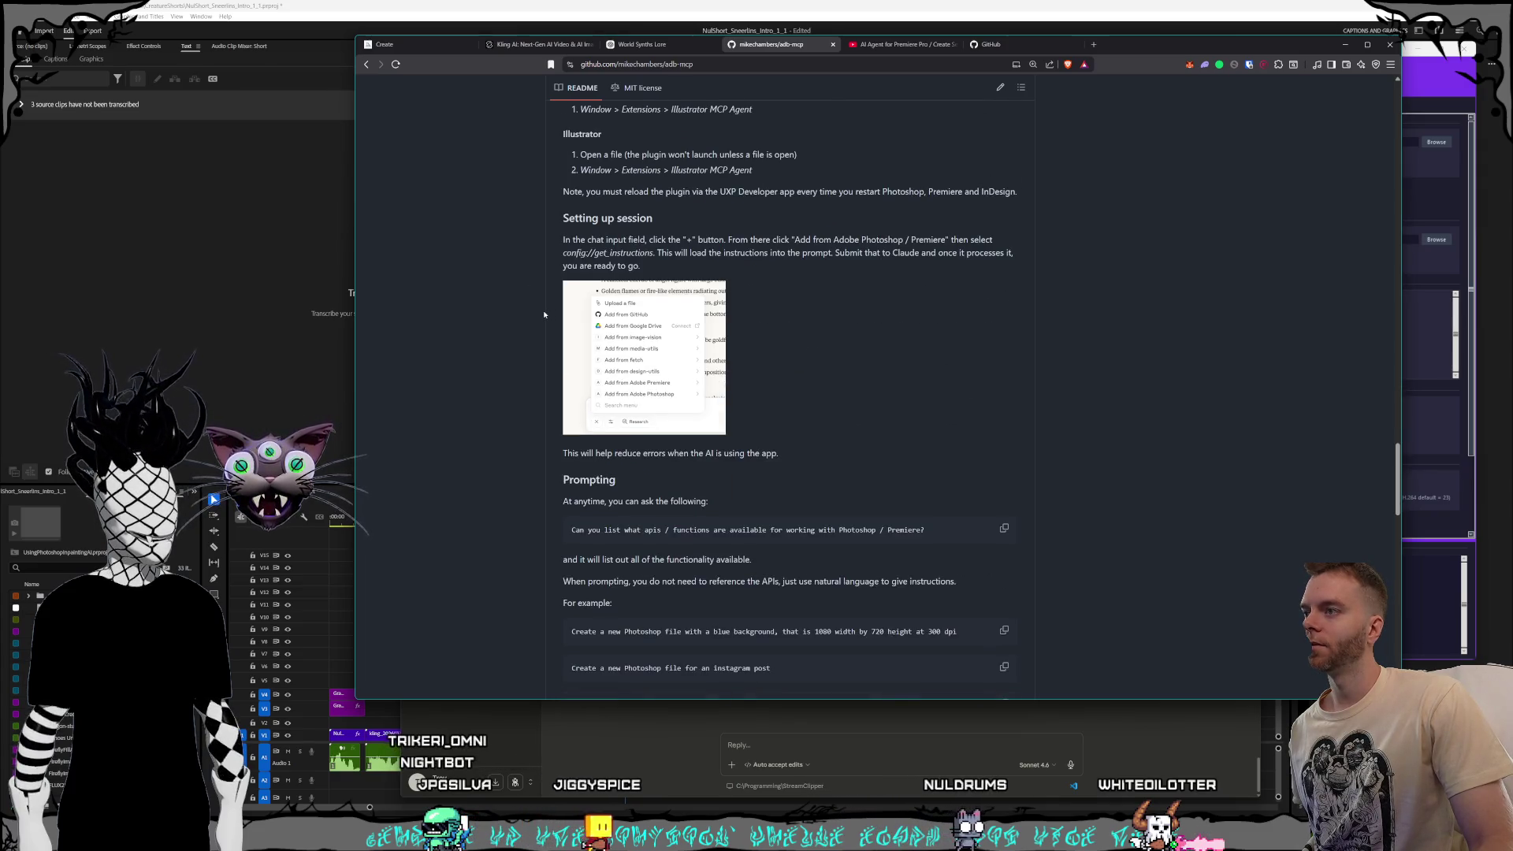
pyautogui.scroll(-15, 544, 313)
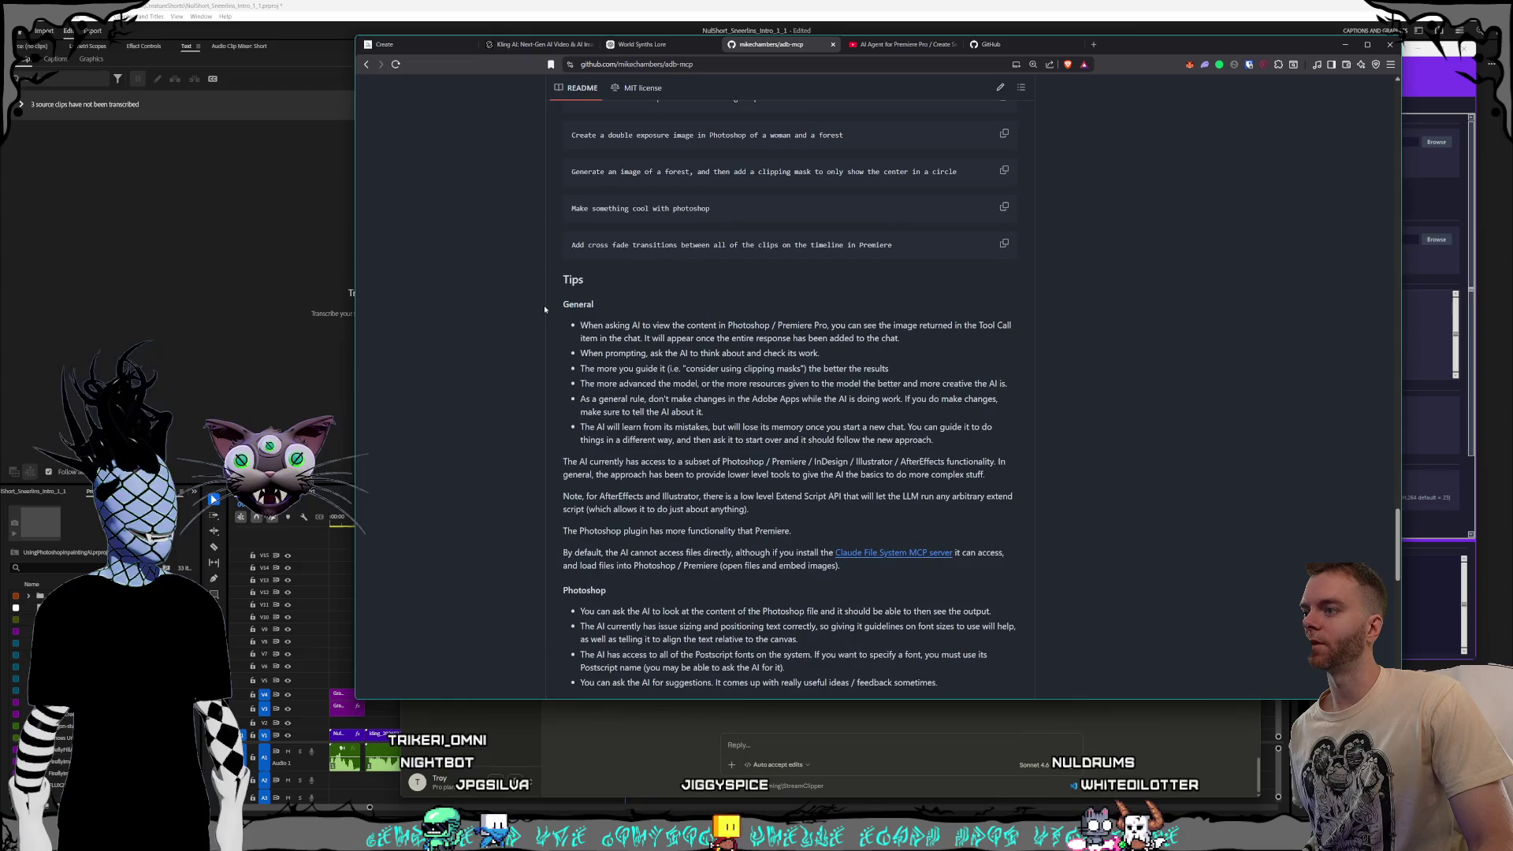
pyautogui.scroll(-7, 544, 307)
pyautogui.scroll(17, 551, 340)
pyautogui.scroll(20, 551, 343)
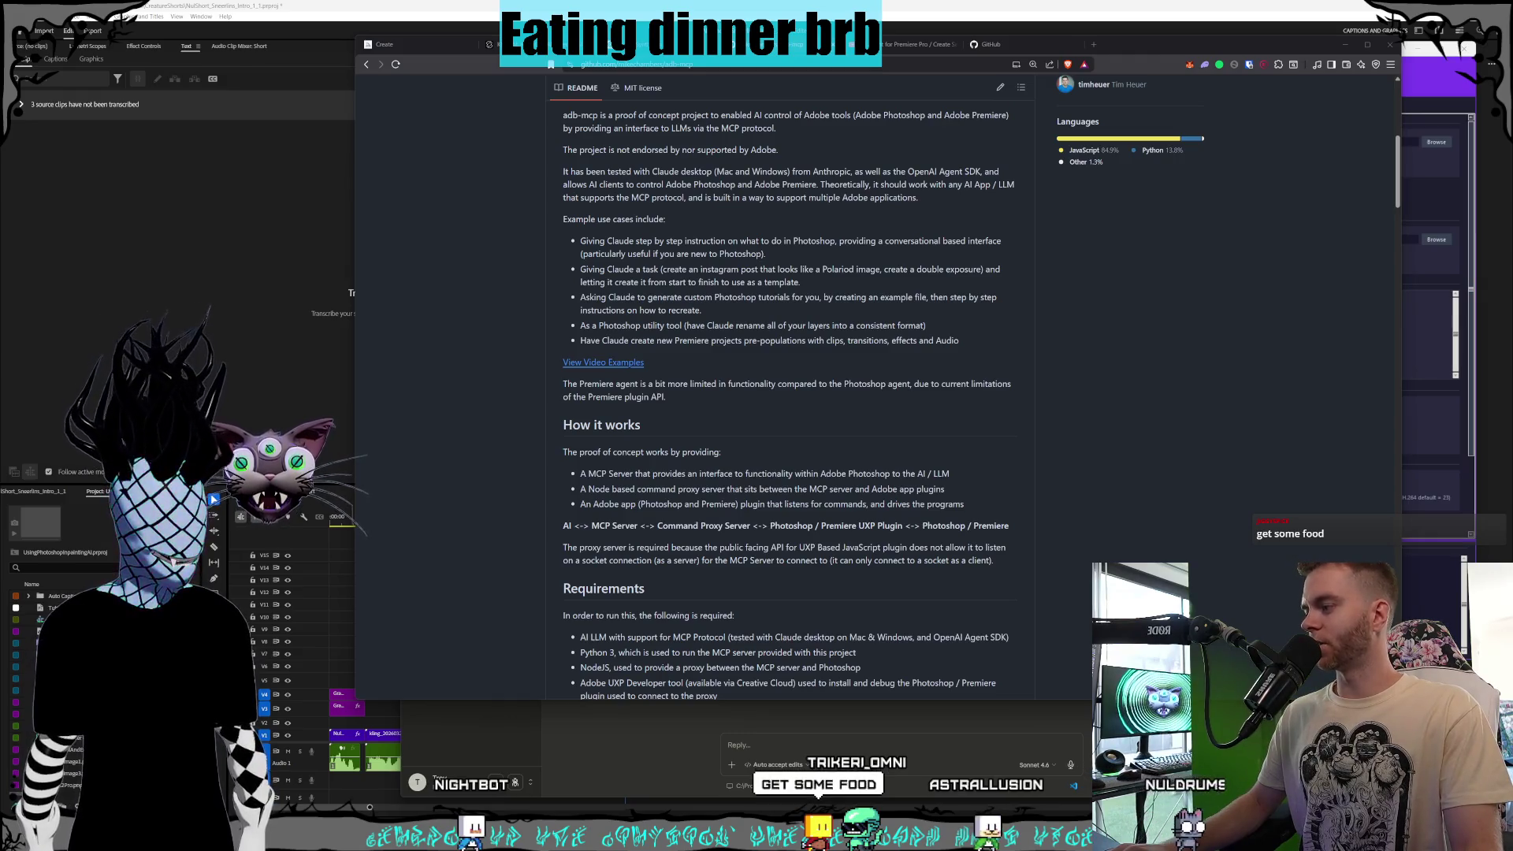
pyautogui.click(775, 470)
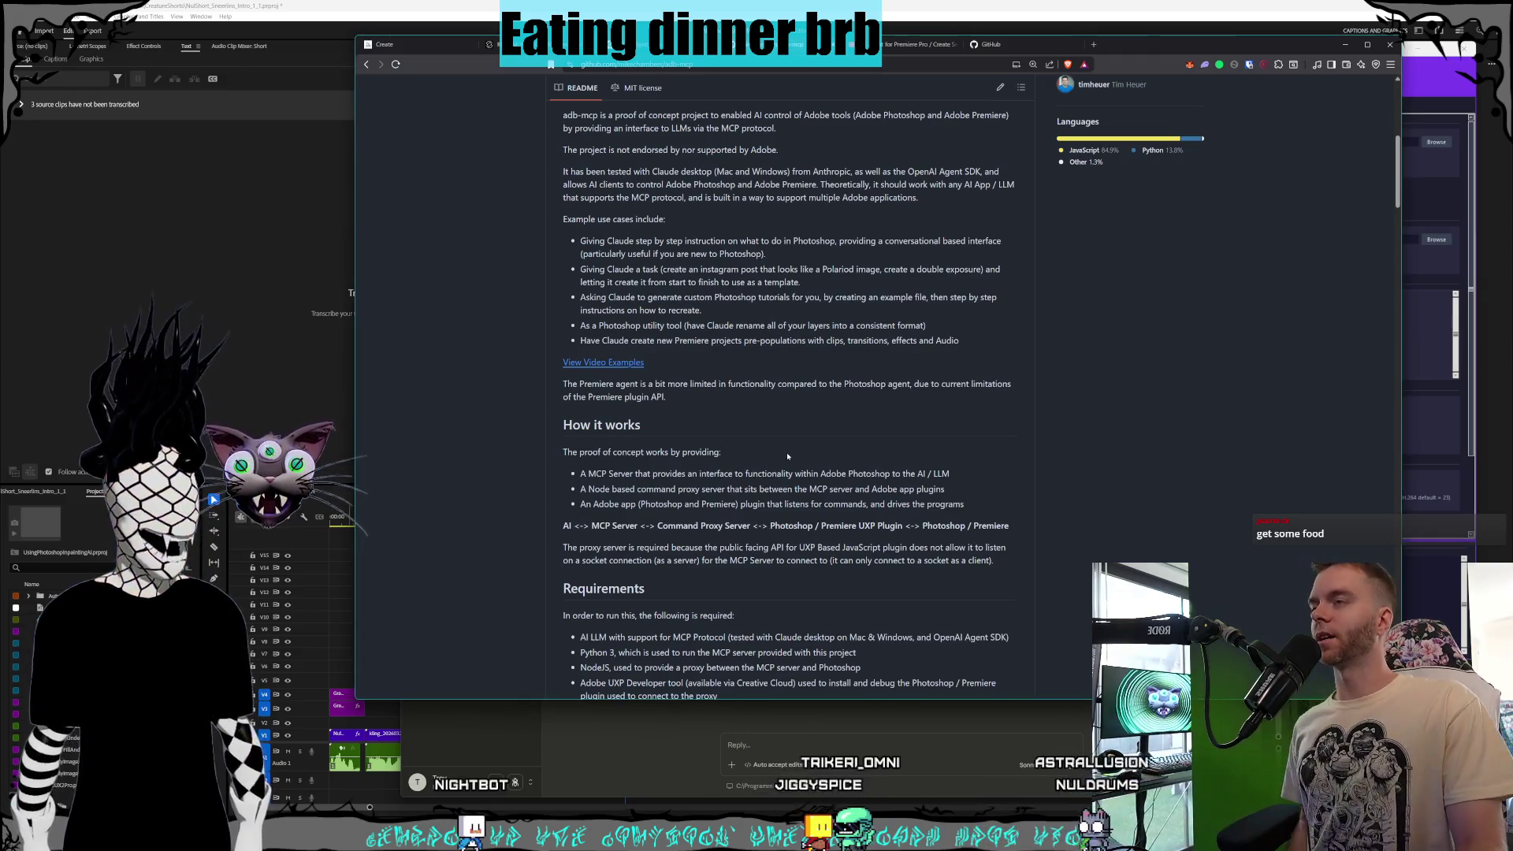
pyautogui.scroll(5, 786, 452)
pyautogui.scroll(-15, 786, 452)
pyautogui.scroll(-15, 801, 465)
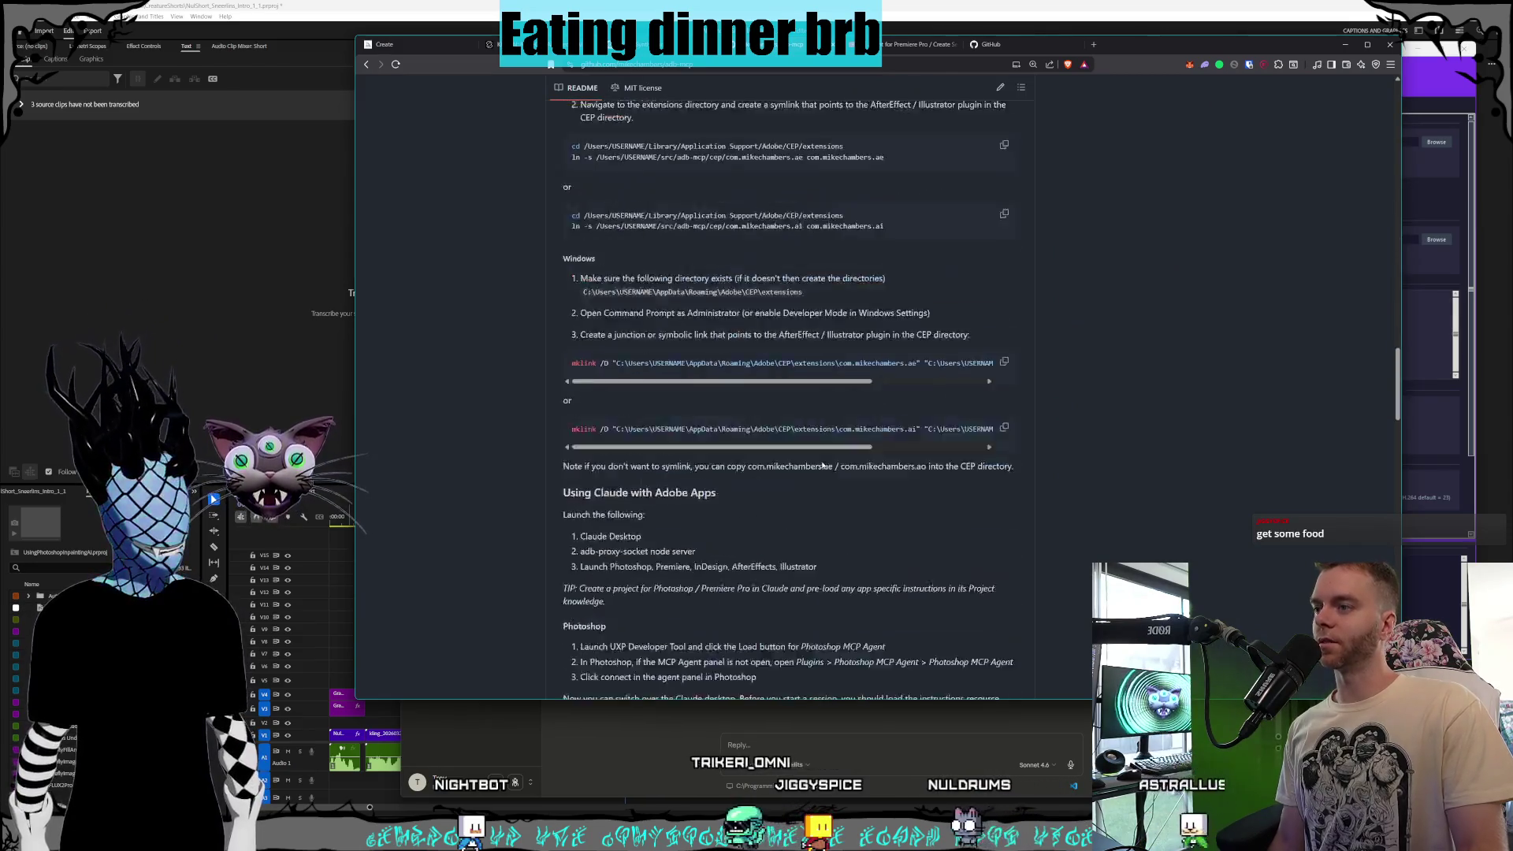
pyautogui.scroll(-7, 820, 468)
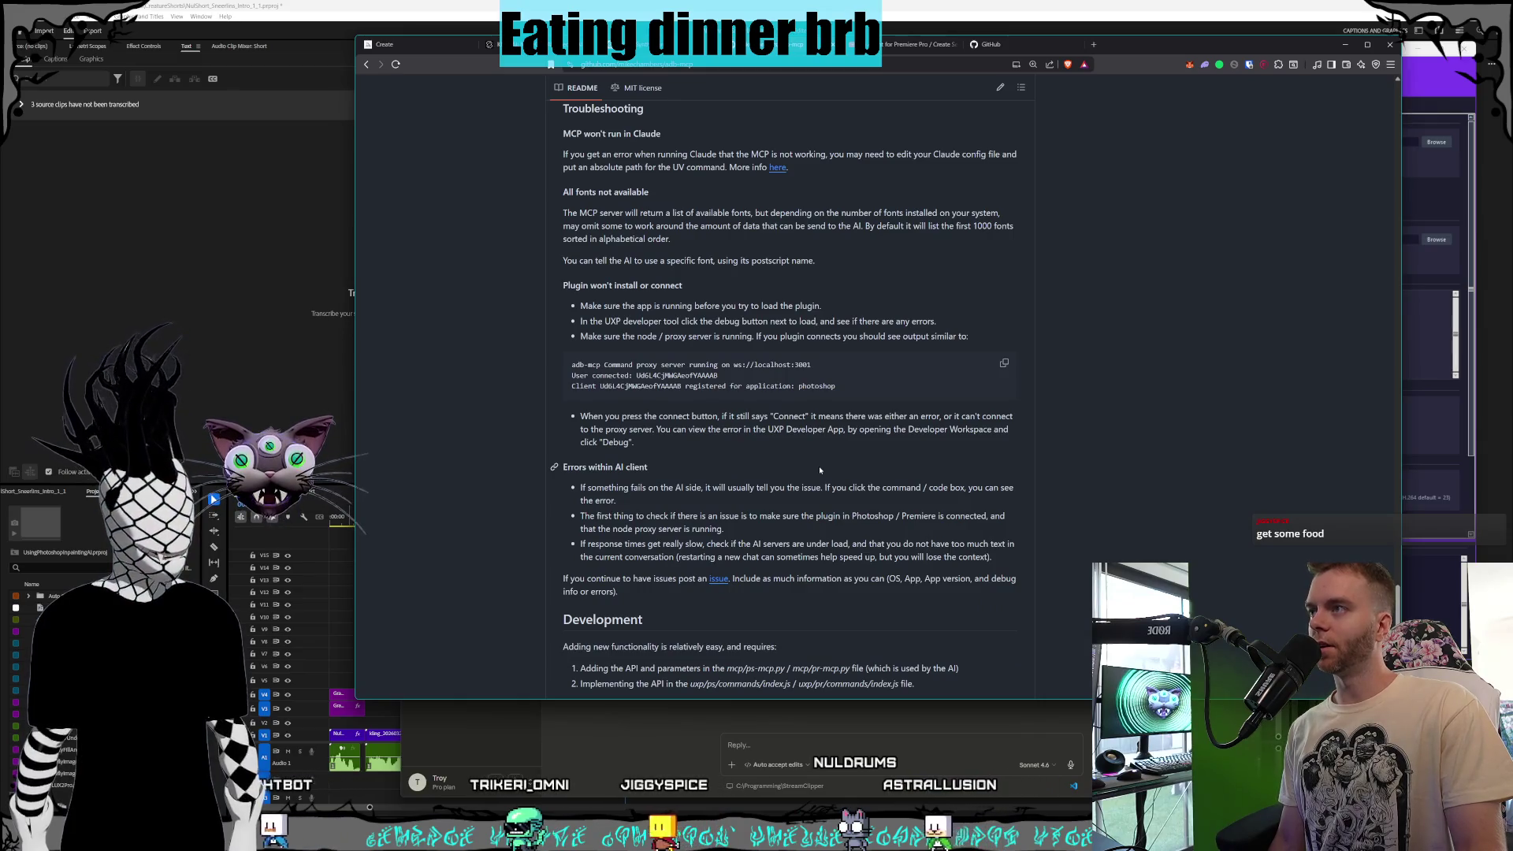
pyautogui.scroll(-2, 820, 469)
pyautogui.scroll(-2, 820, 471)
pyautogui.scroll(10, 820, 473)
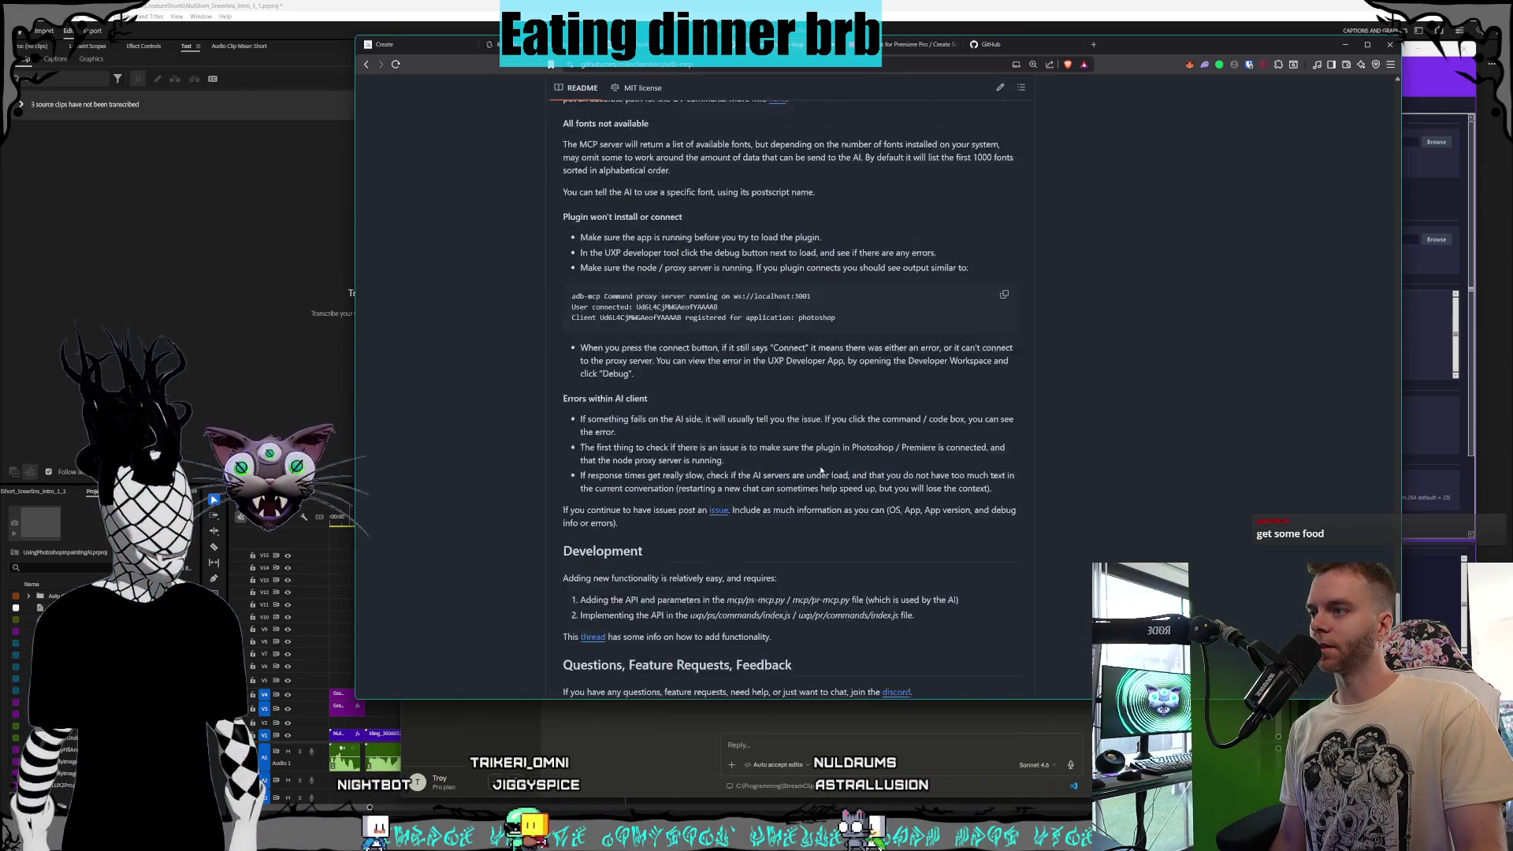
pyautogui.scroll(5, 821, 466)
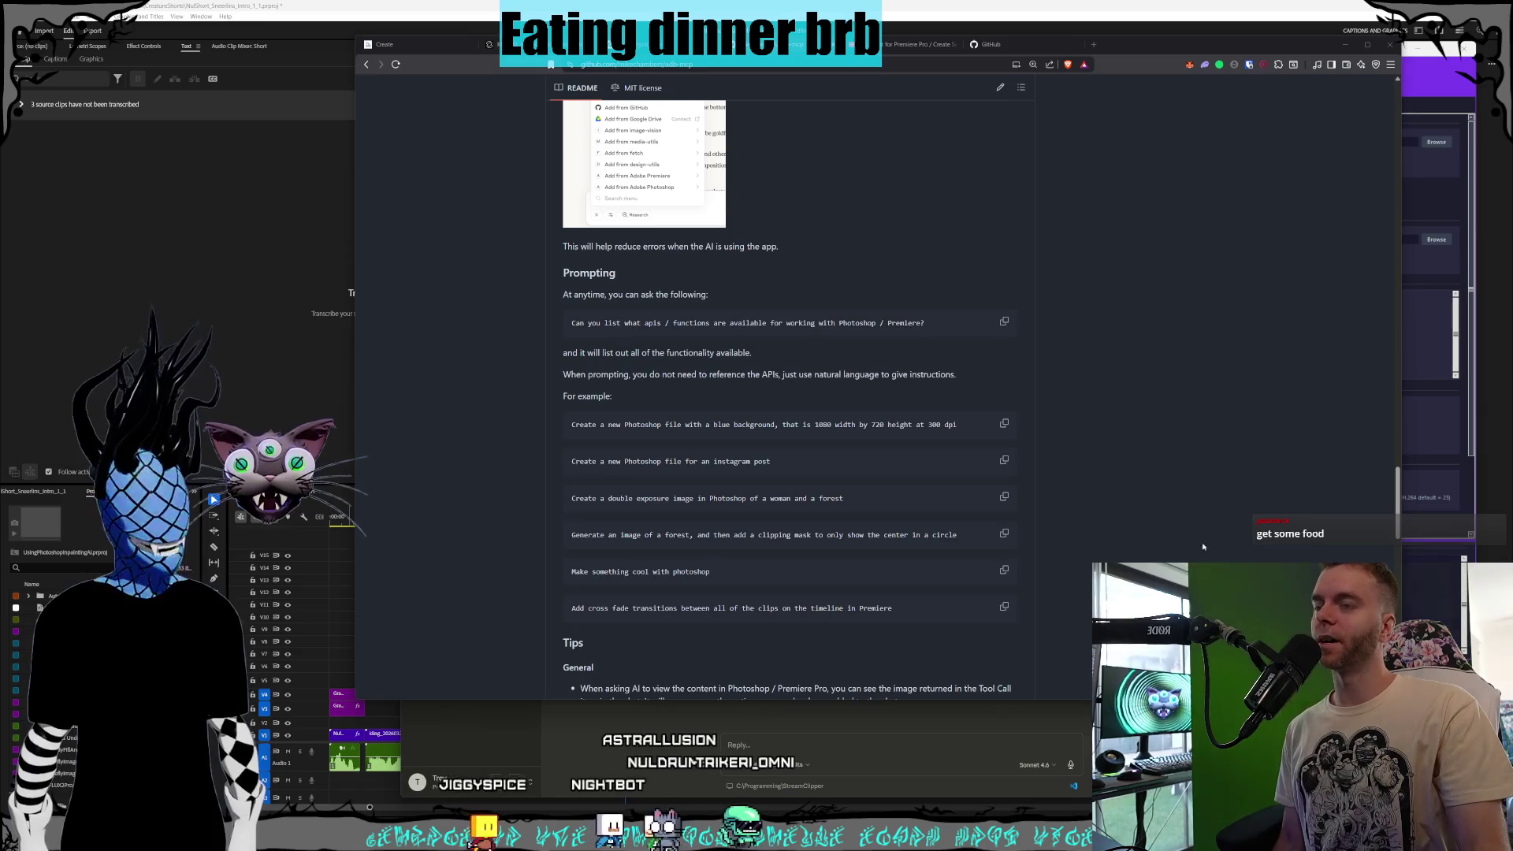
pyautogui.click(1158, 465)
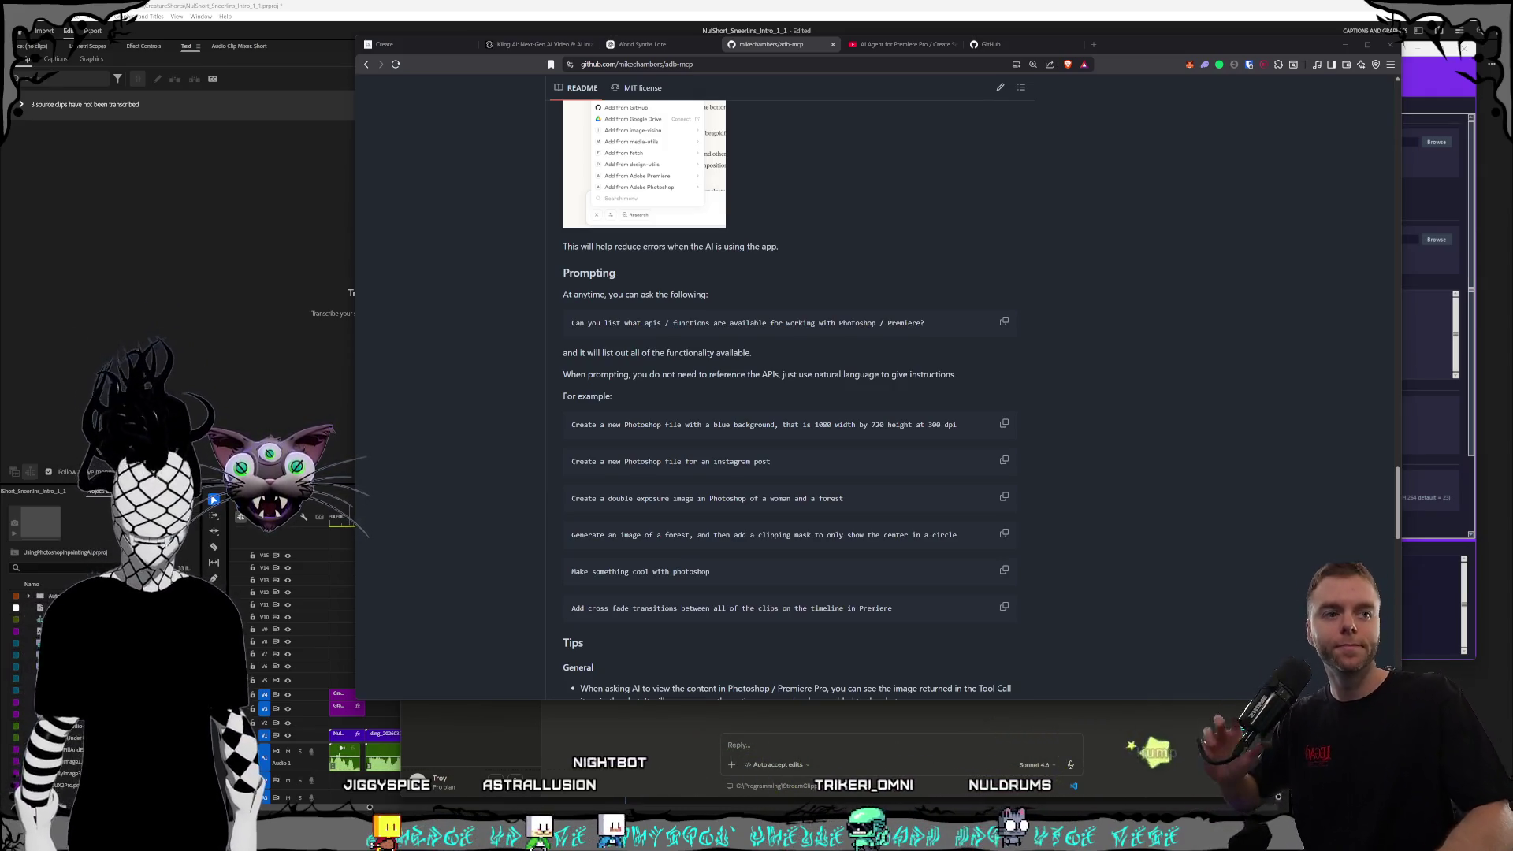
# - Focus the browser showing the adb-mcp README at its Prompting examples
pyautogui.click(1380, 489)
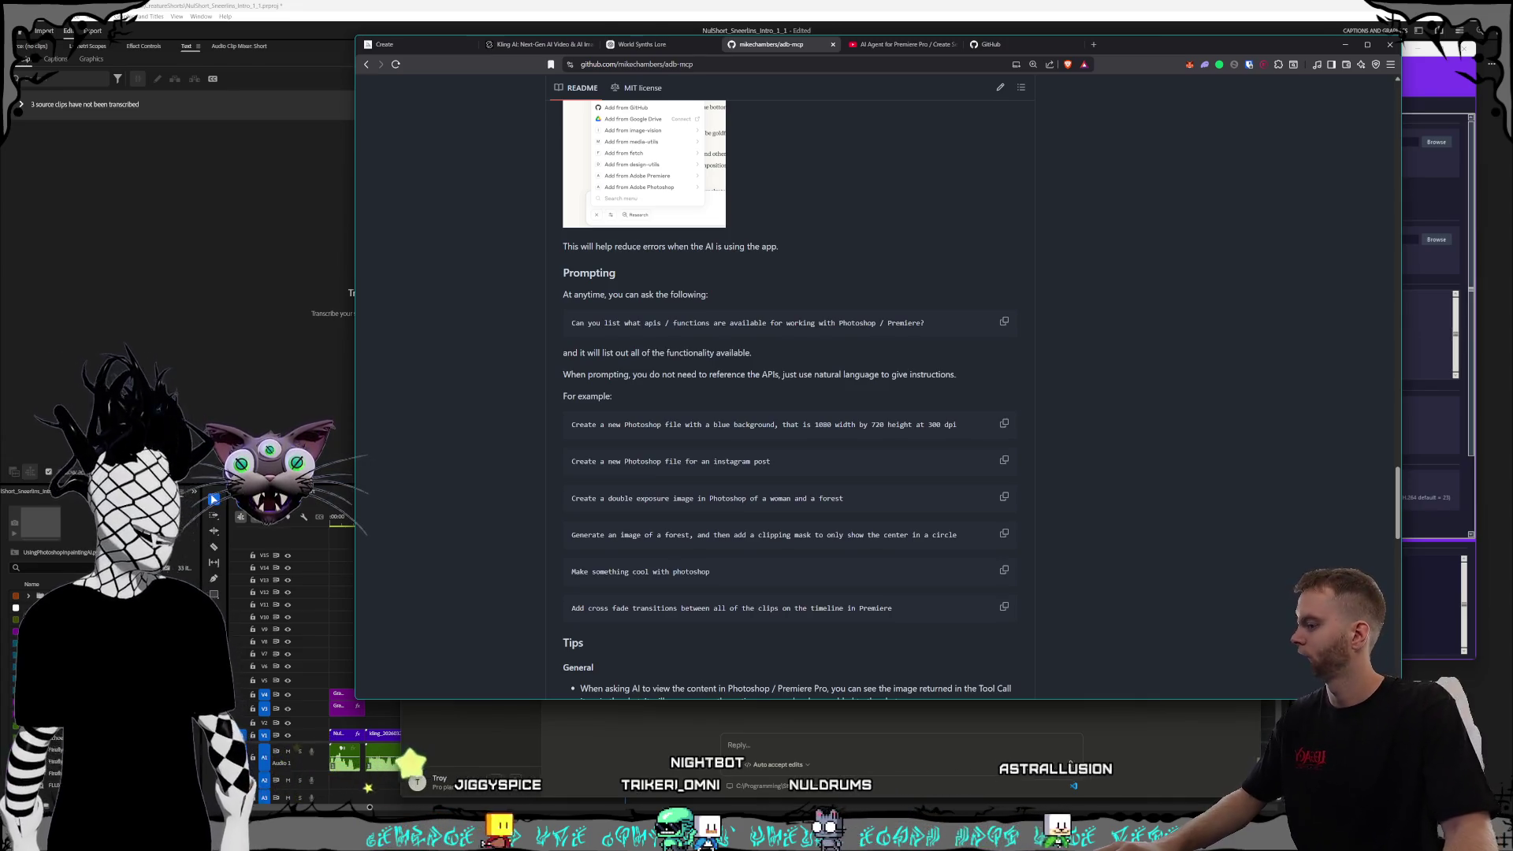
# - In GitKraken, open the Clone a Repository dialog
pyautogui.hotkey('alt', 'Tab')
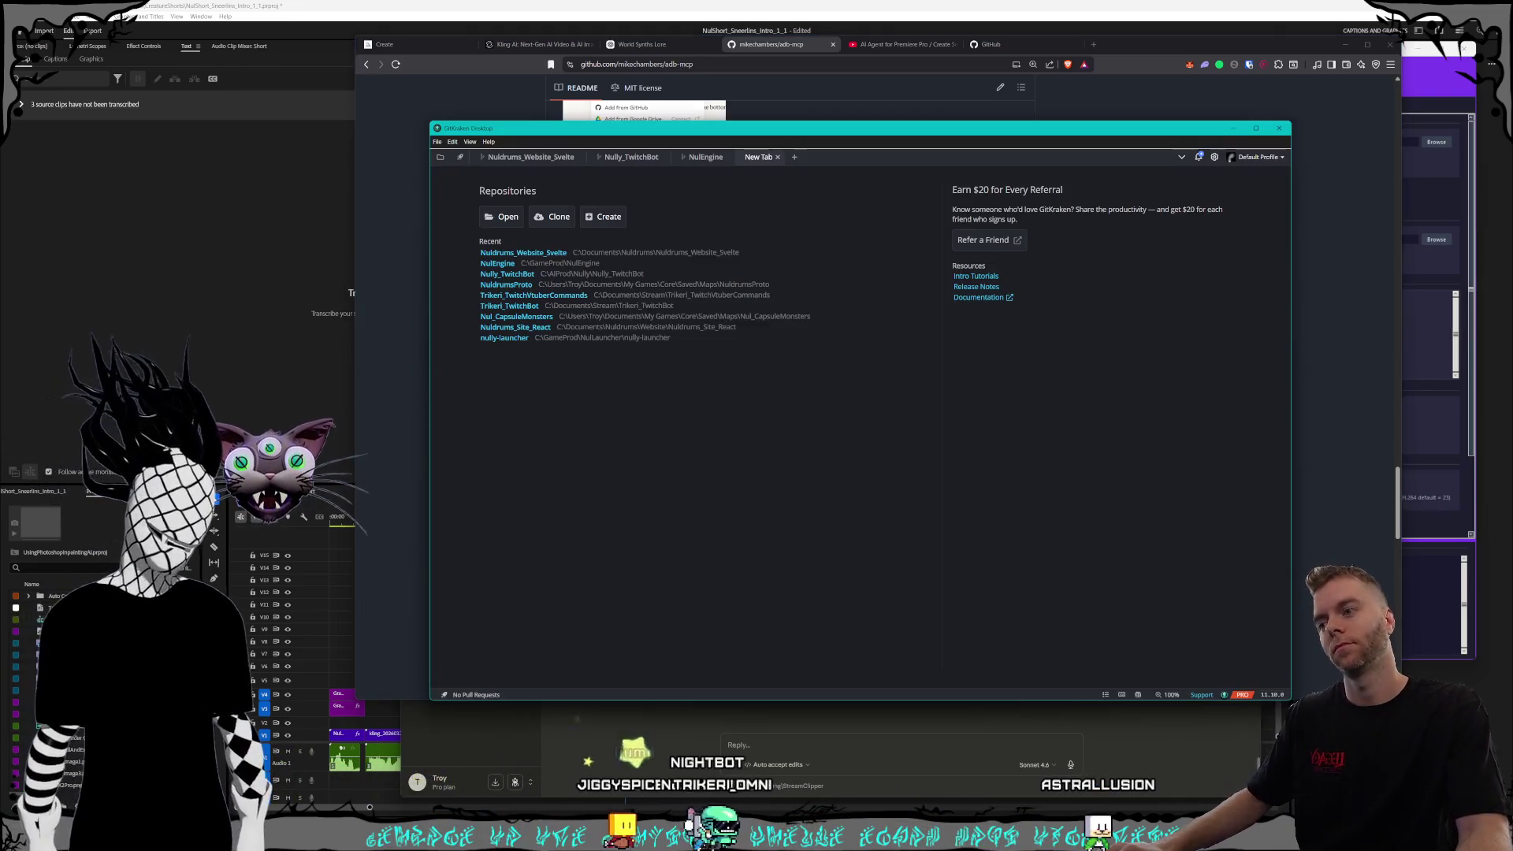
pyautogui.hotkey('alt', 'Tab')
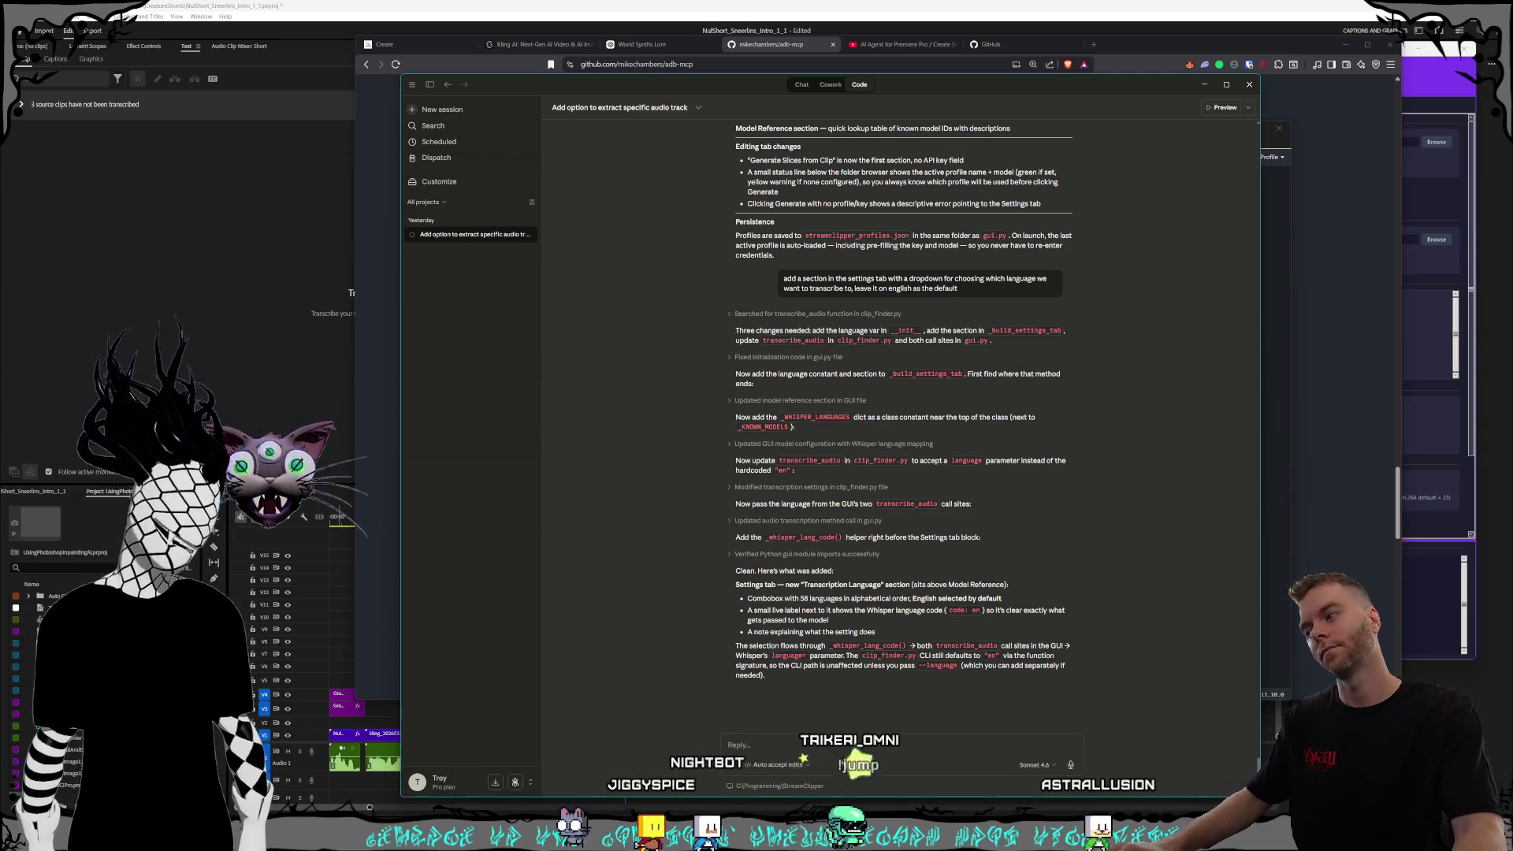
pyautogui.hotkey('alt', 'Tab')
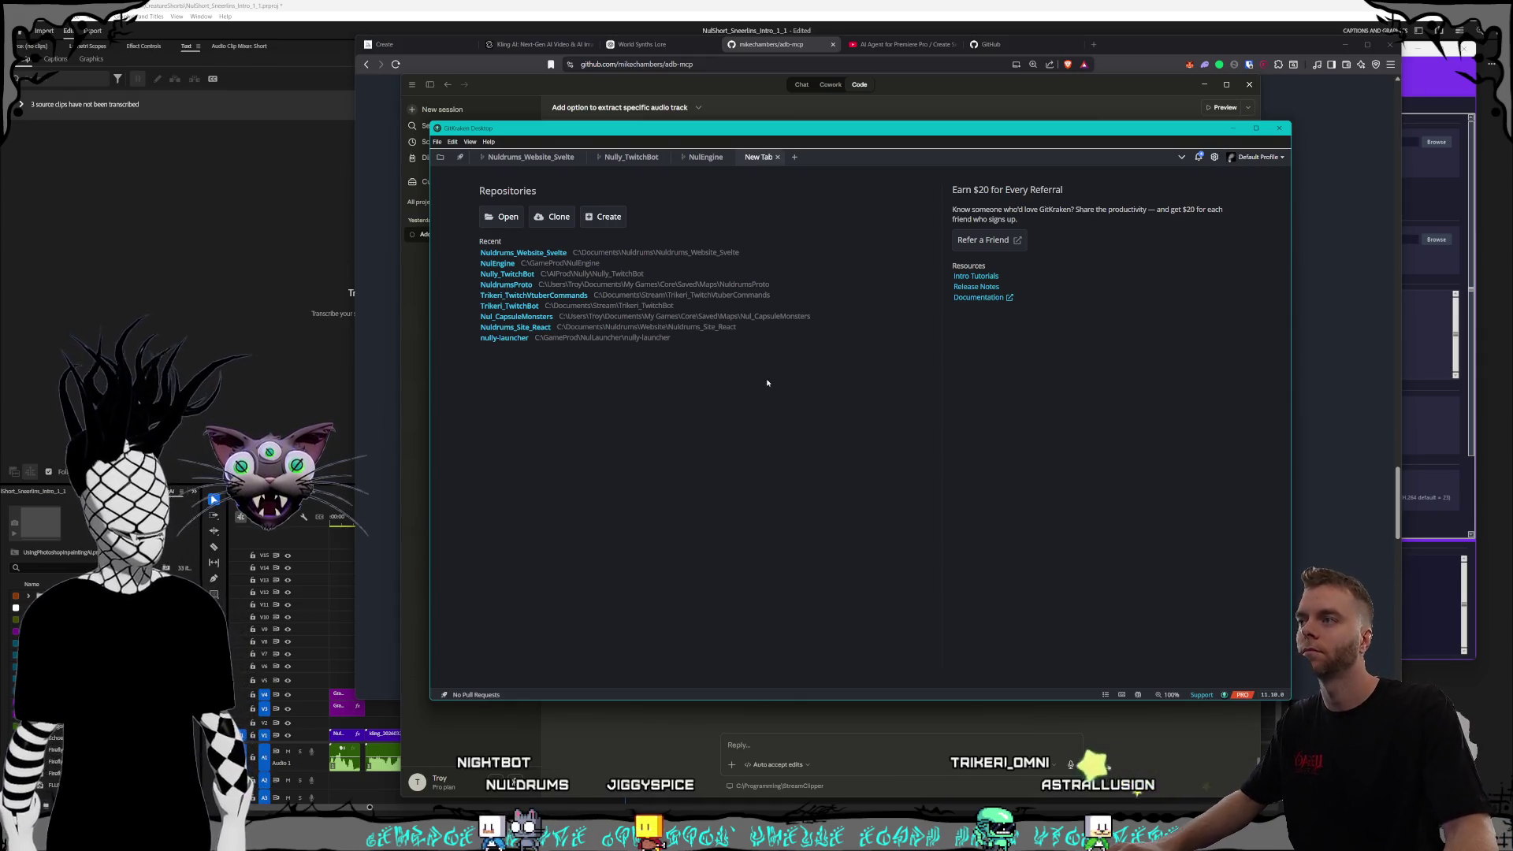
pyautogui.click(554, 217)
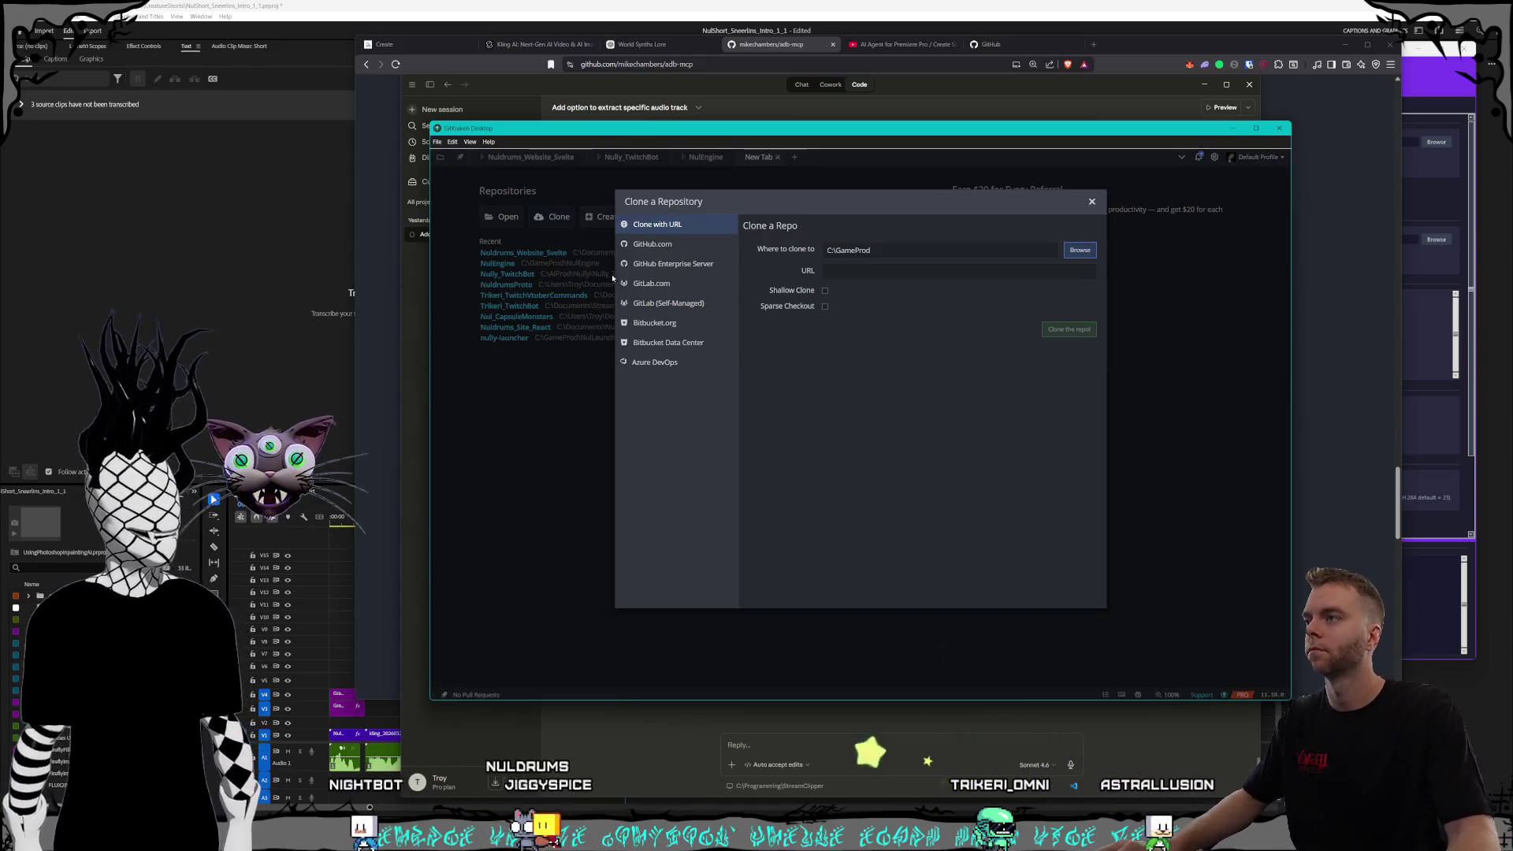
# - On the adb-mcp GitHub page, scroll to the top and open the Code clone options
pyautogui.click(770, 57)
pyautogui.scroll(15, 901, 480)
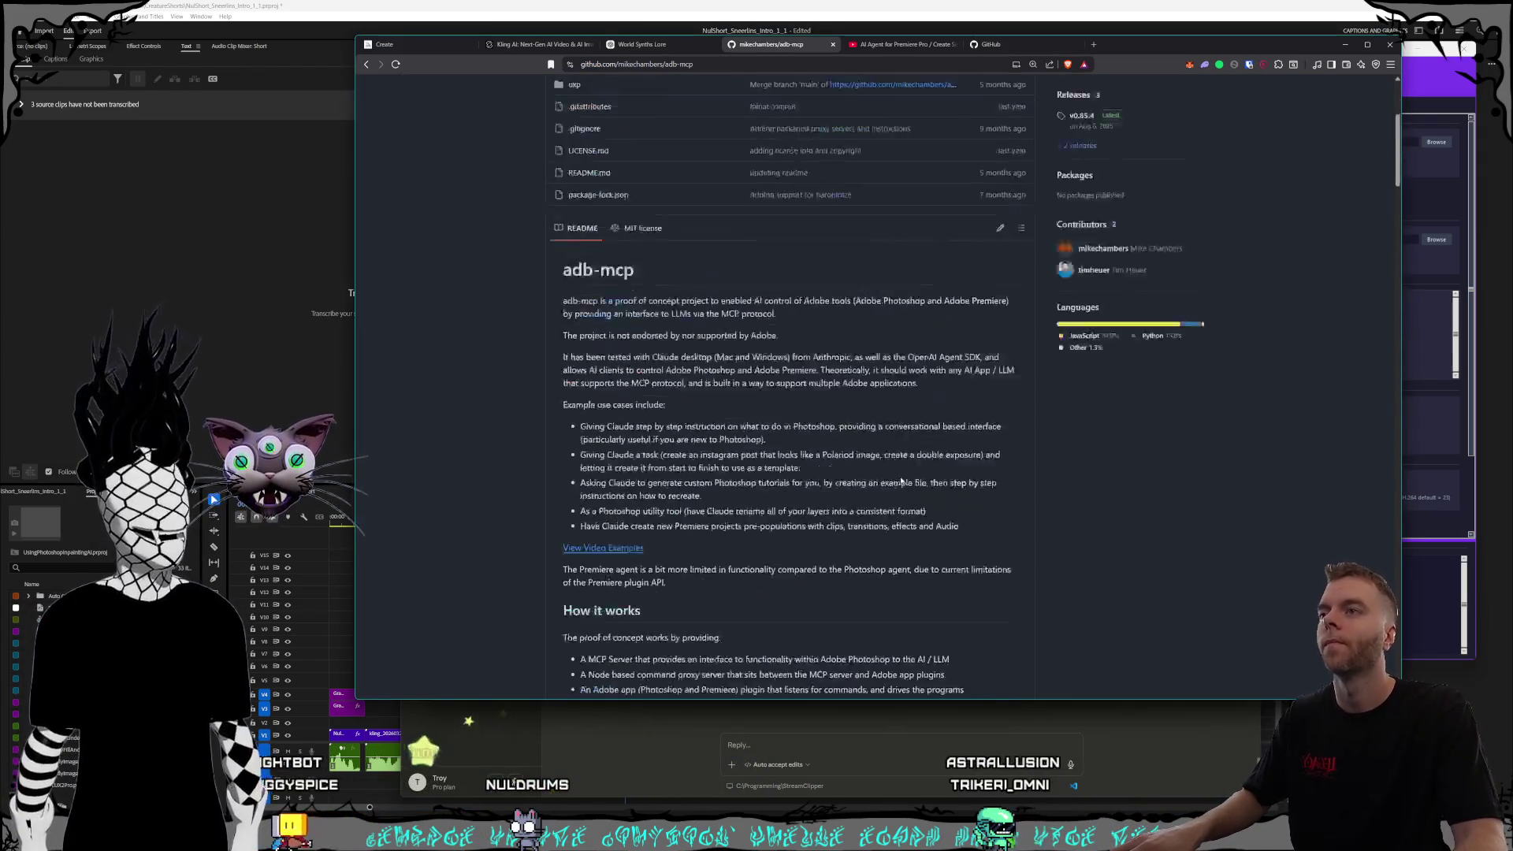
pyautogui.scroll(5, 901, 480)
pyautogui.click(1010, 183)
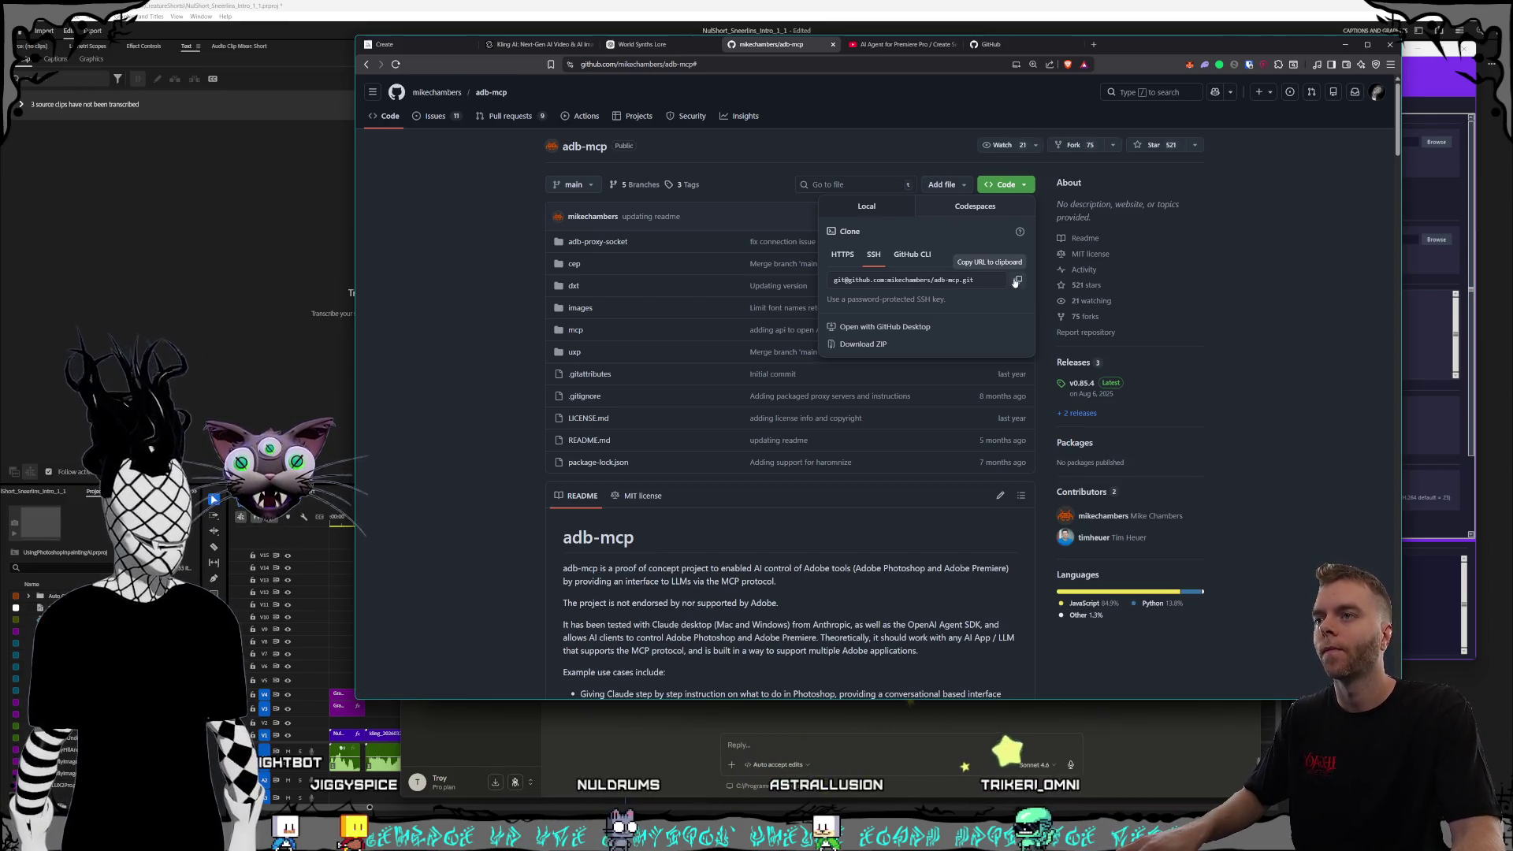
# - Copy the adb-mcp HTTPS clone URL from GitHub and paste it into GitKraken's URL field
pyautogui.click(842, 253)
pyautogui.click(1018, 280)
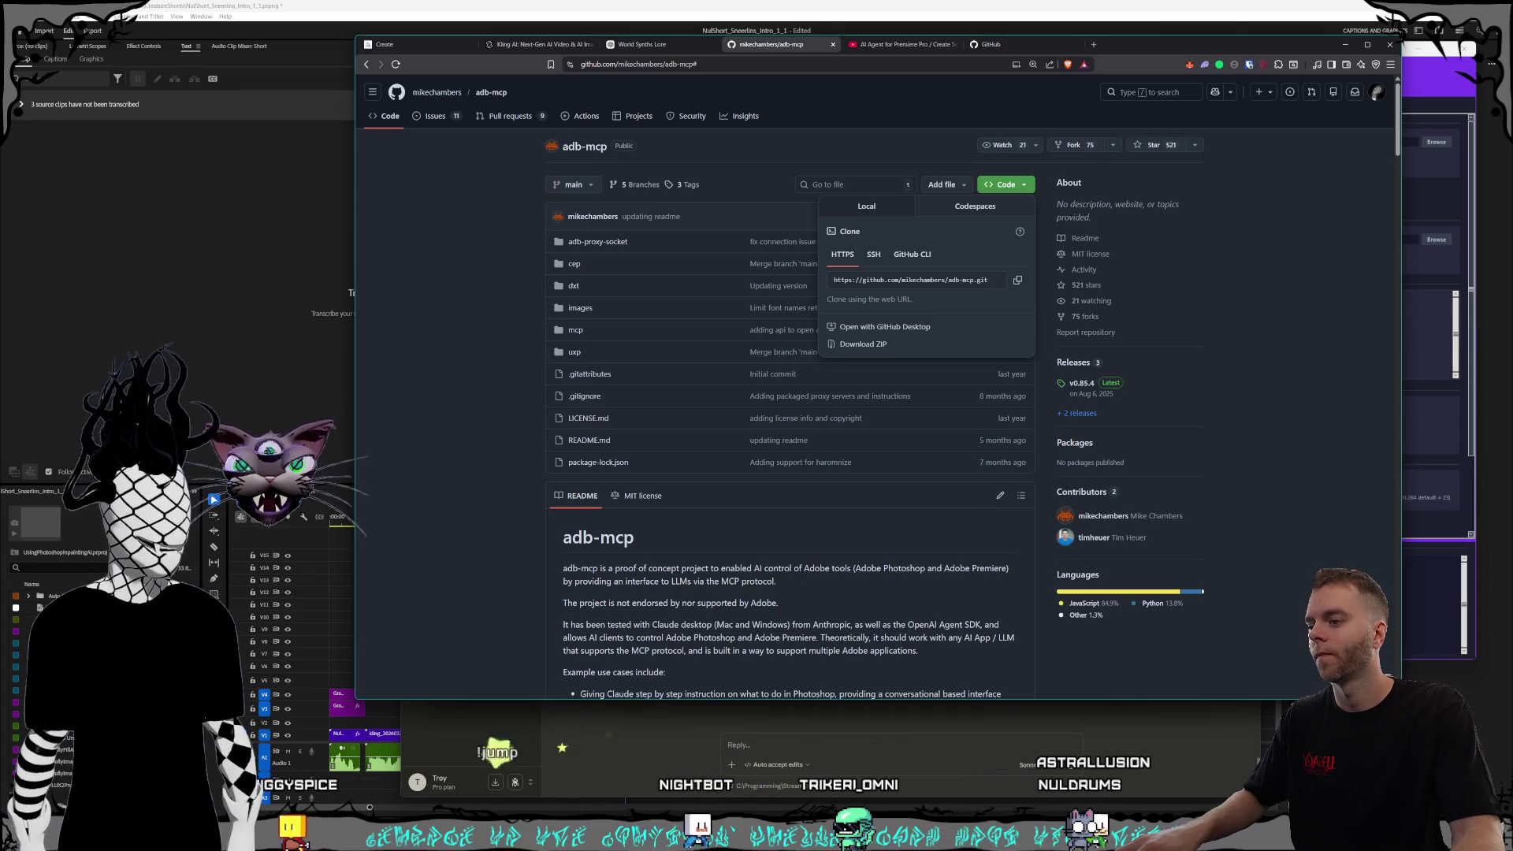
pyautogui.hotkey('alt', 'Tab')
pyautogui.click(871, 271)
pyautogui.hotkey('ctrl', 'v')
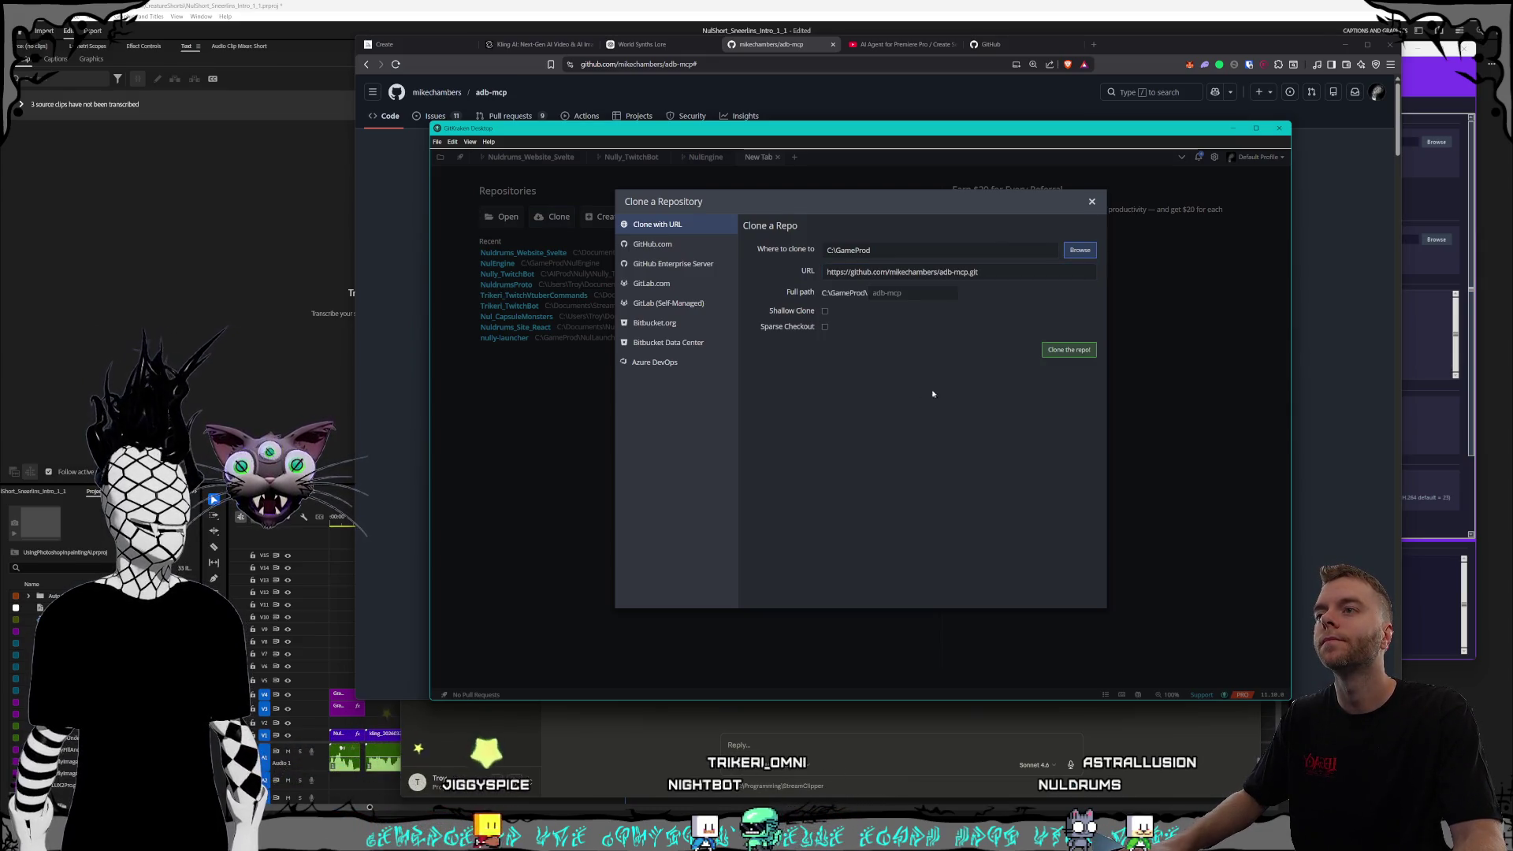
# - Clone adb-mcp into C:\Programming, open the cloned repository, then return to the browser
pyautogui.click(1080, 250)
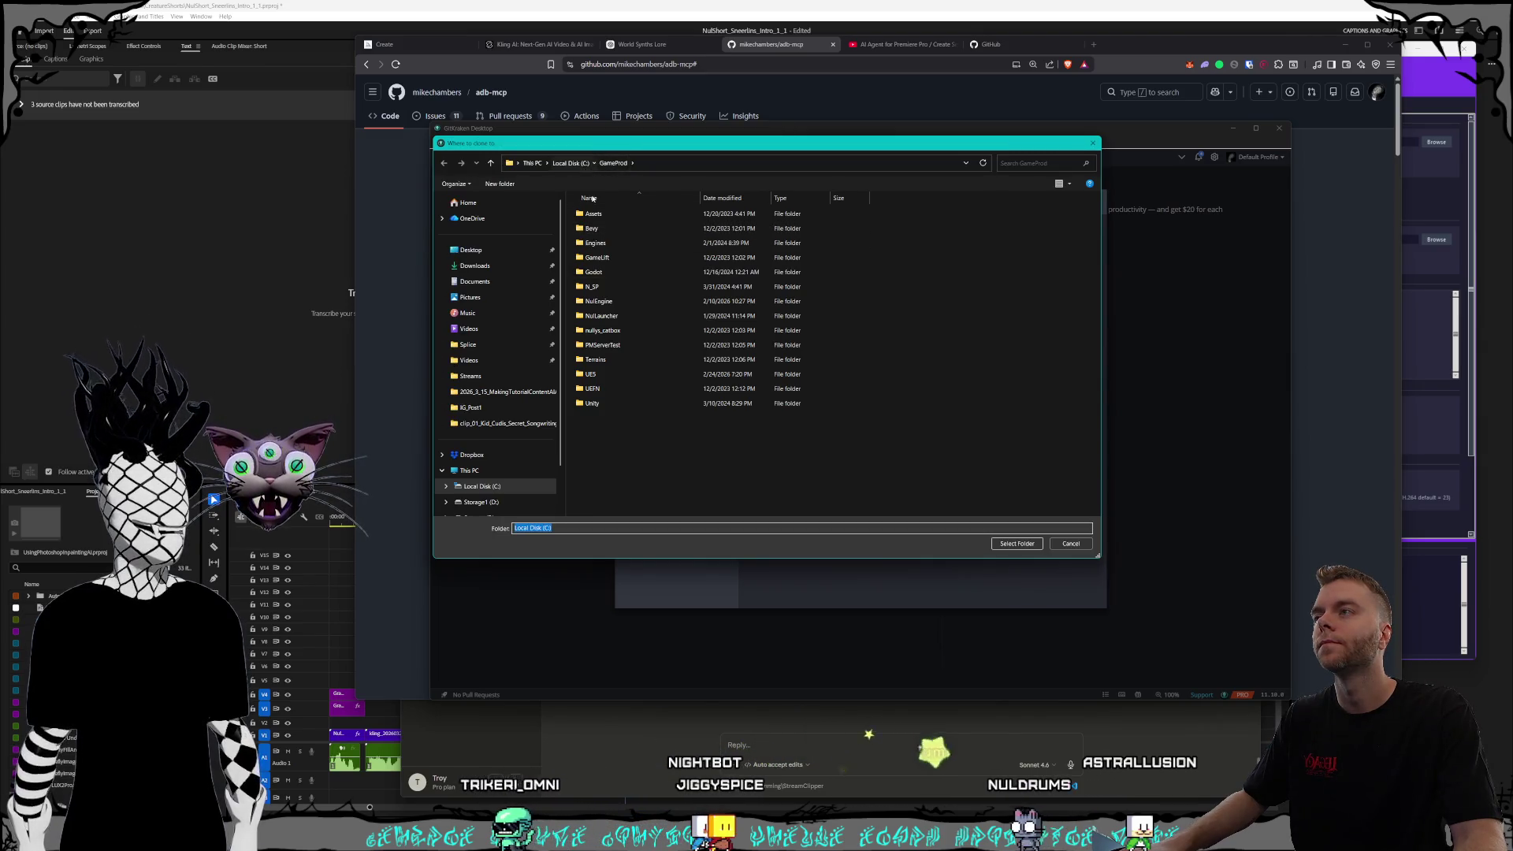
pyautogui.hotkey('alt', 'Left')
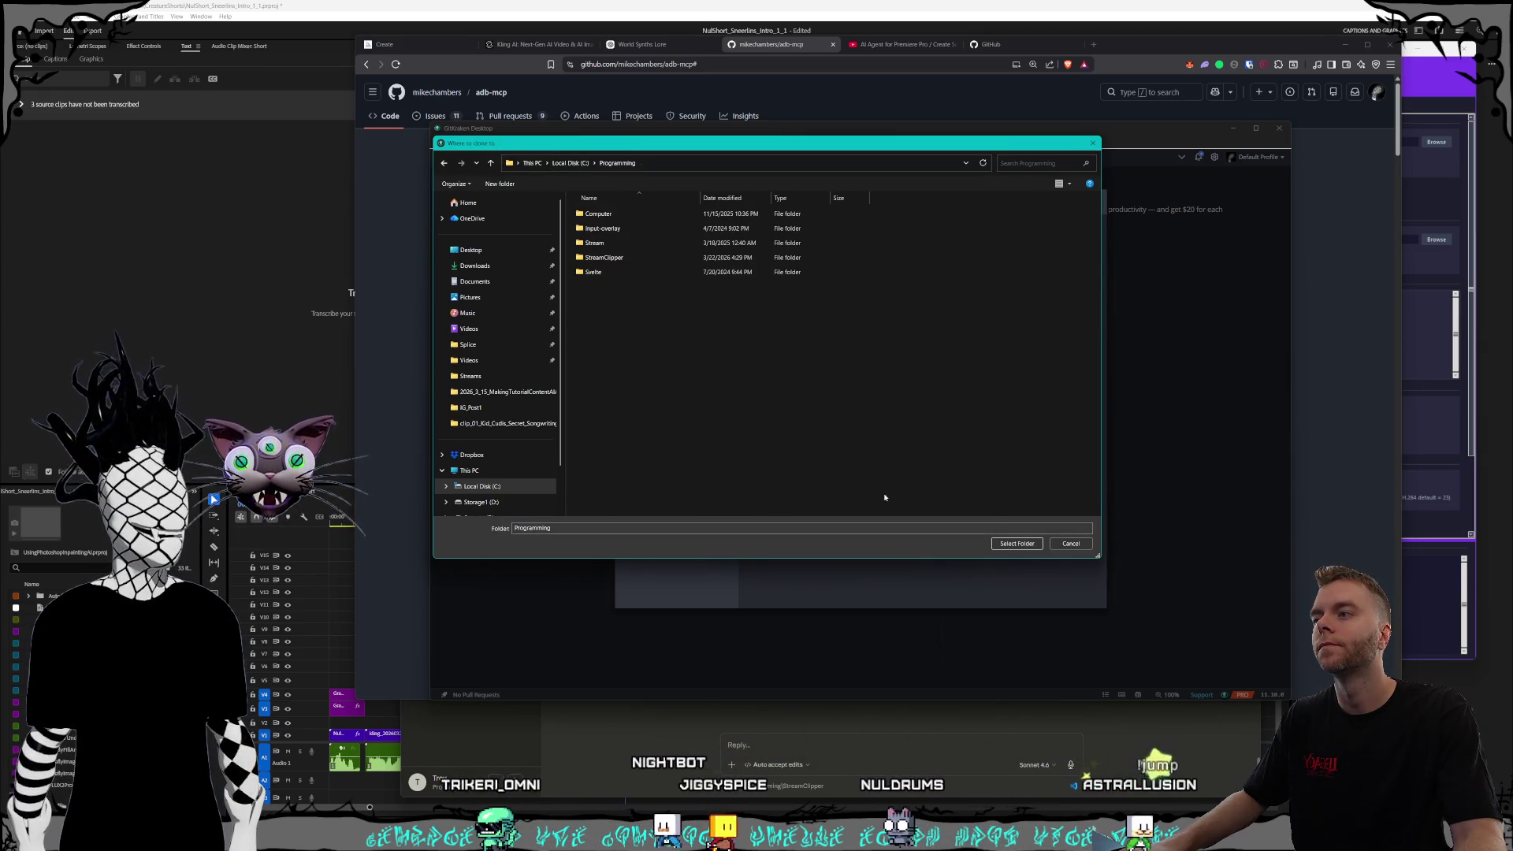
pyautogui.press('Return')
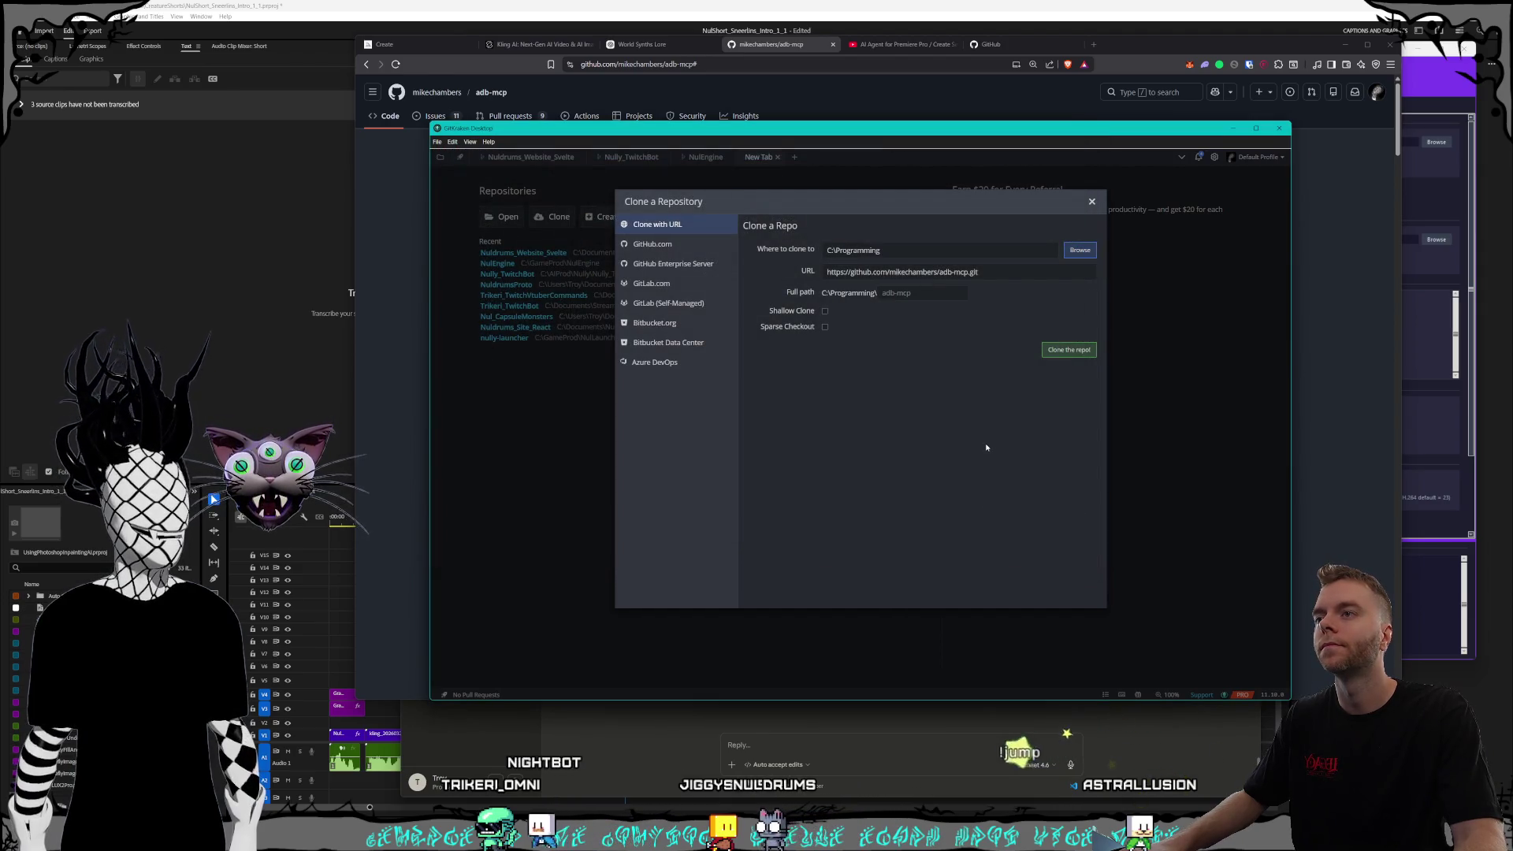
pyautogui.click(1067, 350)
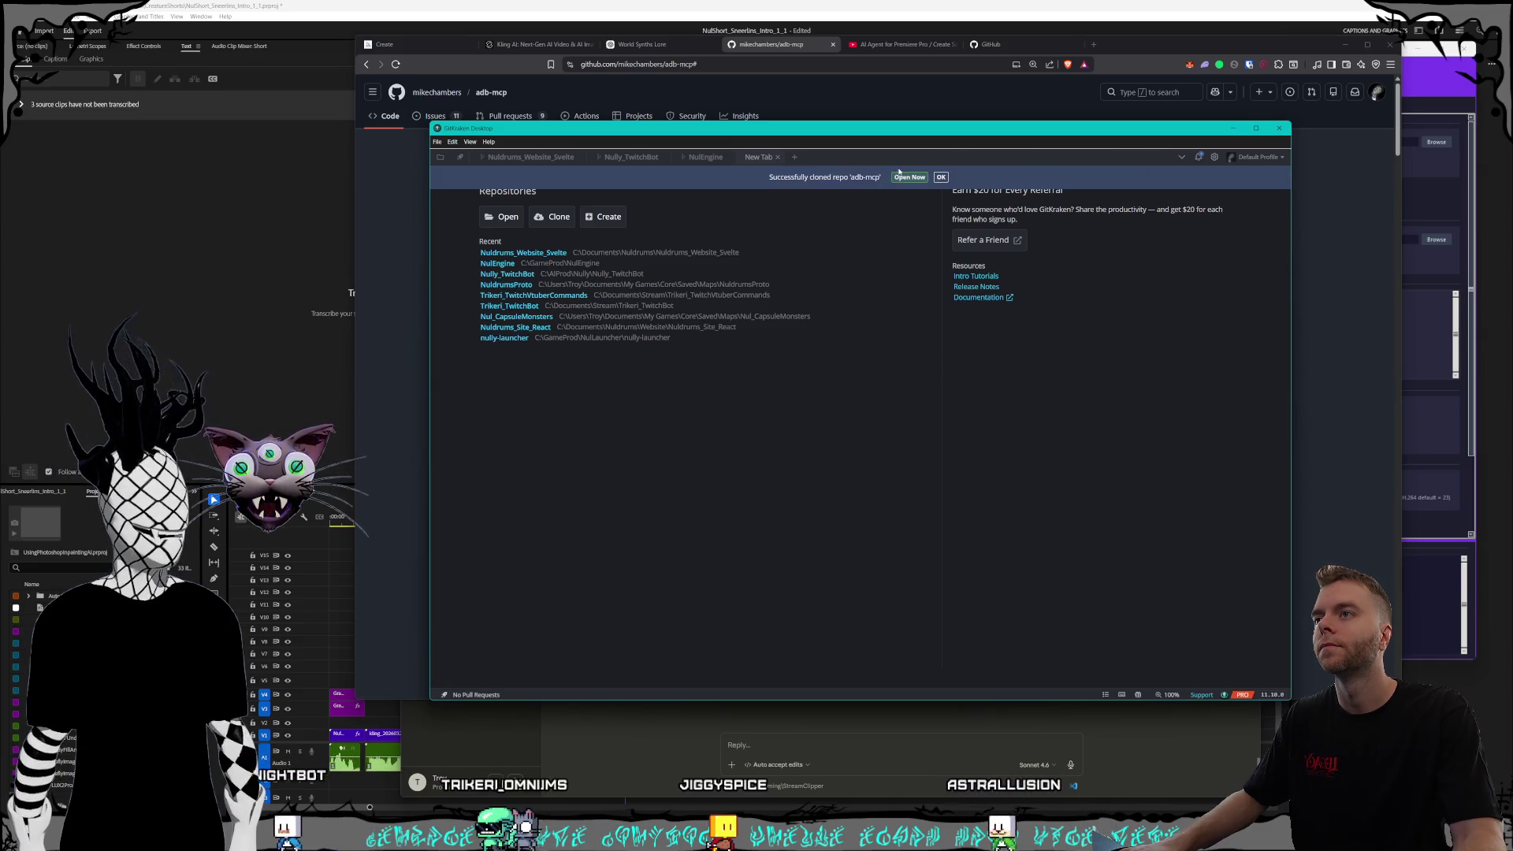
pyautogui.click(909, 178)
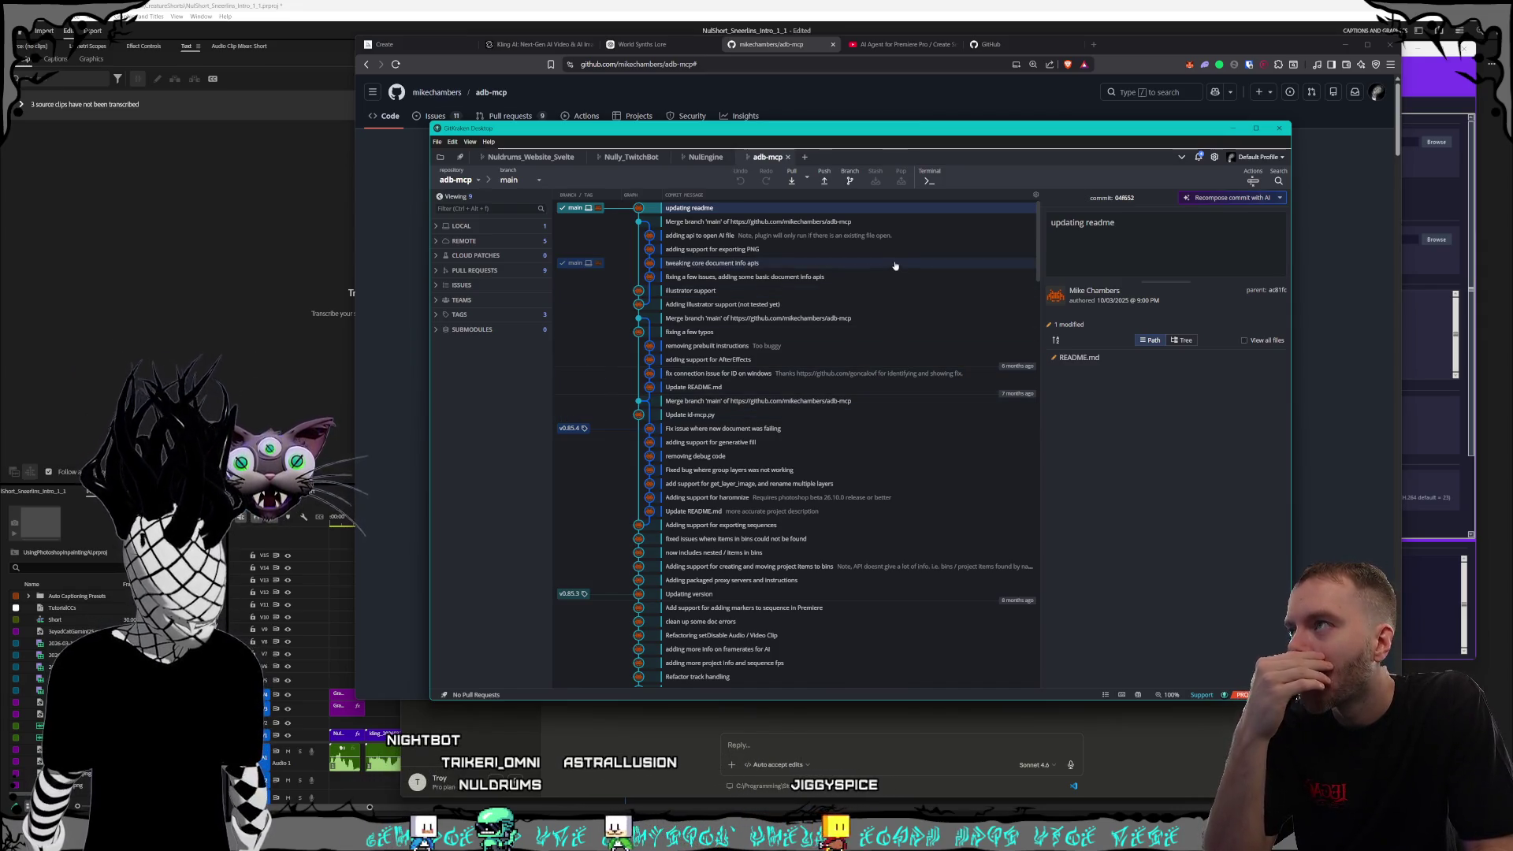
pyautogui.click(790, 47)
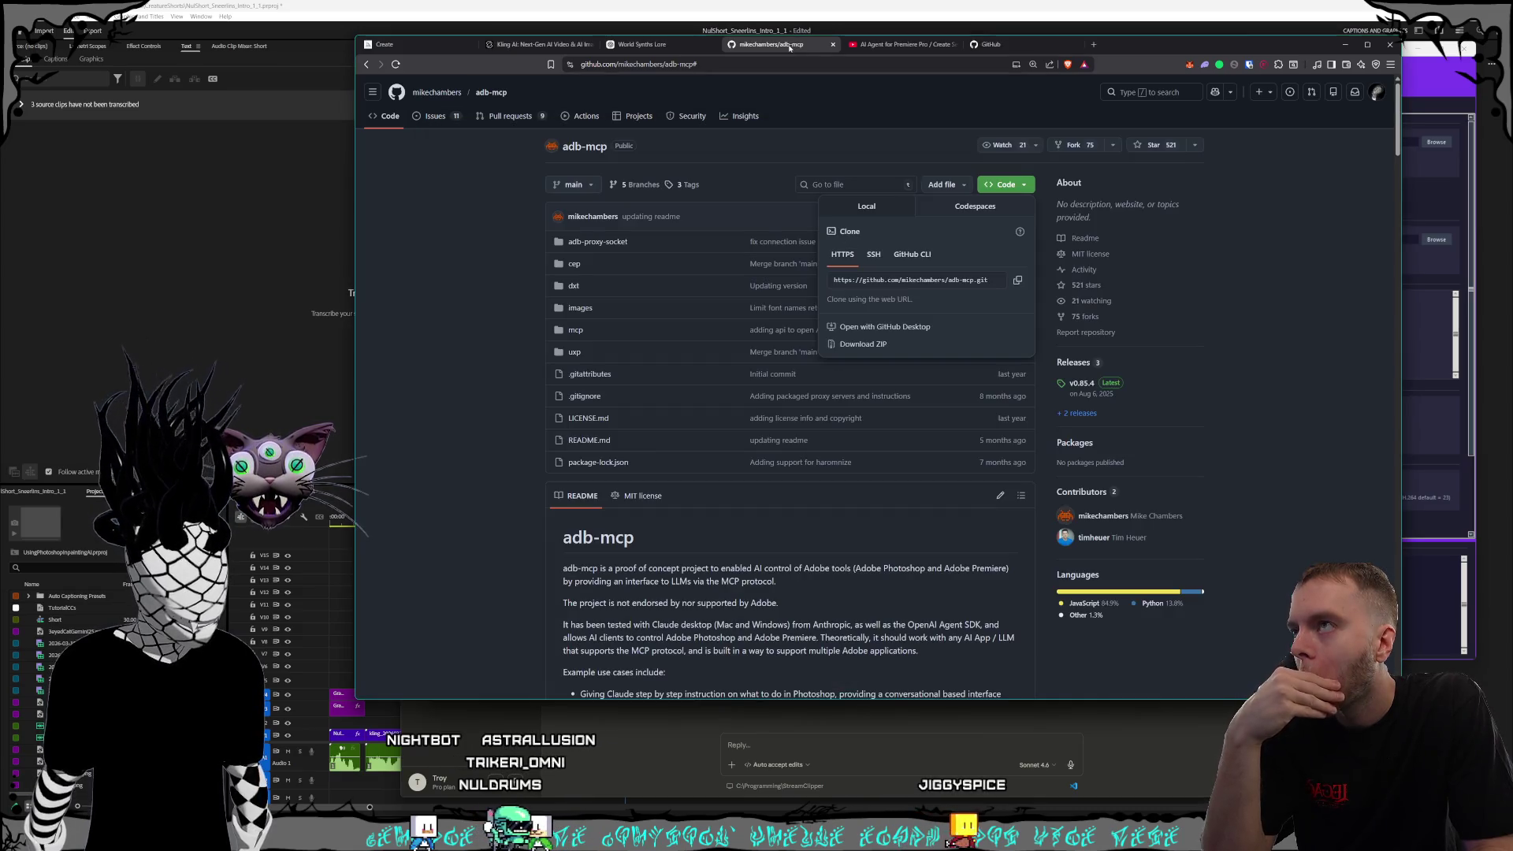
# - Close the clone options and go to the GitHub home dashboard, dismissing the Agent mode notice
pyautogui.click(468, 464)
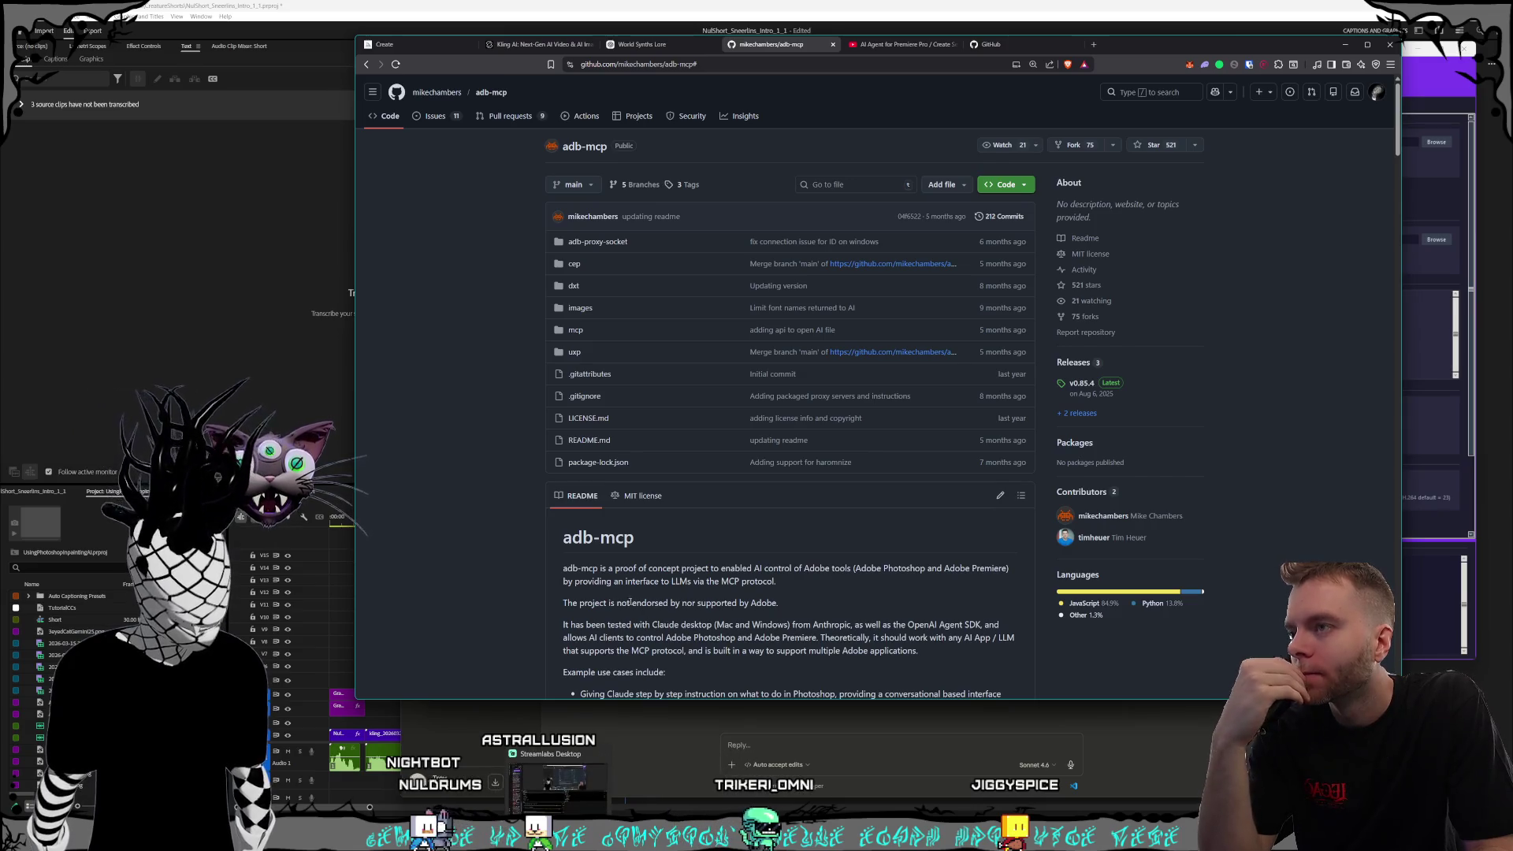
pyautogui.click(1007, 48)
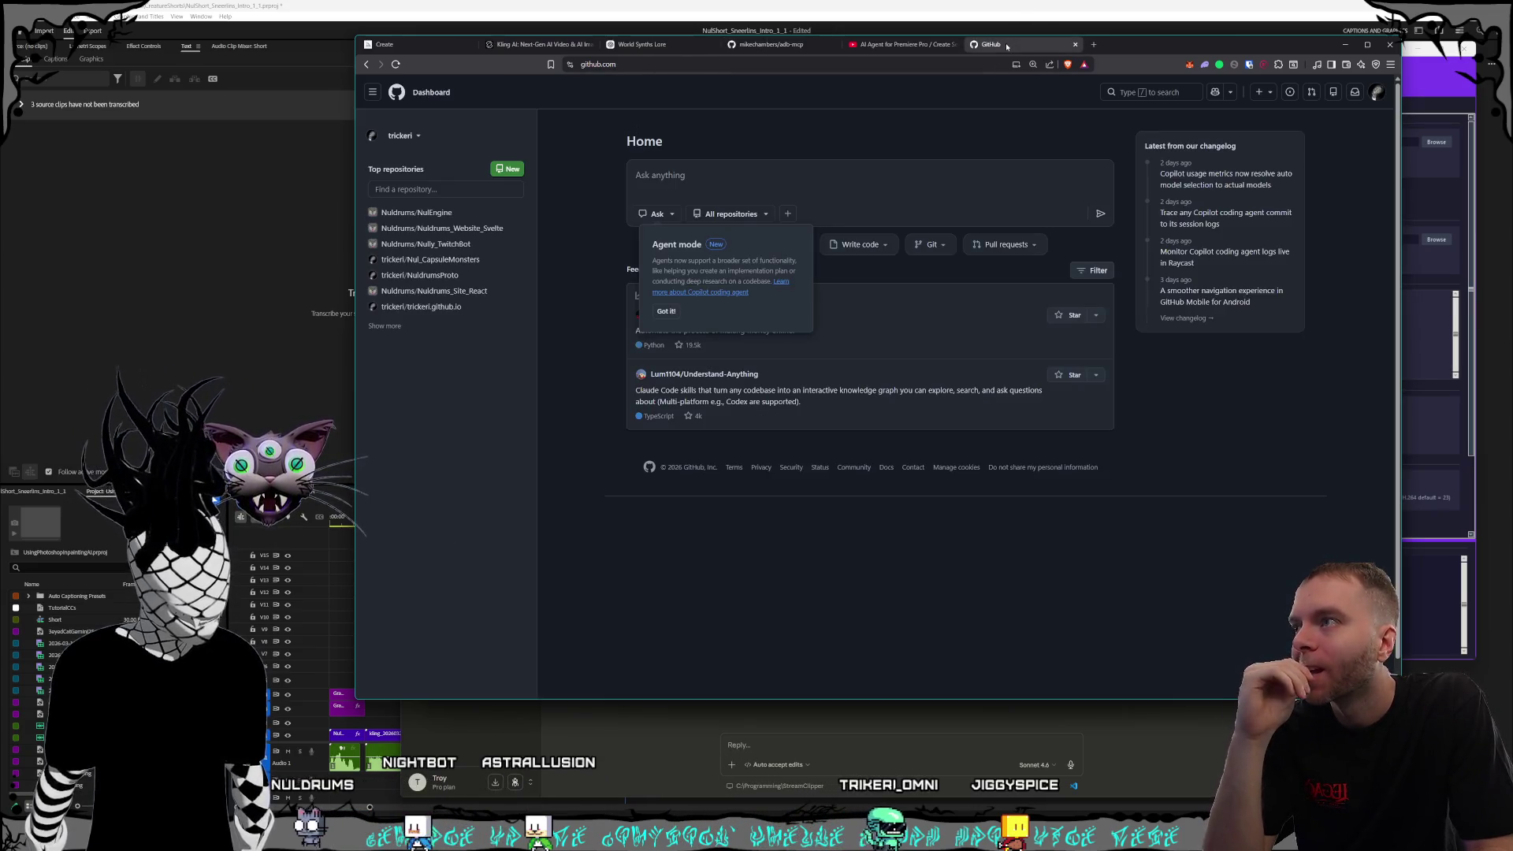
pyautogui.click(665, 313)
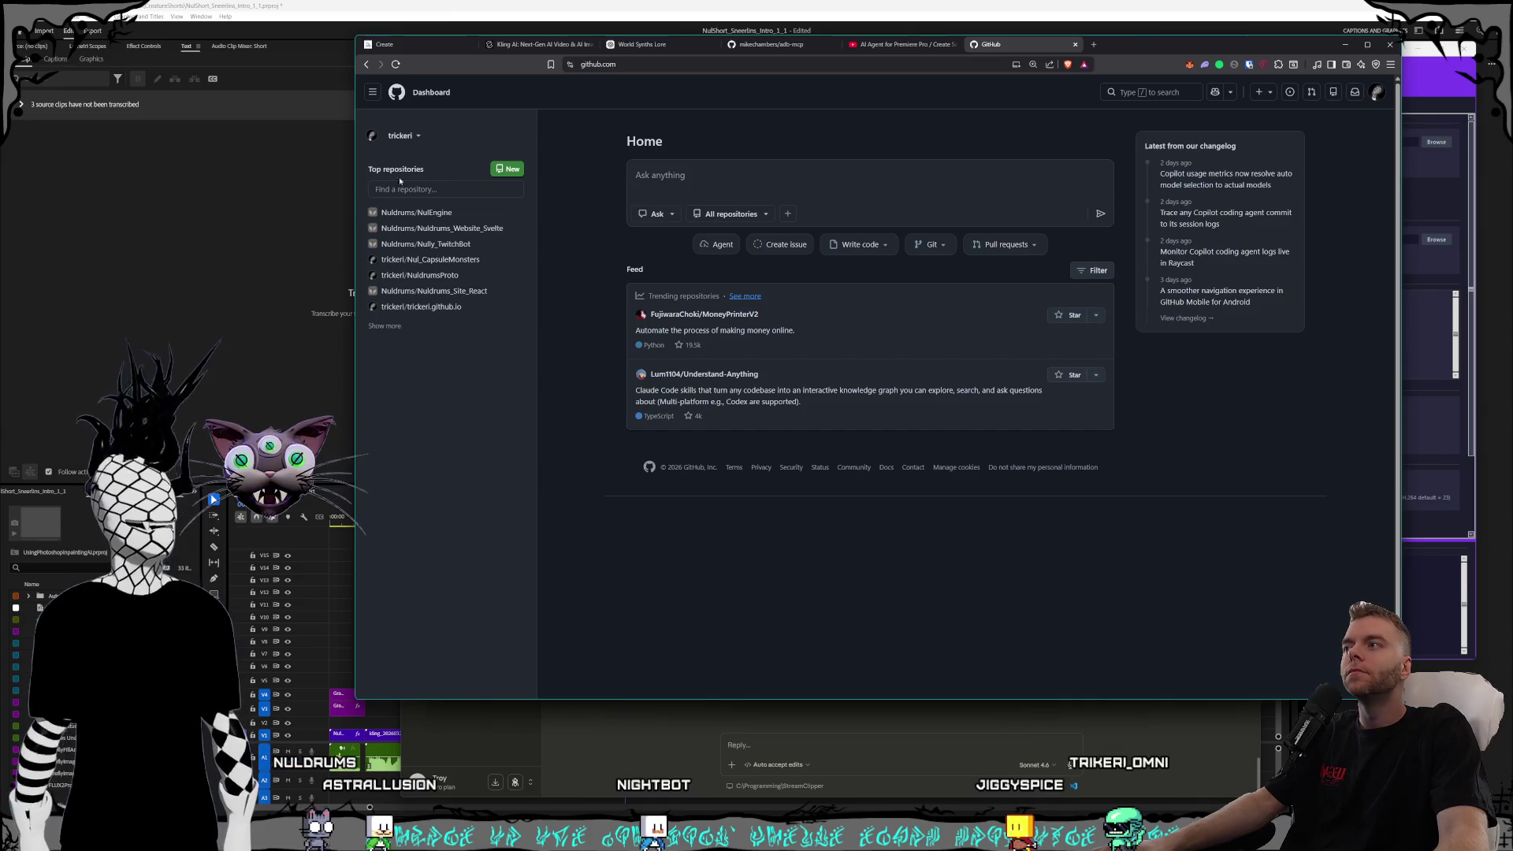
# - Switch to the organization's dashboard, dismiss its welcome note, then close that tab
pyautogui.click(409, 140)
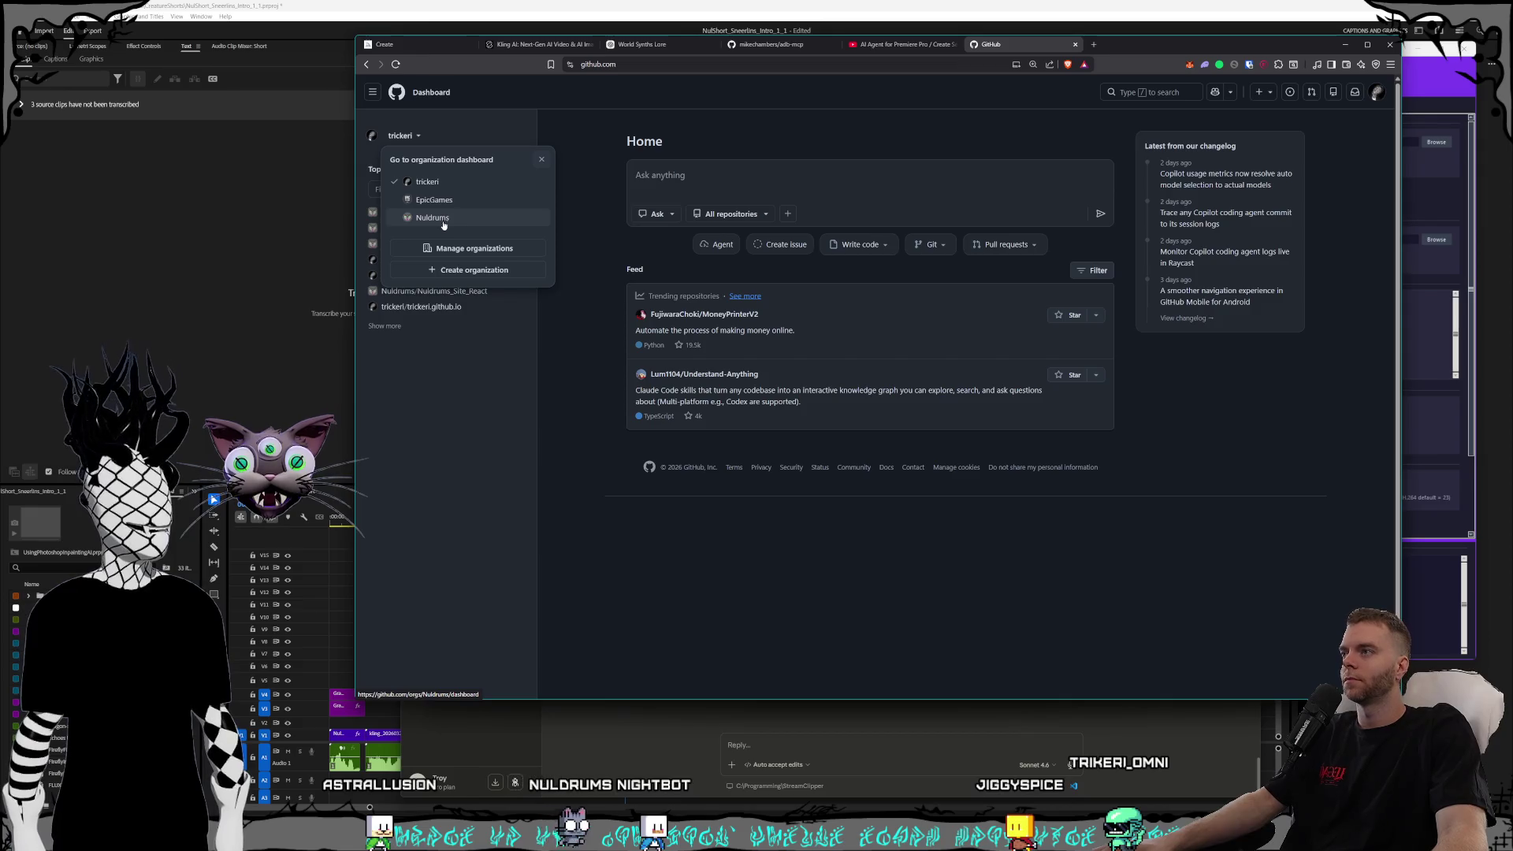
pyautogui.click(465, 353)
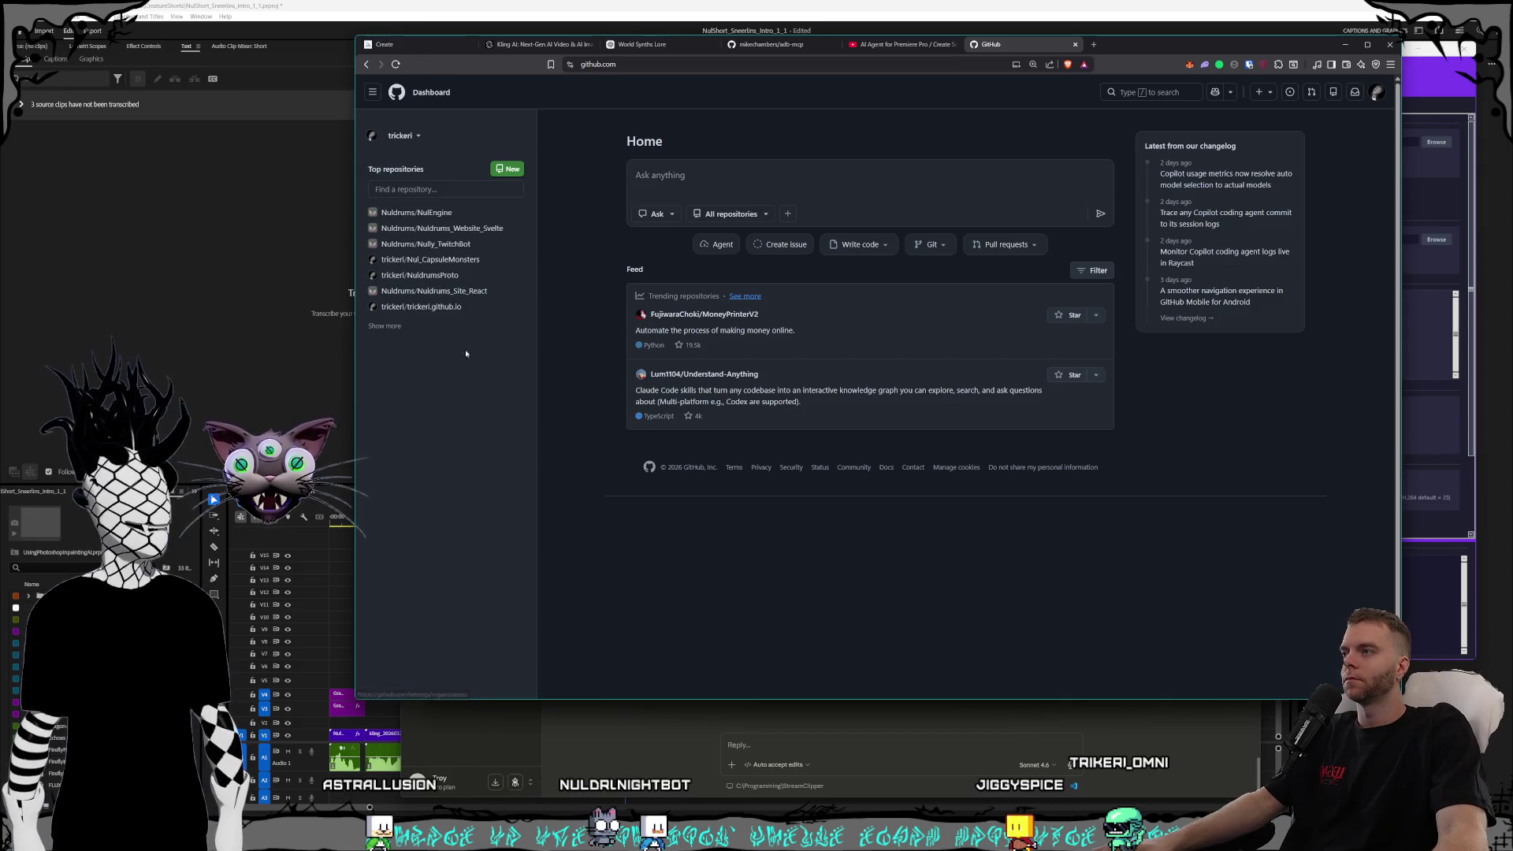
pyautogui.click(406, 136)
pyautogui.click(429, 218)
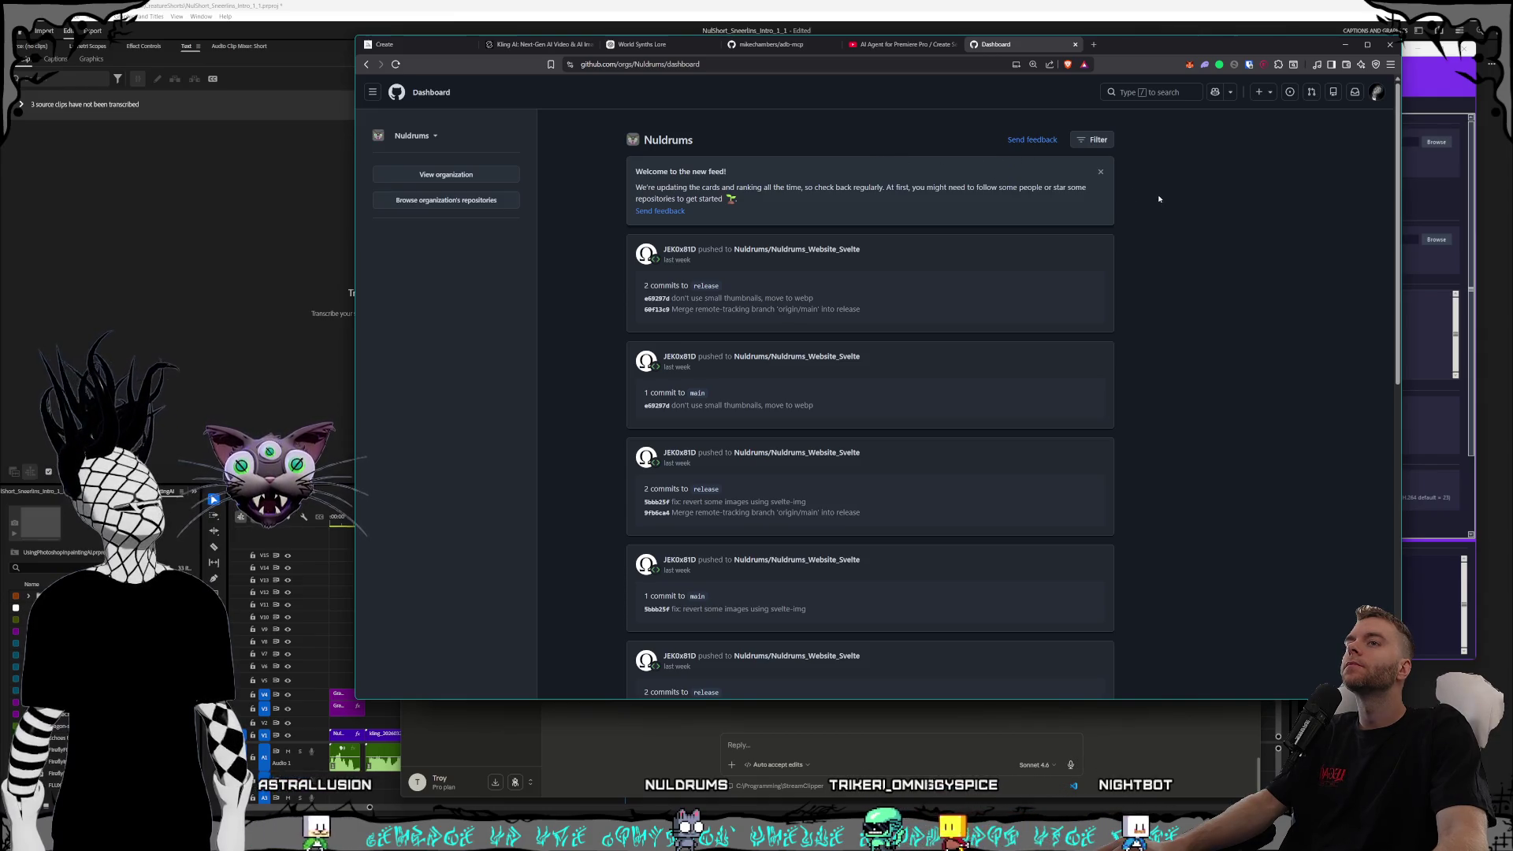
pyautogui.click(1102, 174)
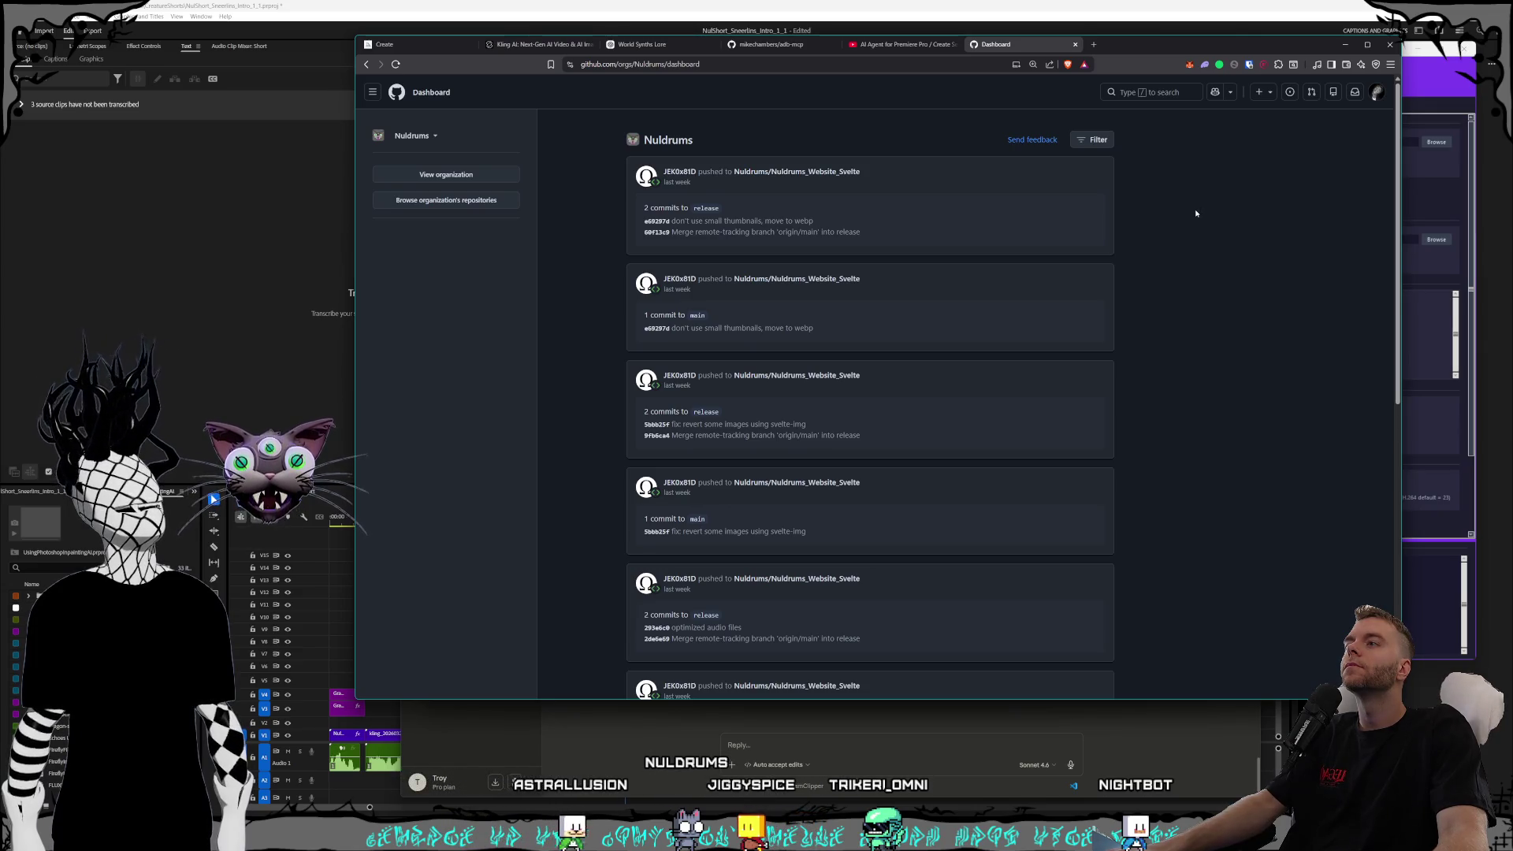
pyautogui.click(921, 46)
pyautogui.click(1045, 50)
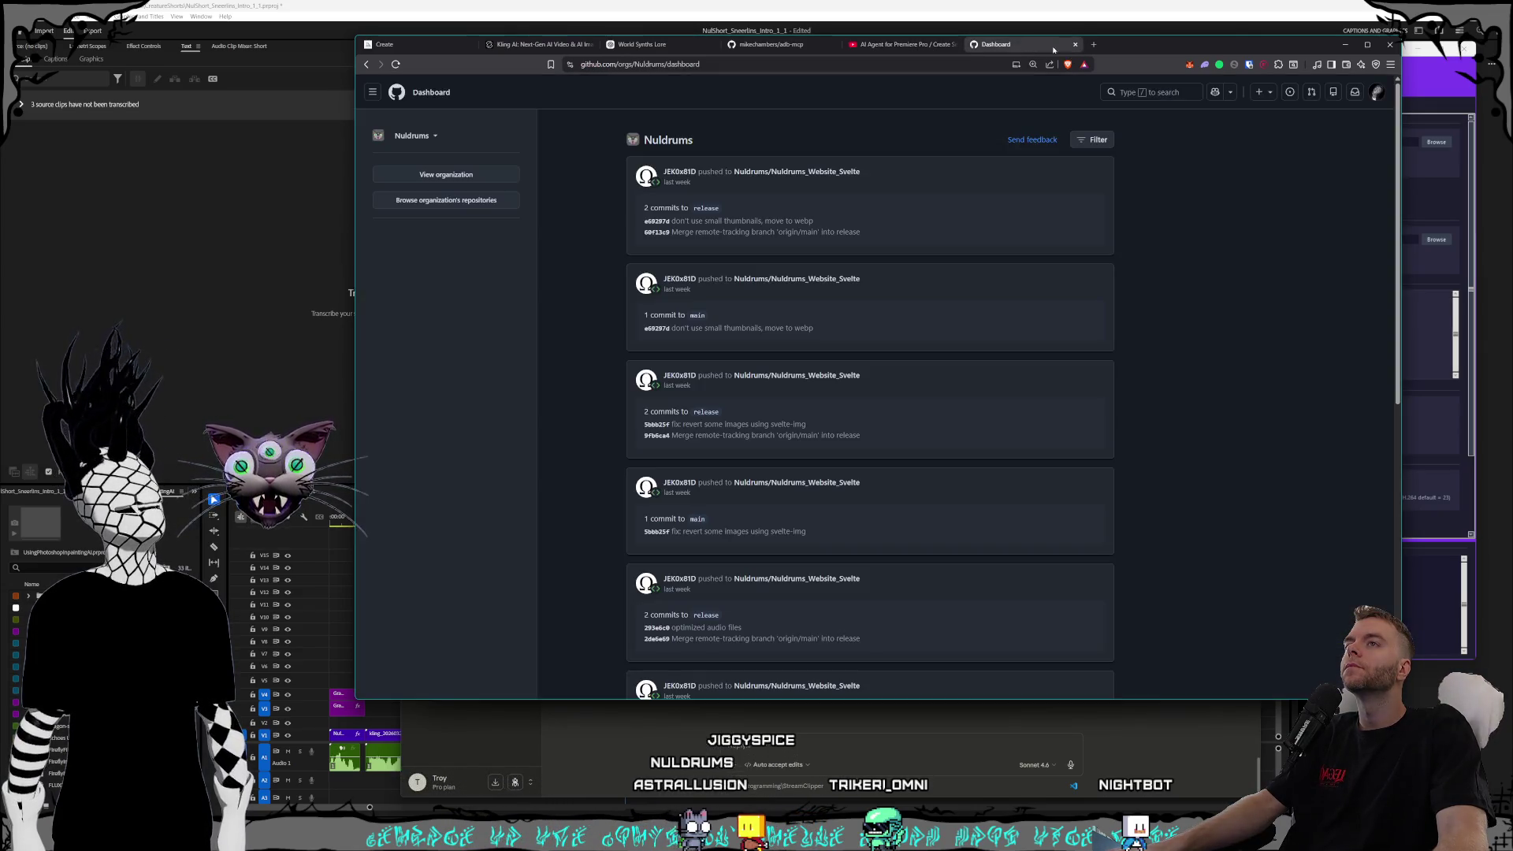
pyautogui.click(1076, 45)
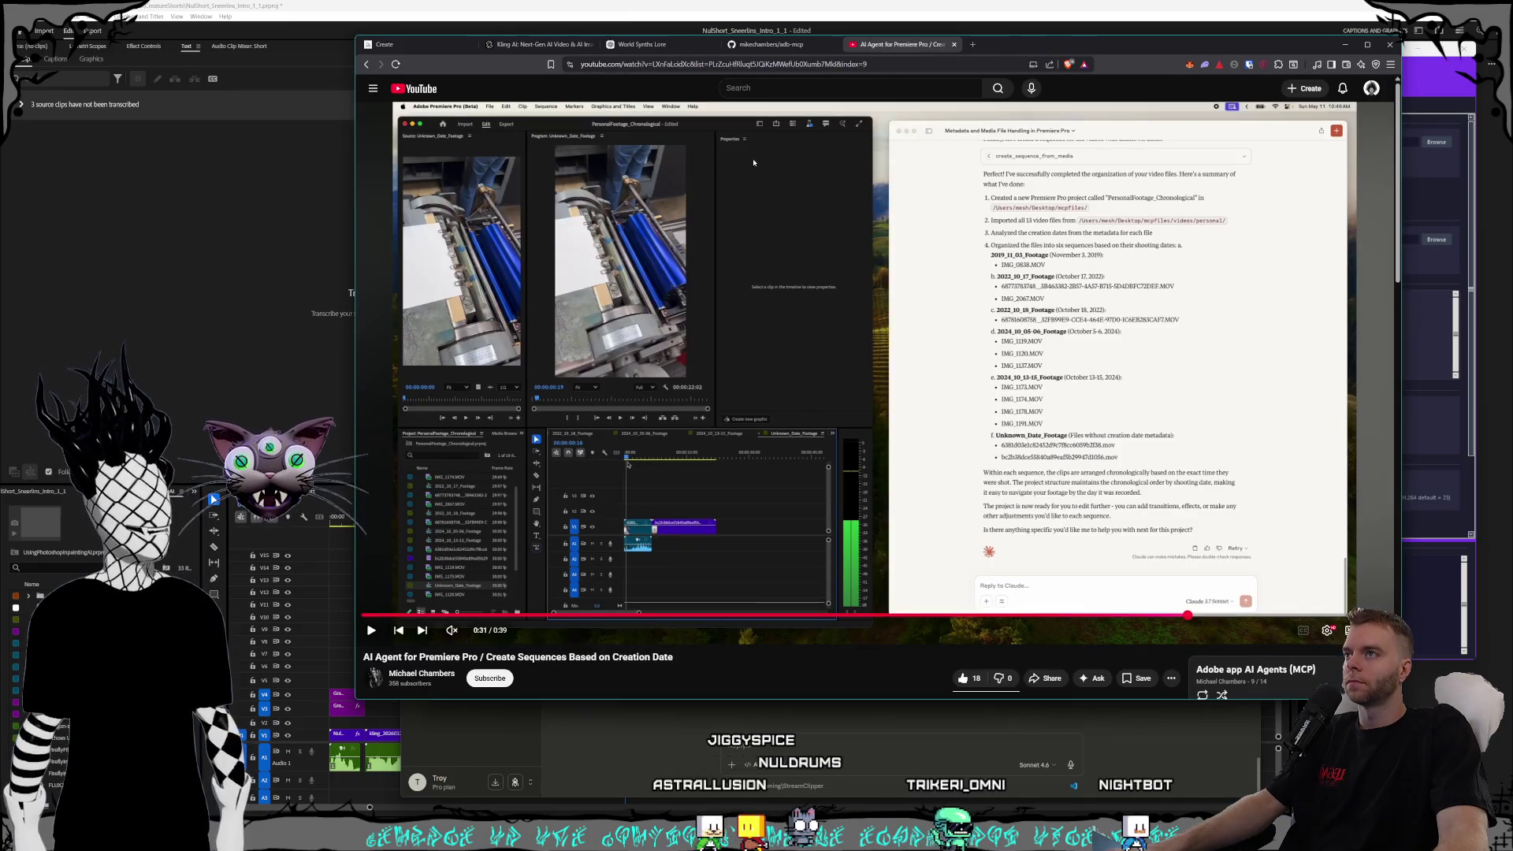
# - Return to the Claude coding workspace and start a new session
pyautogui.click(771, 44)
pyautogui.hotkey('alt', 'Tab')
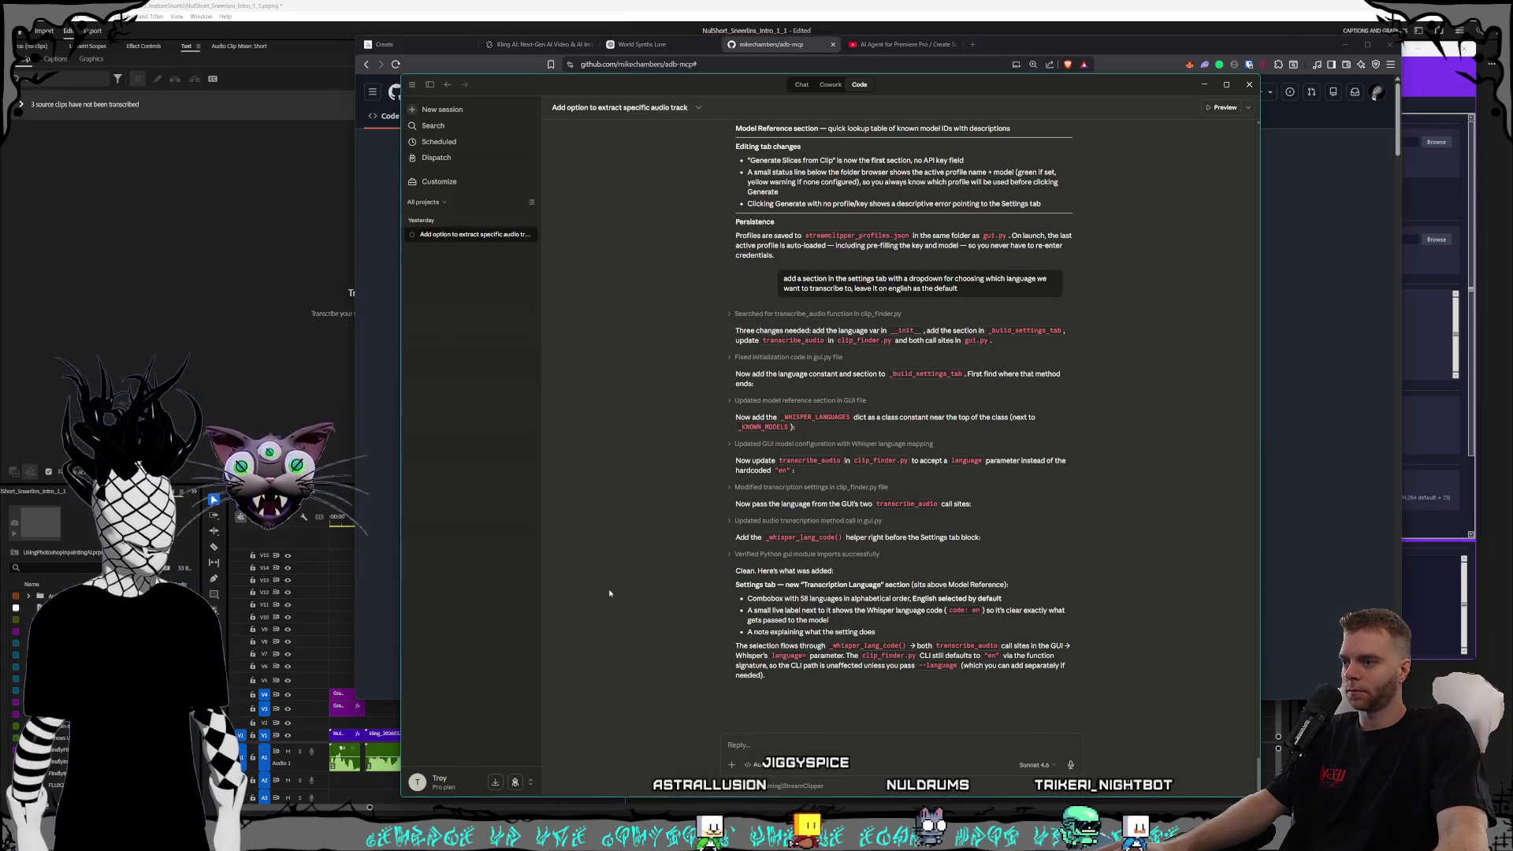
pyautogui.click(442, 109)
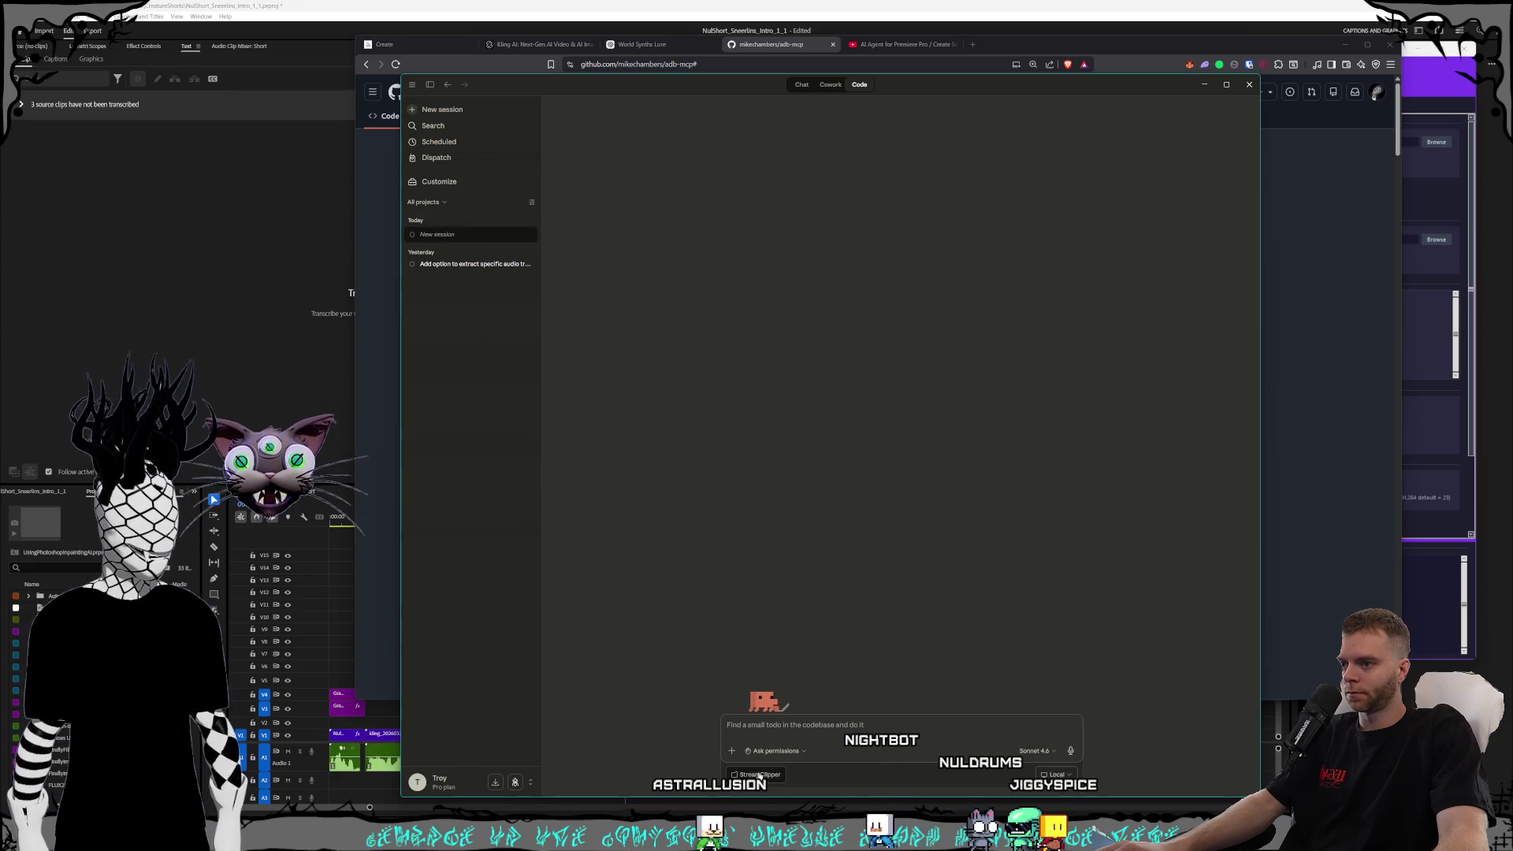
# - Set the session's working folder to C:\Programming\adb-mcp
pyautogui.click(784, 752)
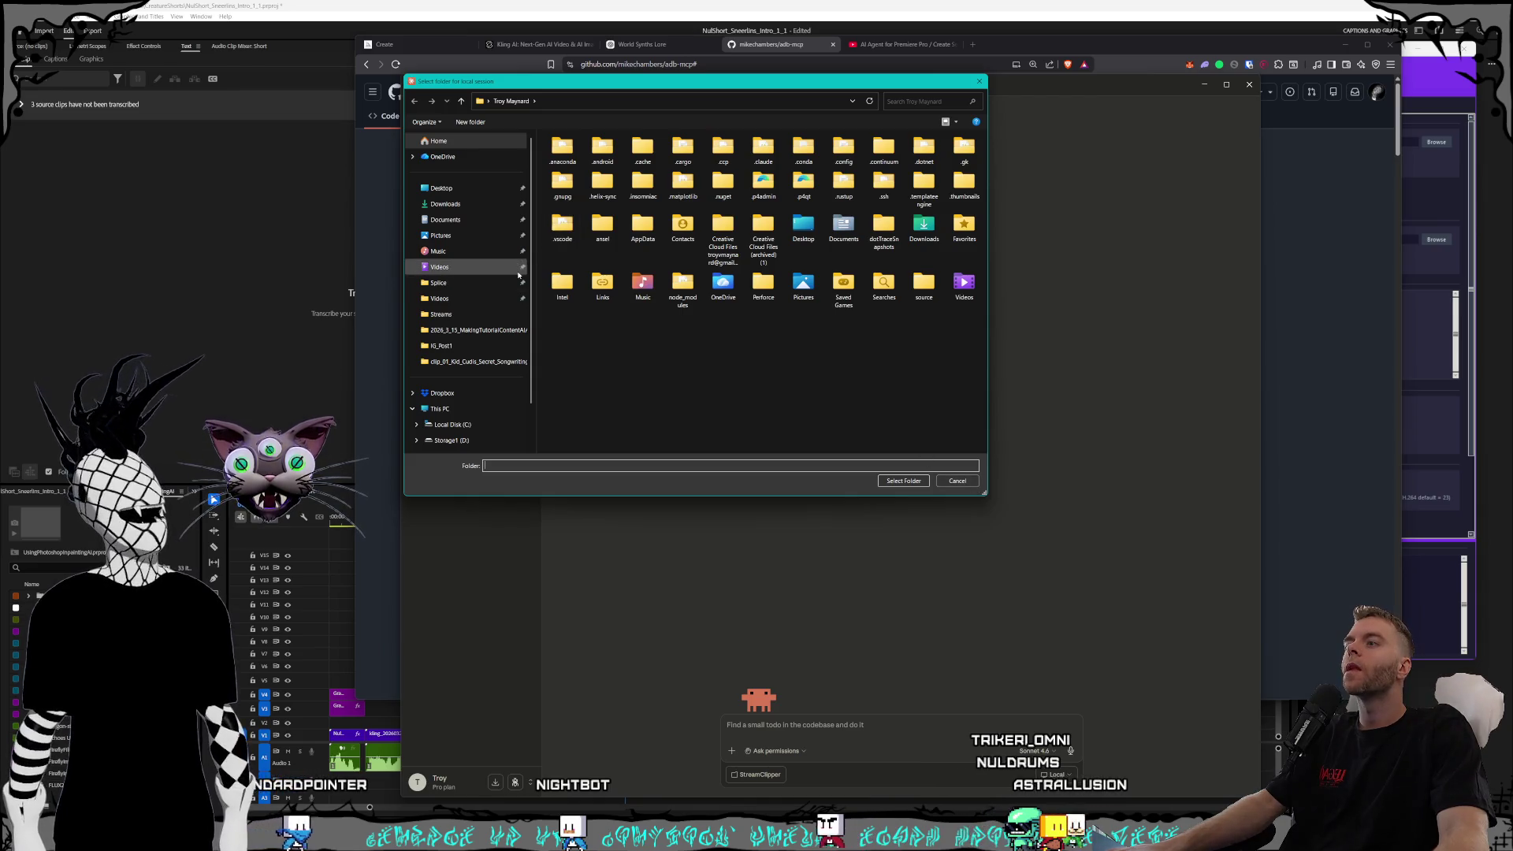
pyautogui.scroll(-2, 485, 370)
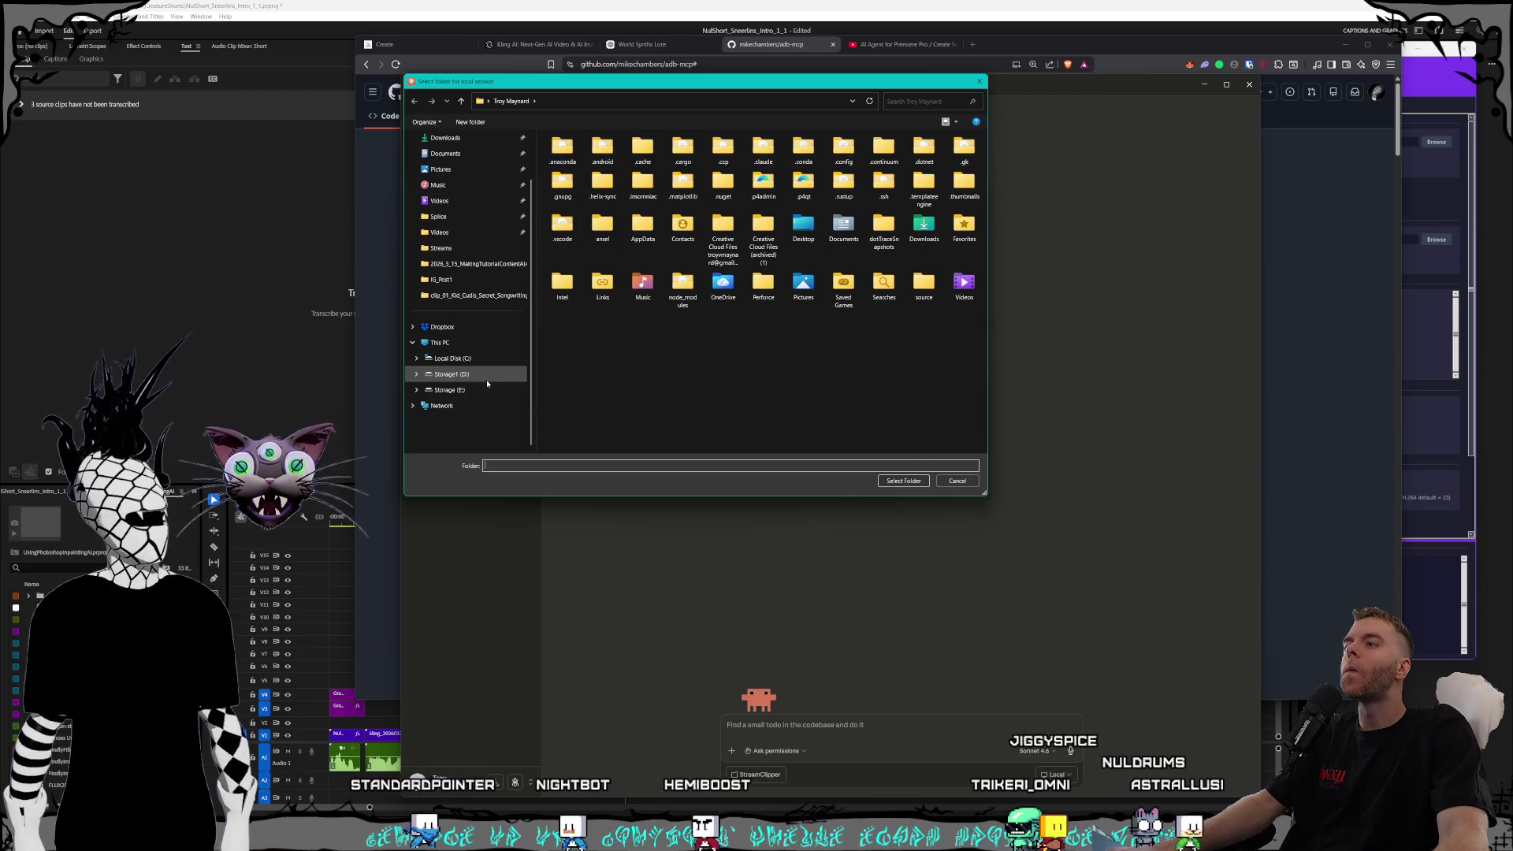
pyautogui.click(483, 359)
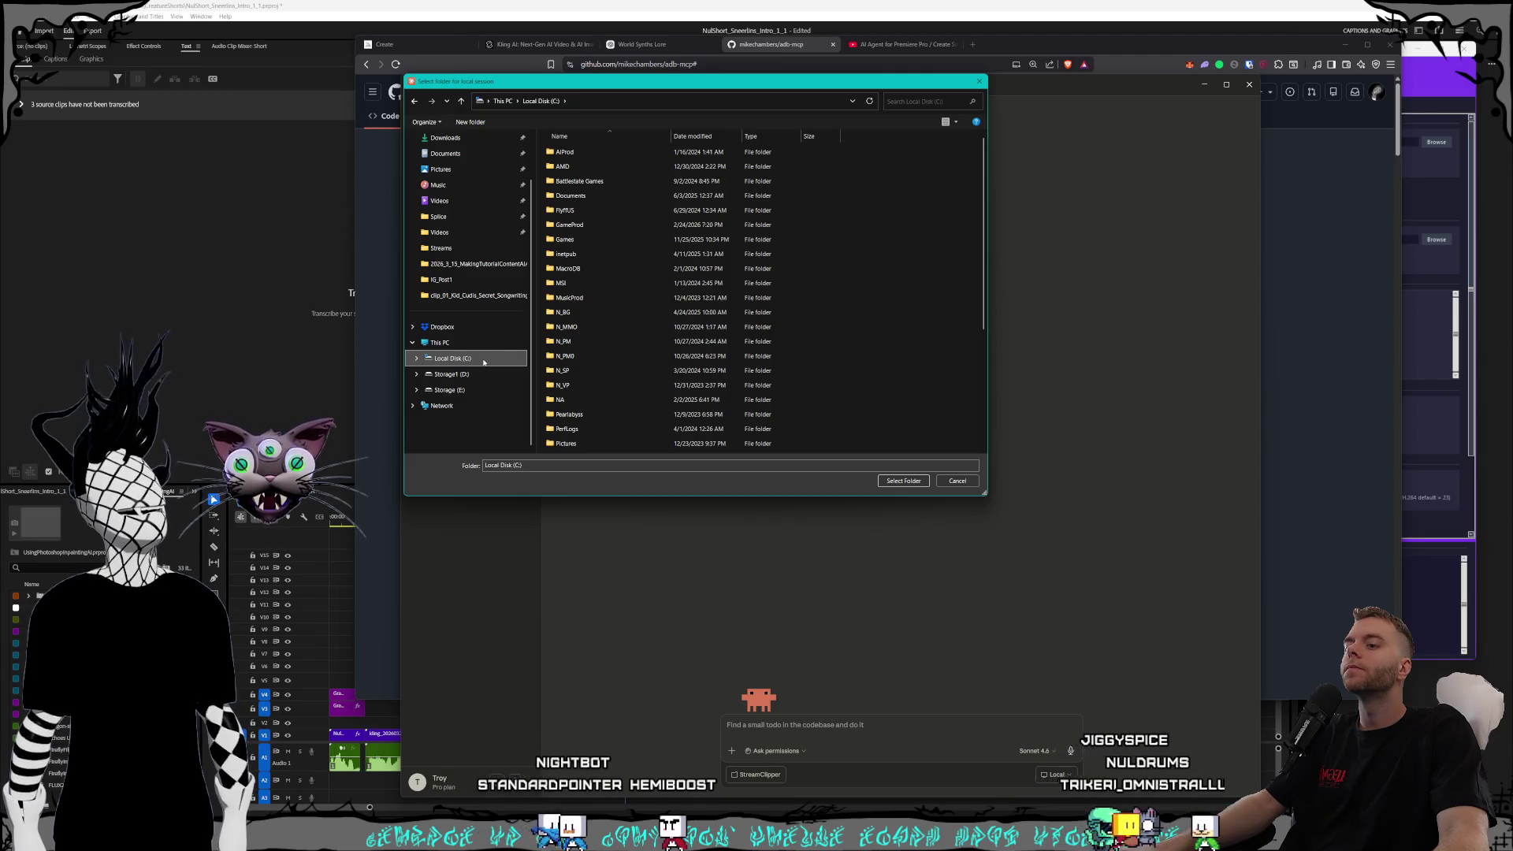
pyautogui.scroll(-4, 584, 315)
pyautogui.click(588, 317)
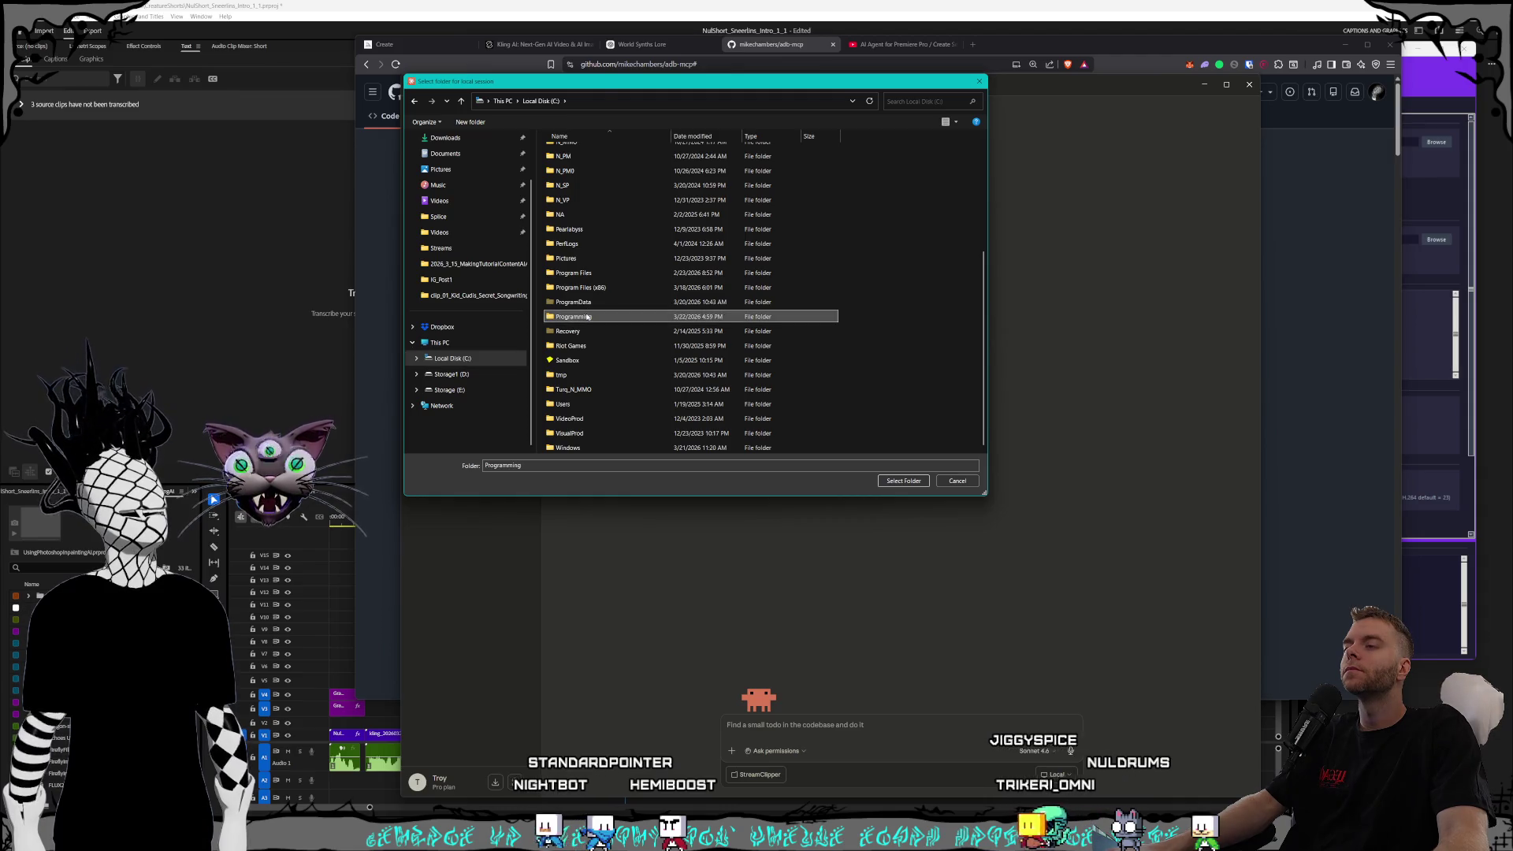
pyautogui.doubleClick(588, 317)
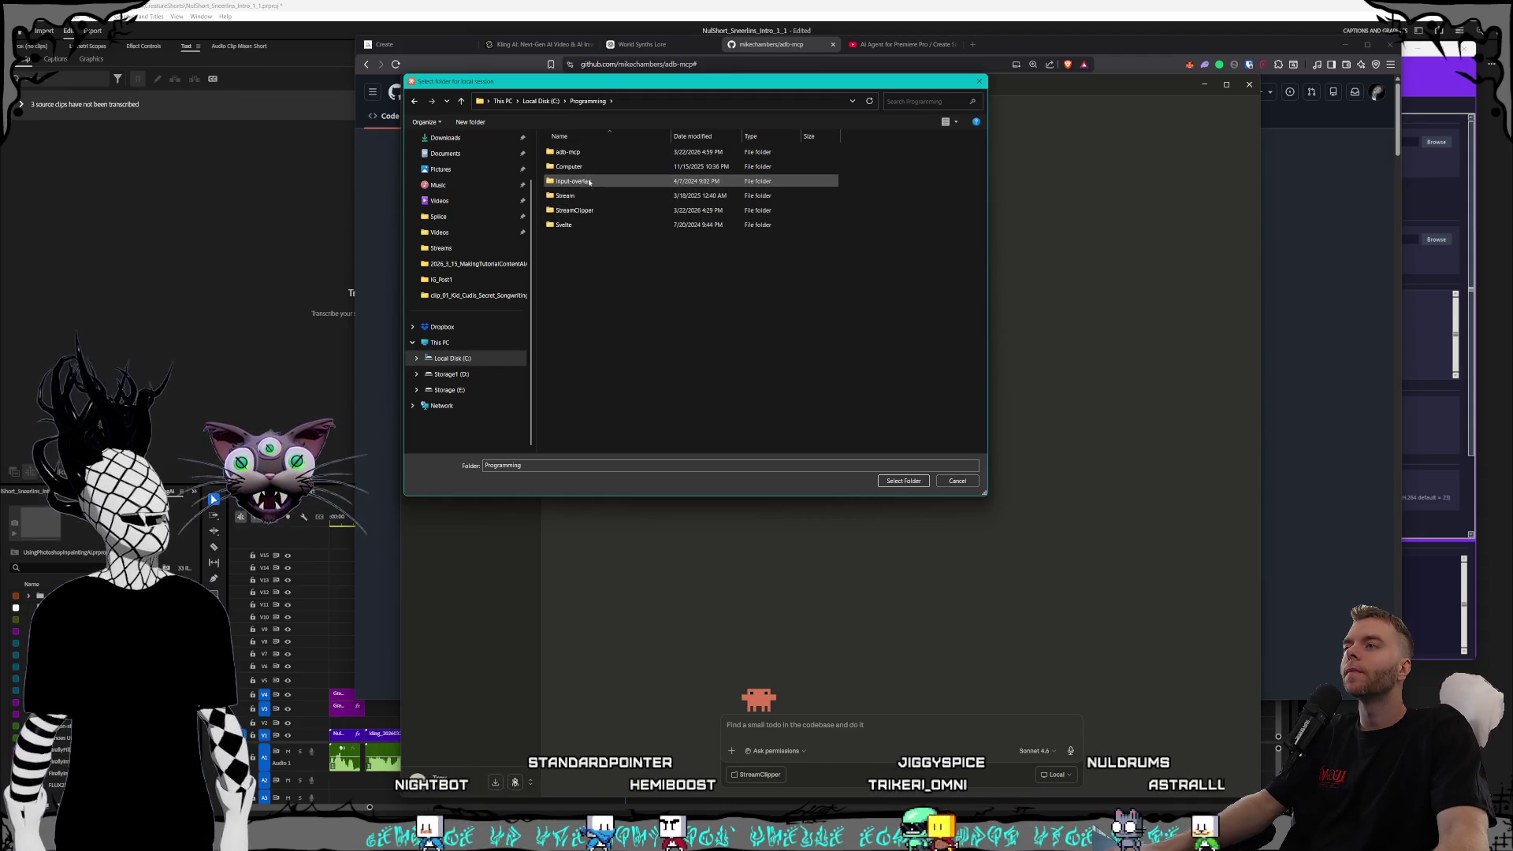
pyautogui.click(591, 154)
pyautogui.doubleClick(590, 154)
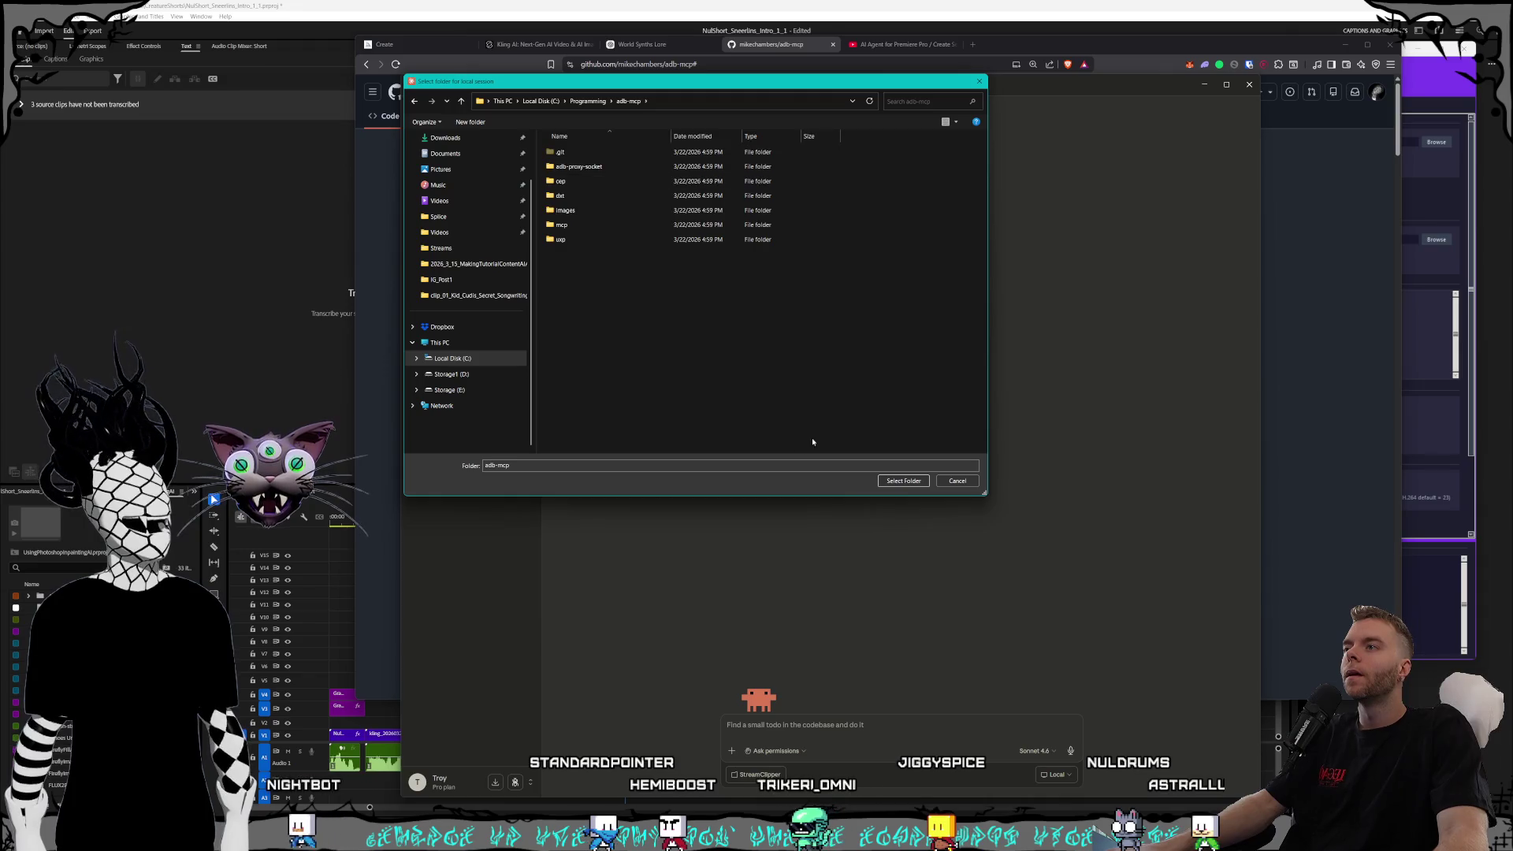
pyautogui.click(903, 481)
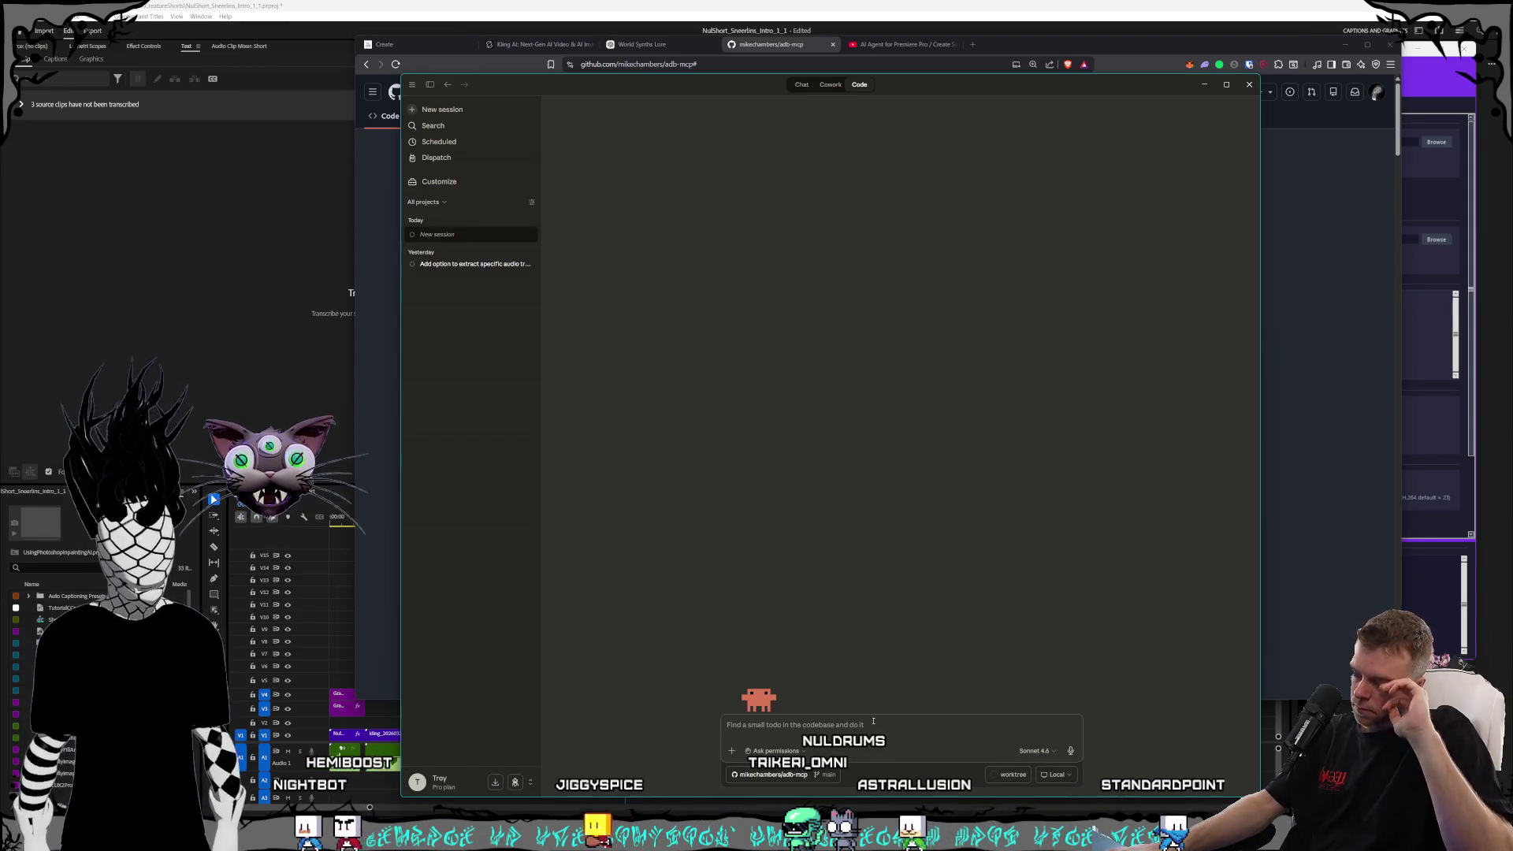
# - Leave the new adb-mcp Claude session on Ask permissions and bring the GitHub repository page forward
pyautogui.click(798, 753)
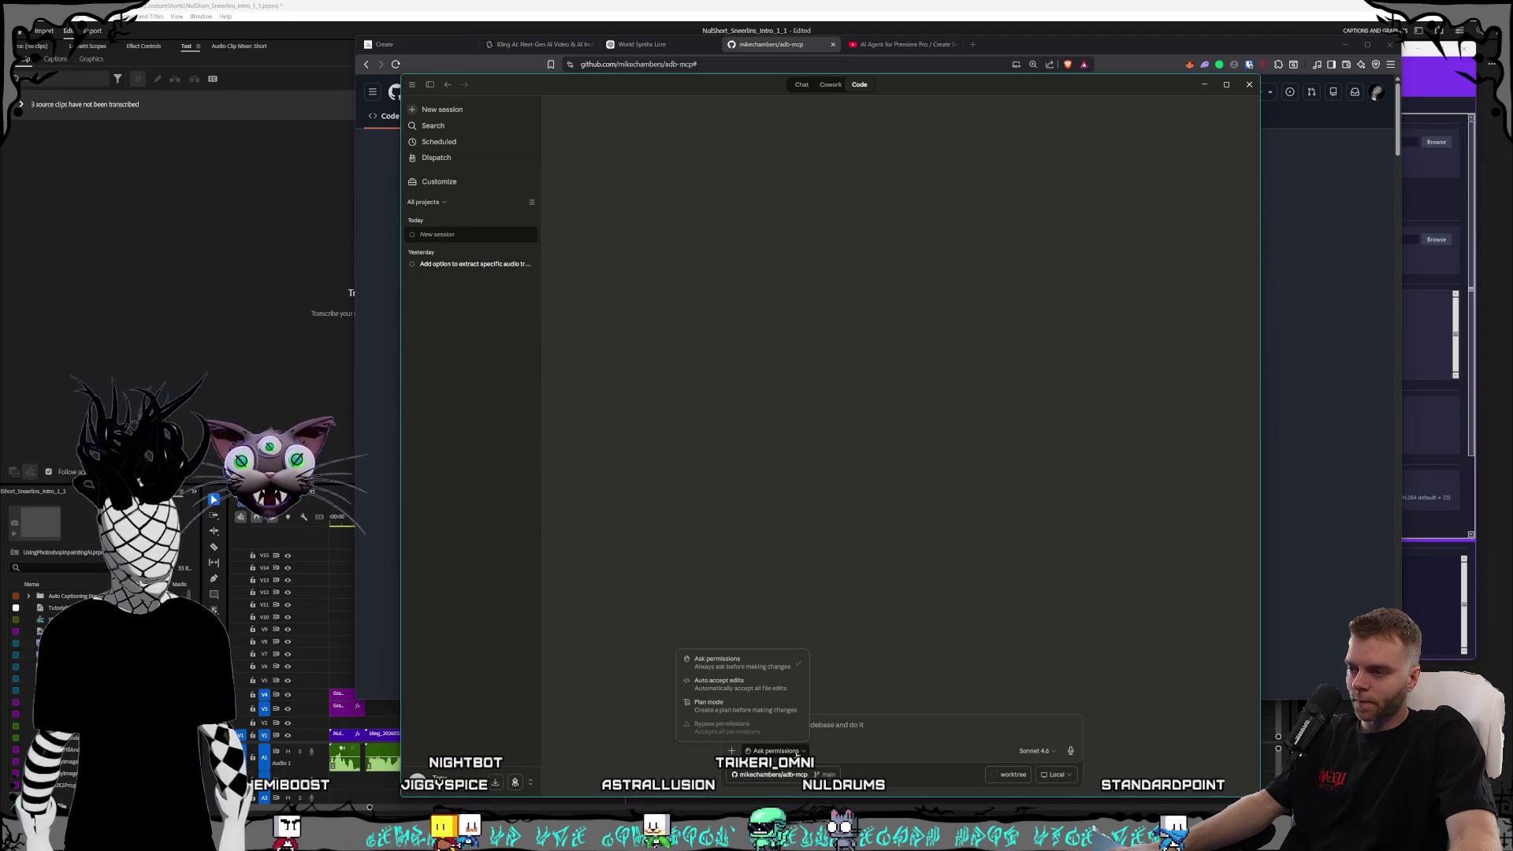
pyautogui.click(797, 753)
pyautogui.click(818, 725)
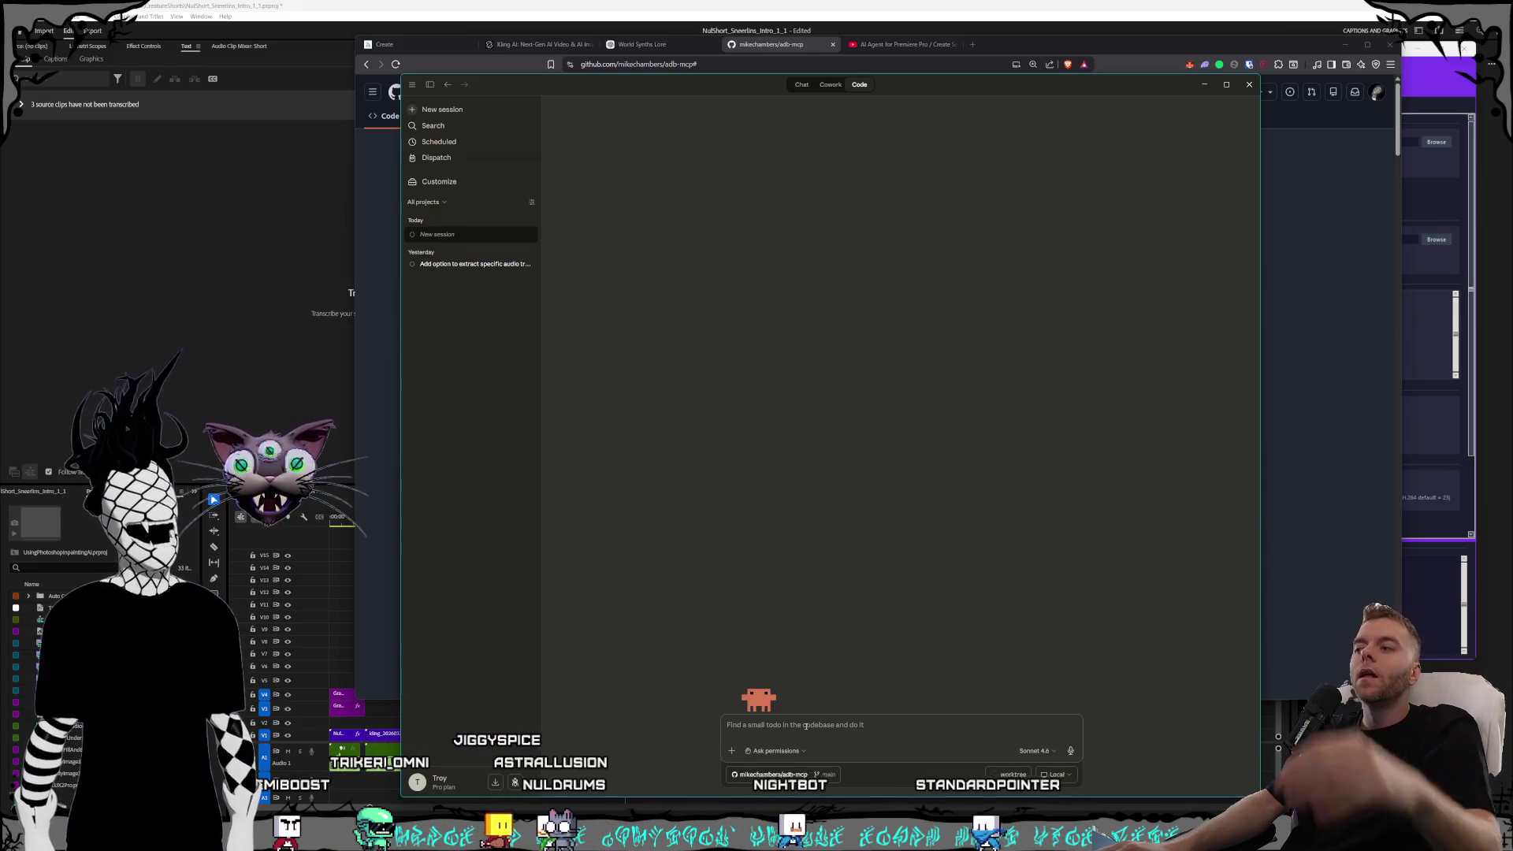
pyautogui.click(386, 371)
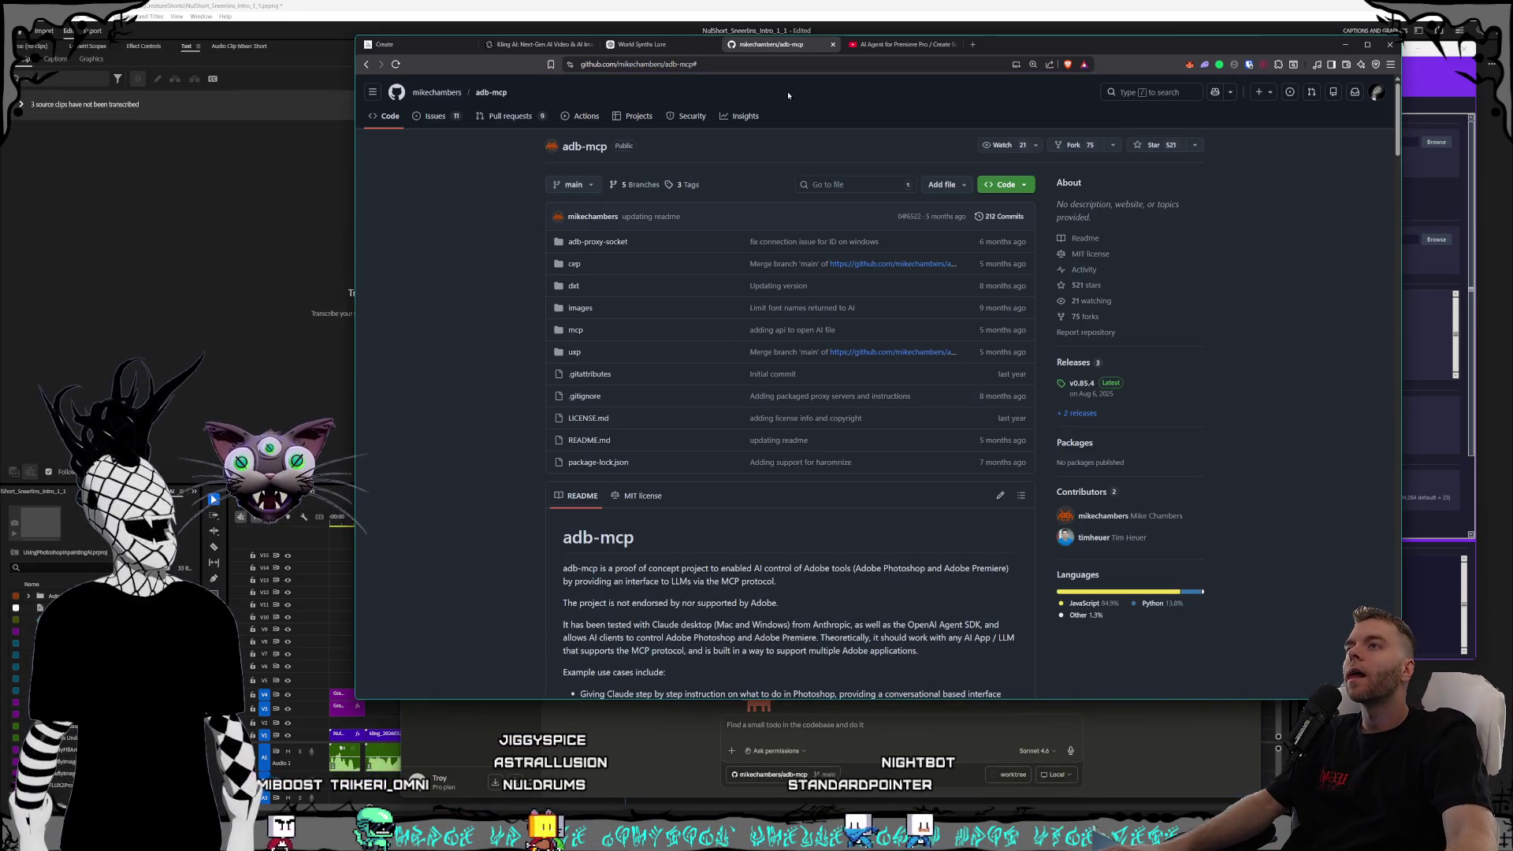
# - Read the adb-mcp README from its overview past How it works down to the Requirements list
pyautogui.scroll(-1, 581, 311)
pyautogui.scroll(-3, 581, 312)
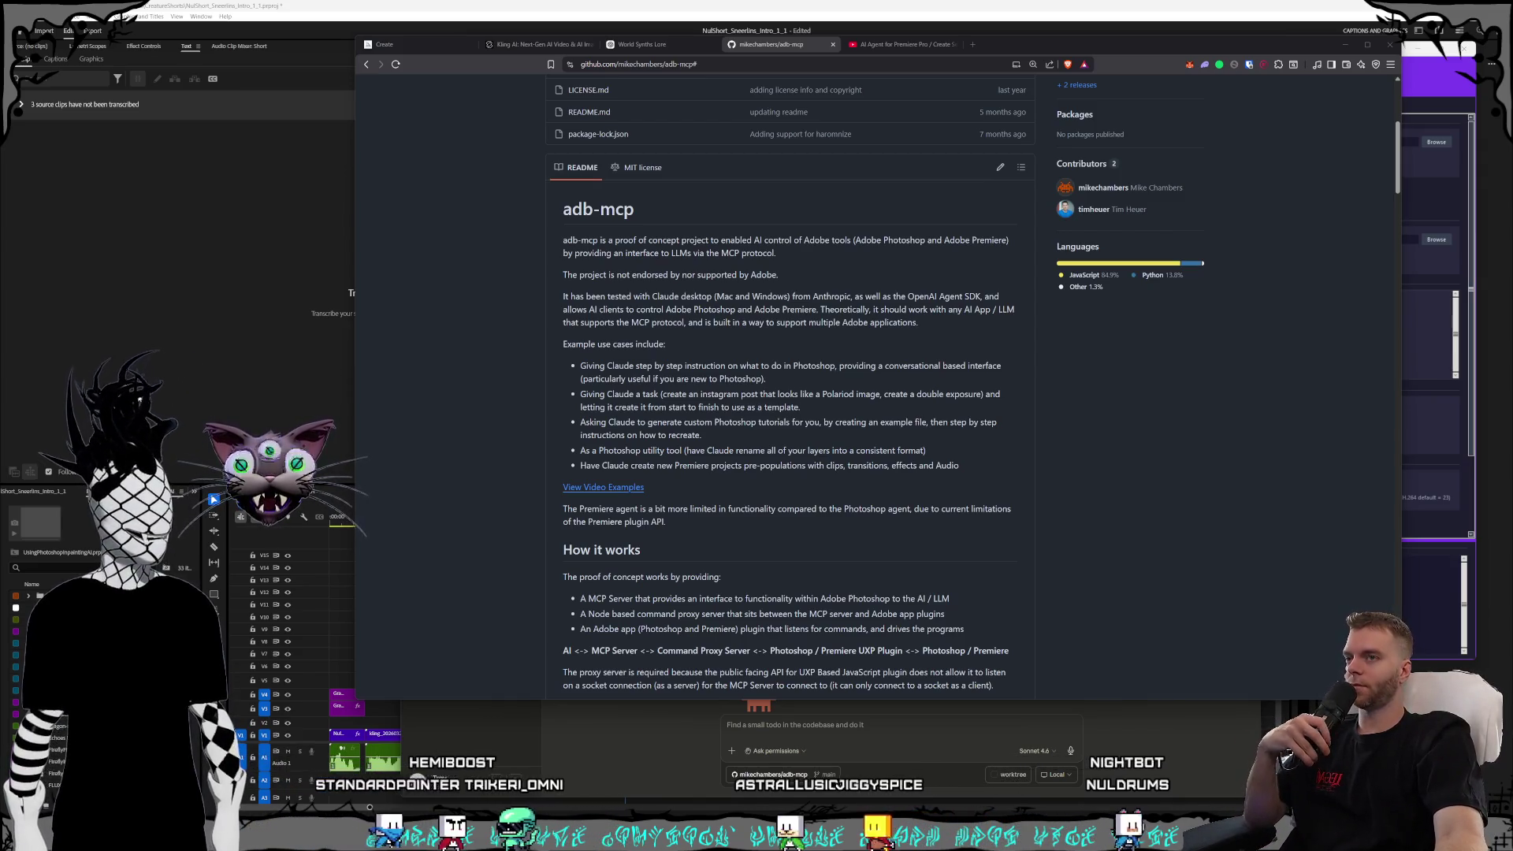
pyautogui.click(548, 293)
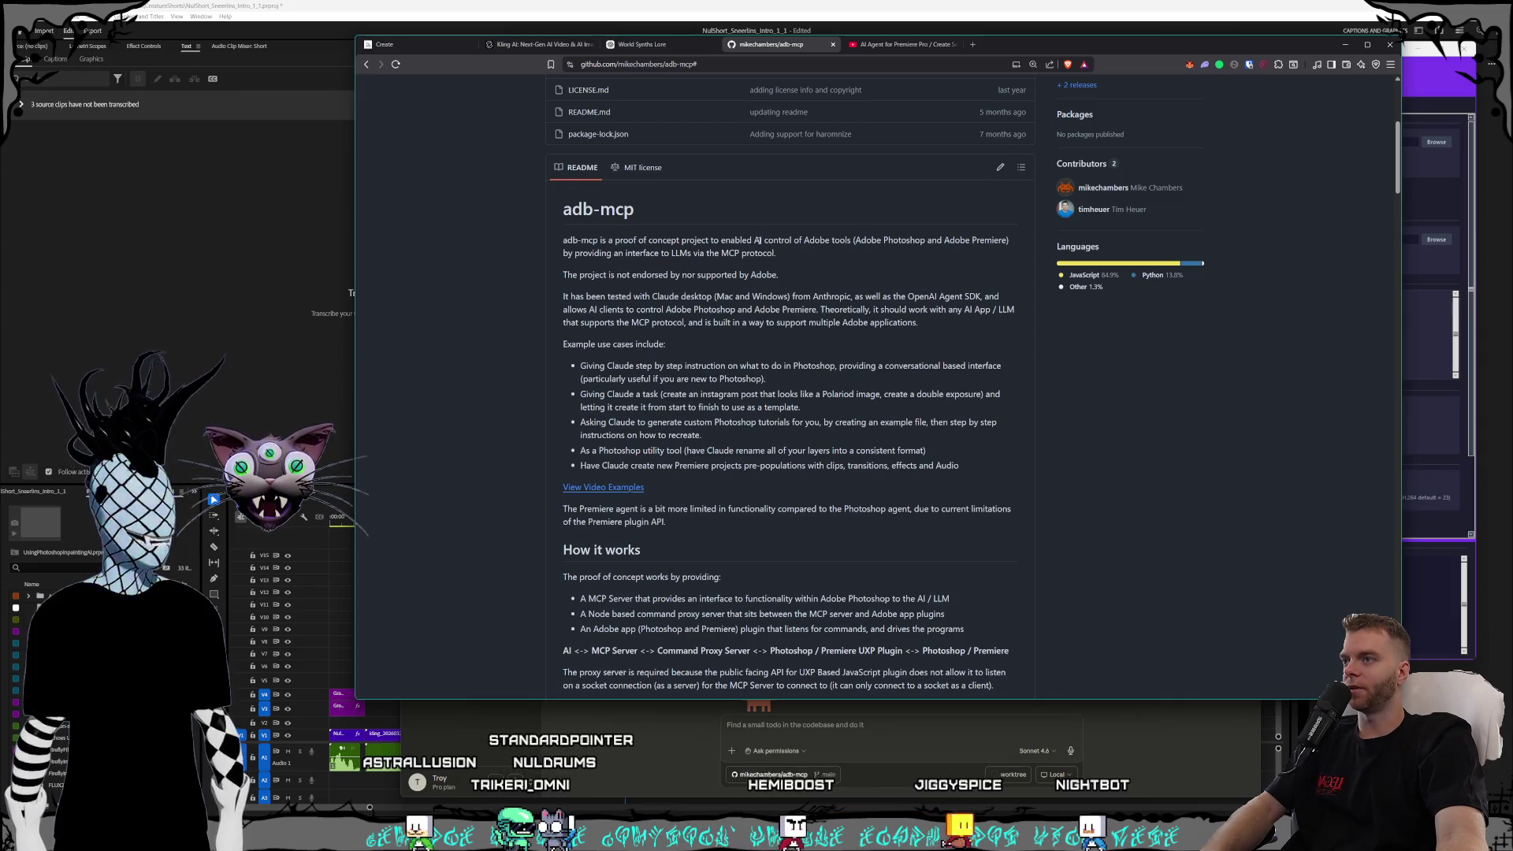
pyautogui.scroll(-1, 706, 236)
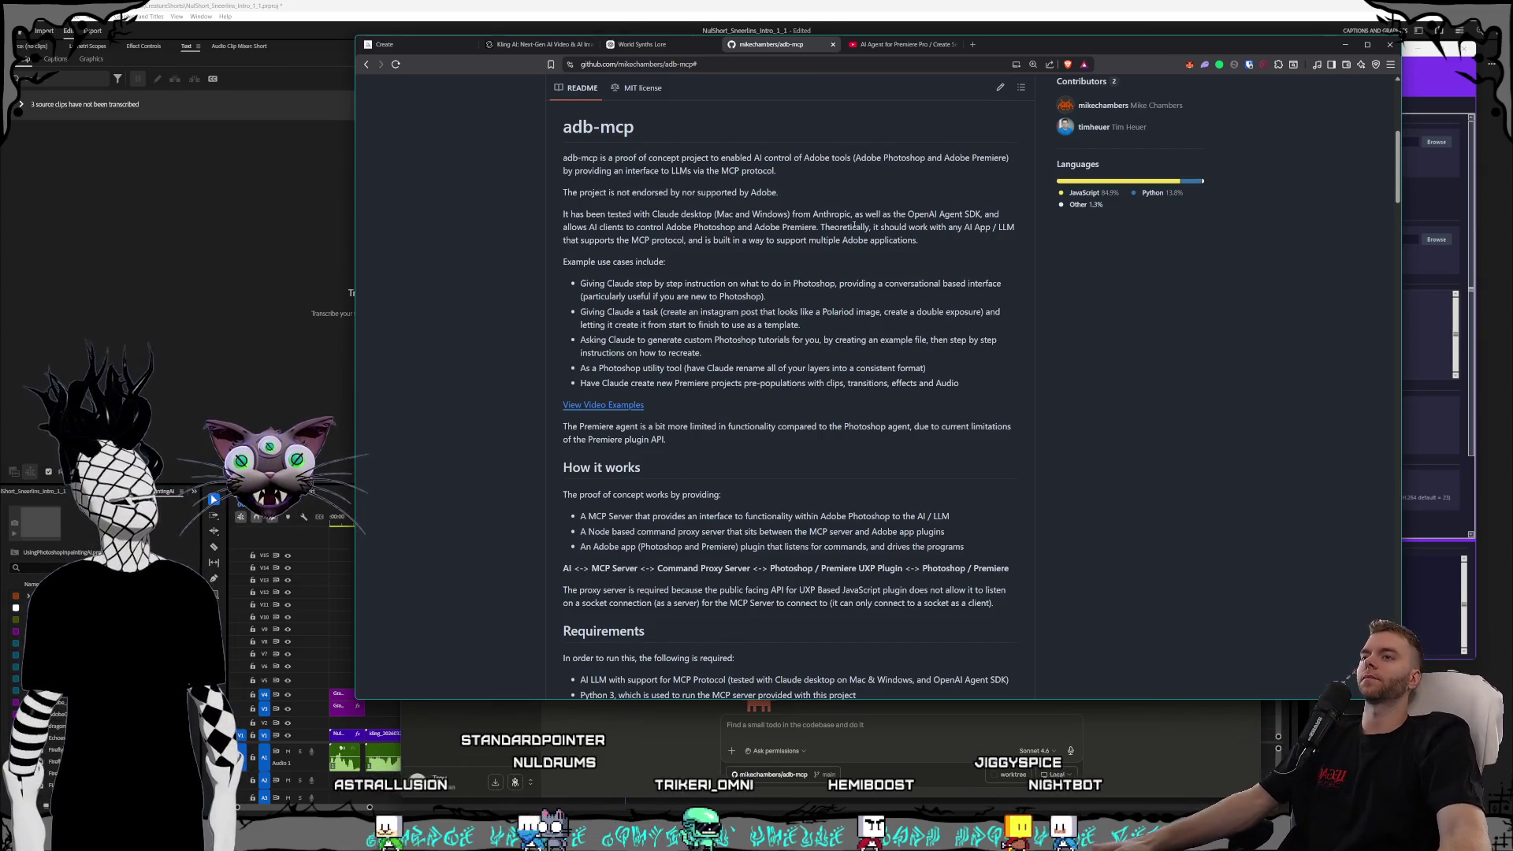
pyautogui.scroll(-1, 767, 188)
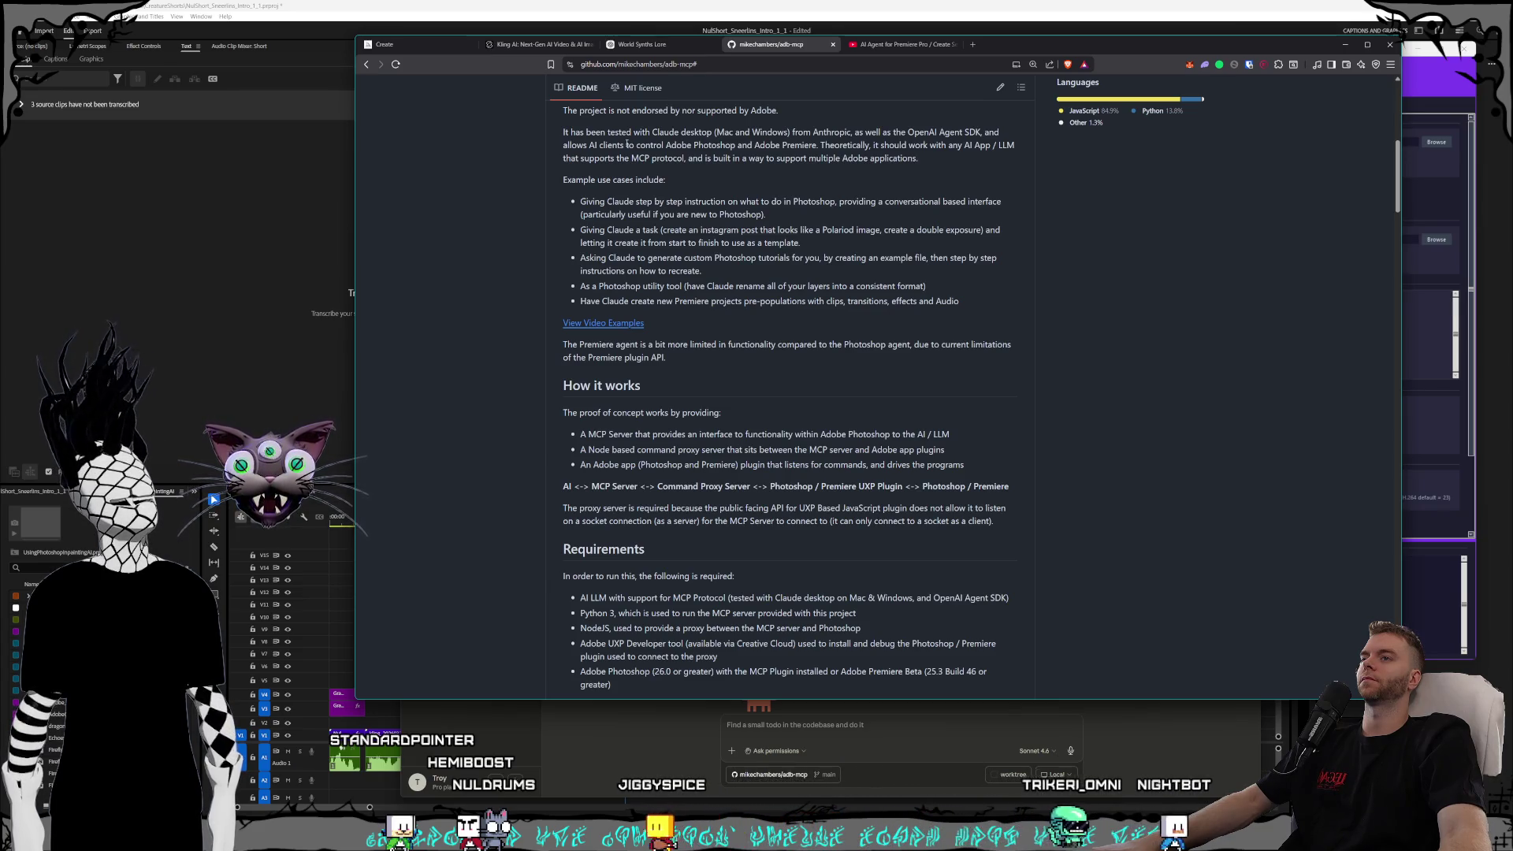
pyautogui.scroll(-1, 627, 144)
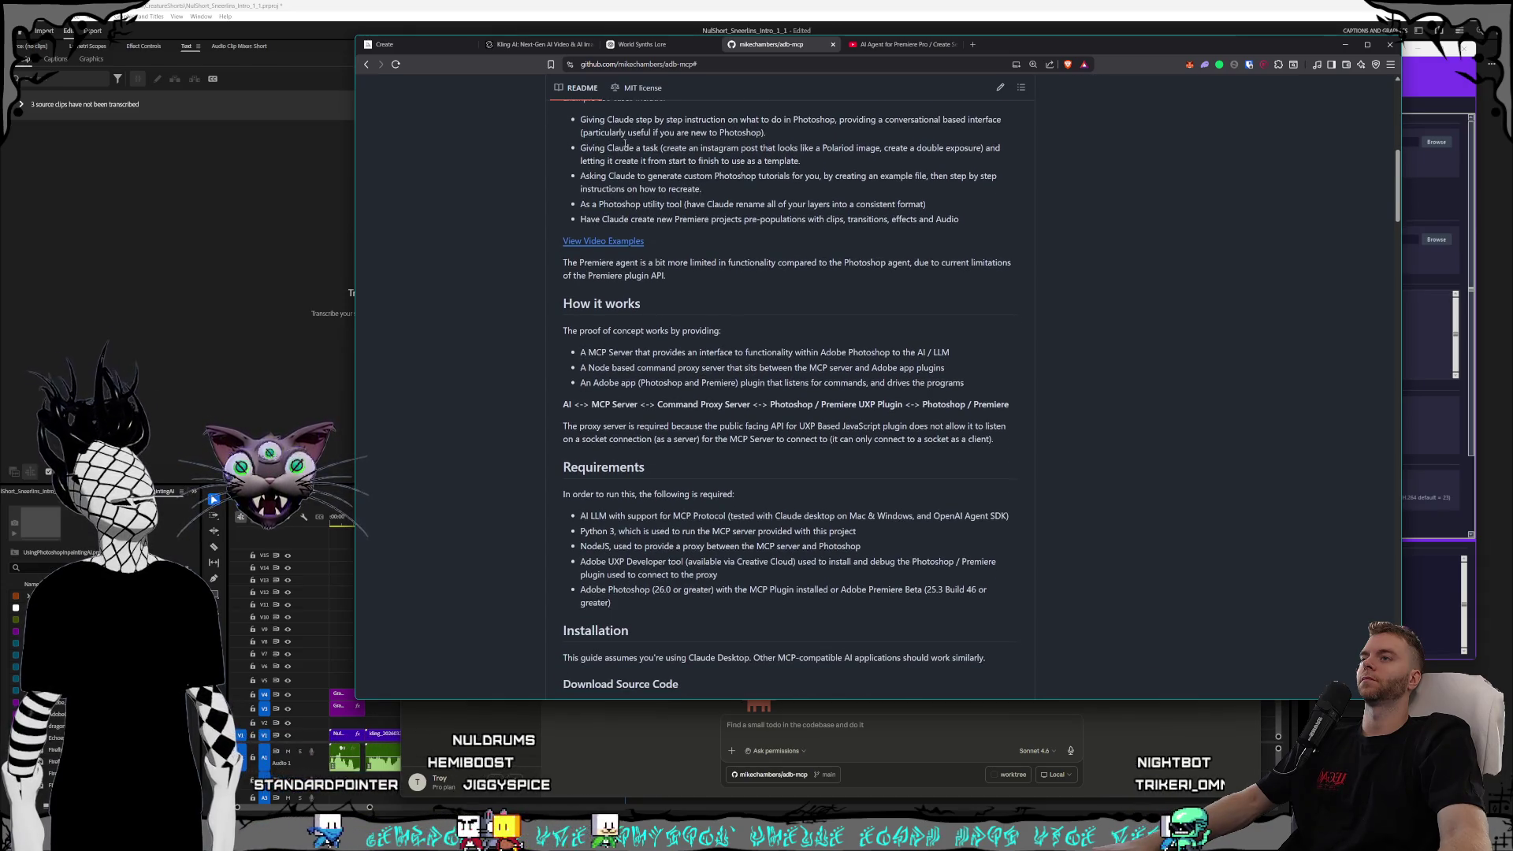
# - Read the README's architecture notes, highlighting 'API for UXP', and continue toward the Installation section
pyautogui.scroll(-1, 627, 143)
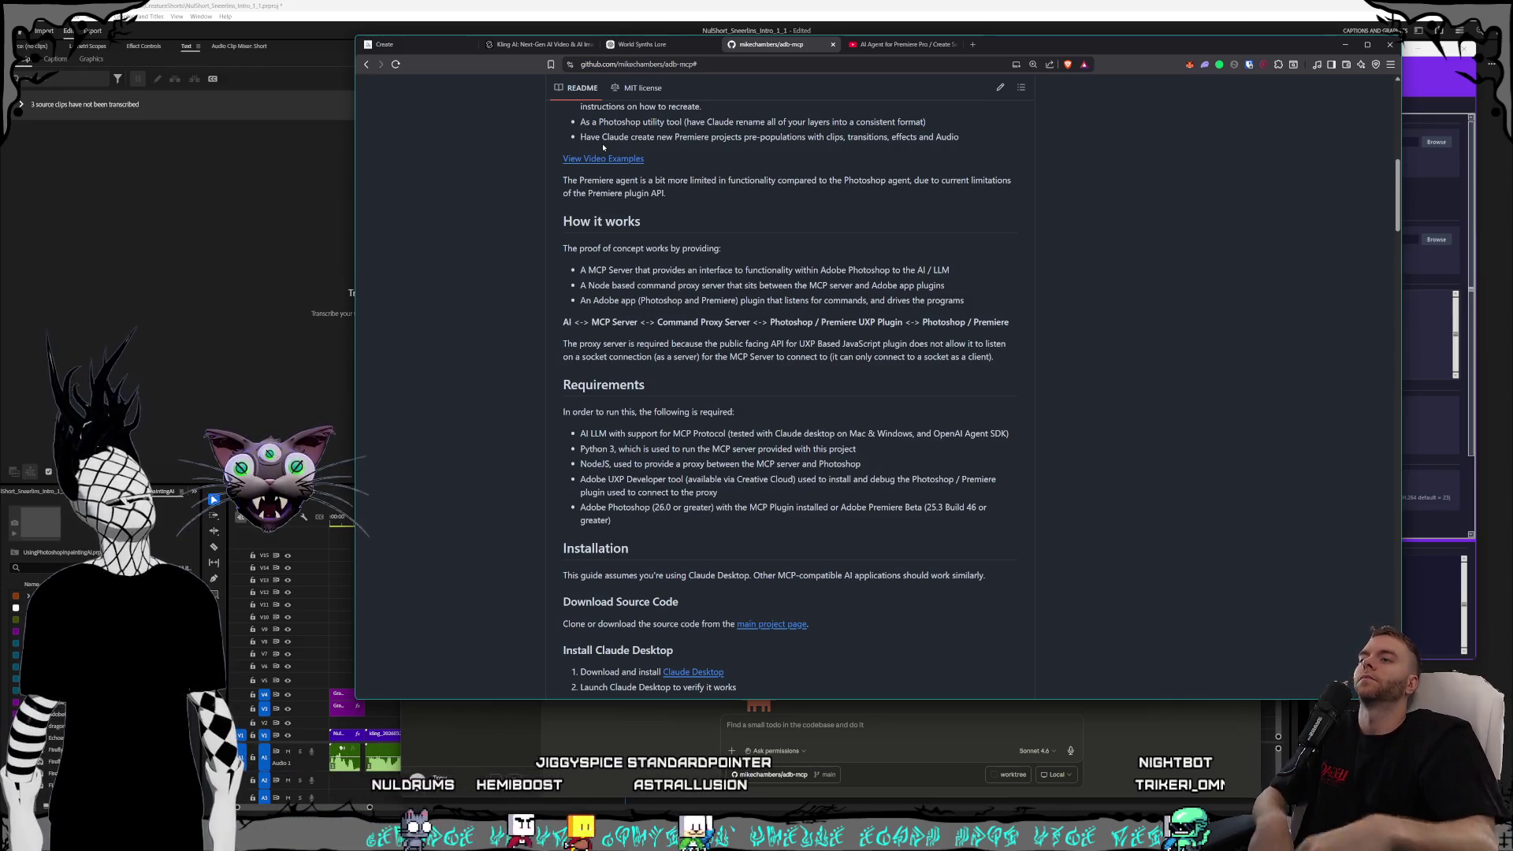
pyautogui.scroll(-2, 657, 171)
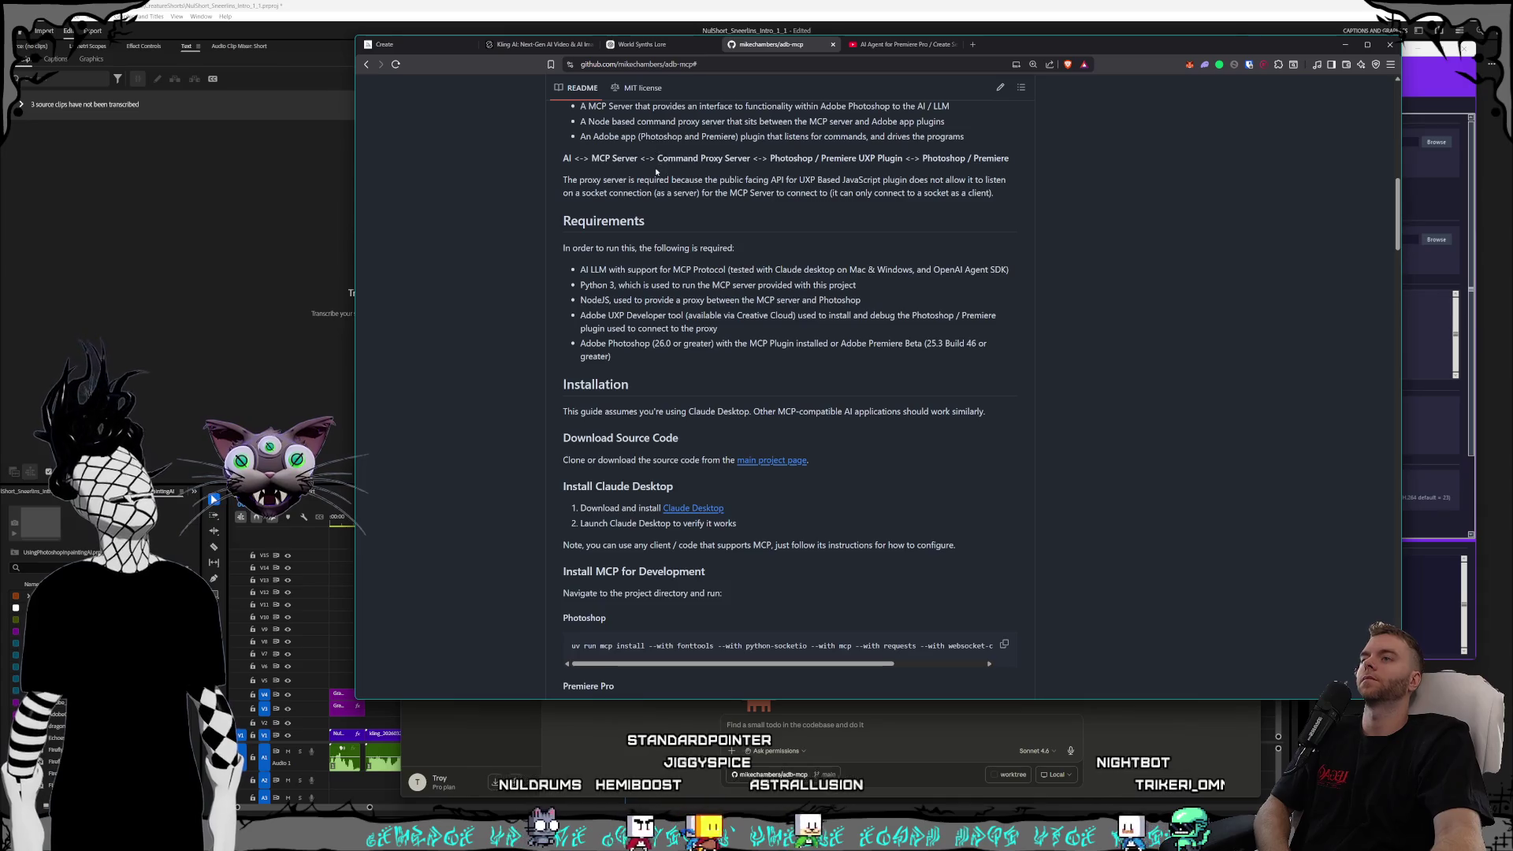
pyautogui.scroll(1, 656, 171)
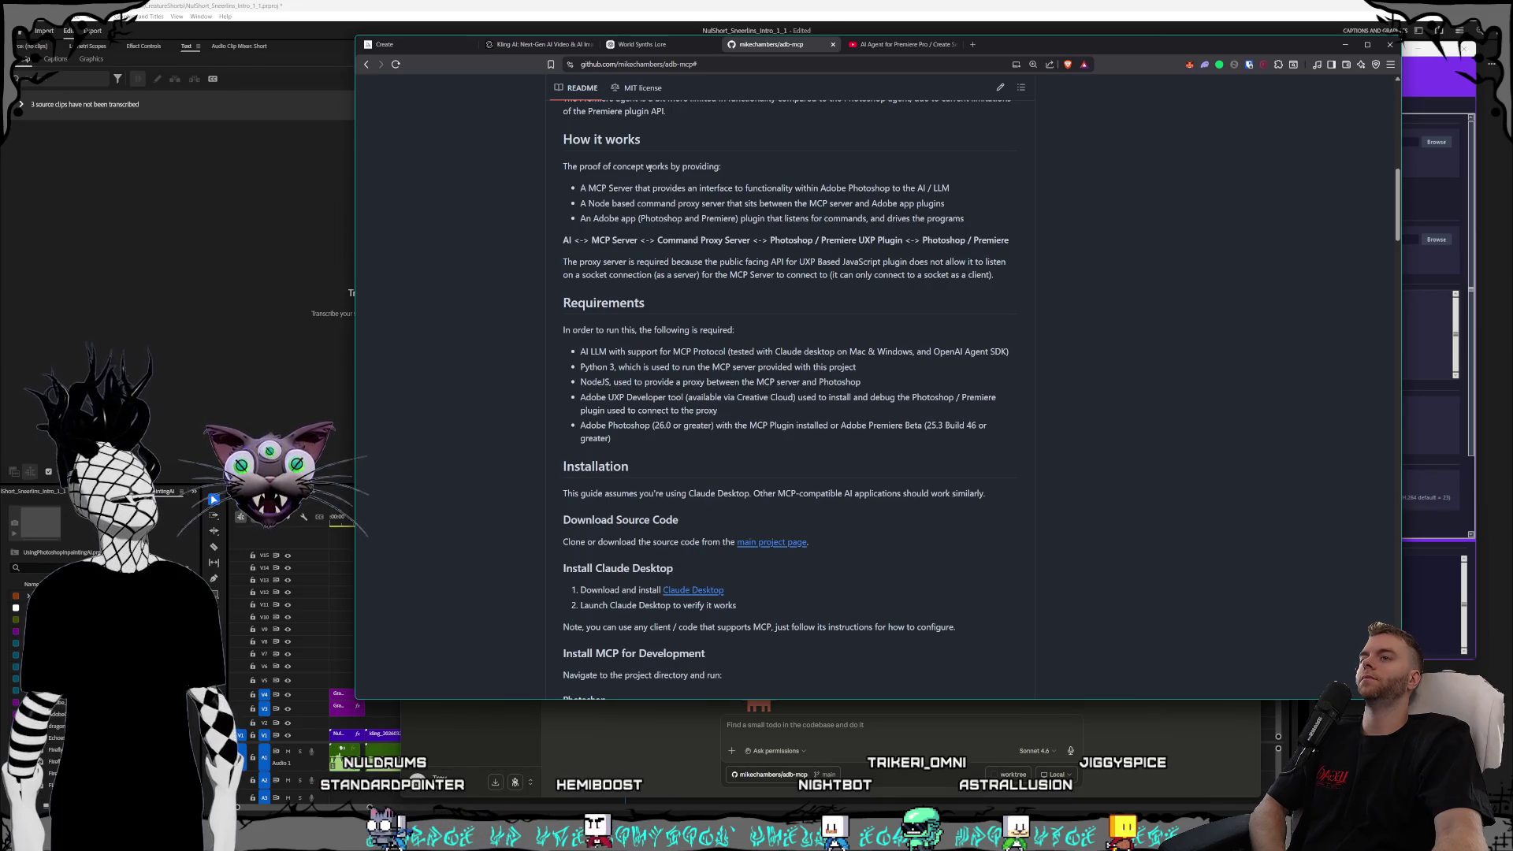
pyautogui.scroll(-1, 648, 167)
pyautogui.scroll(1, 644, 179)
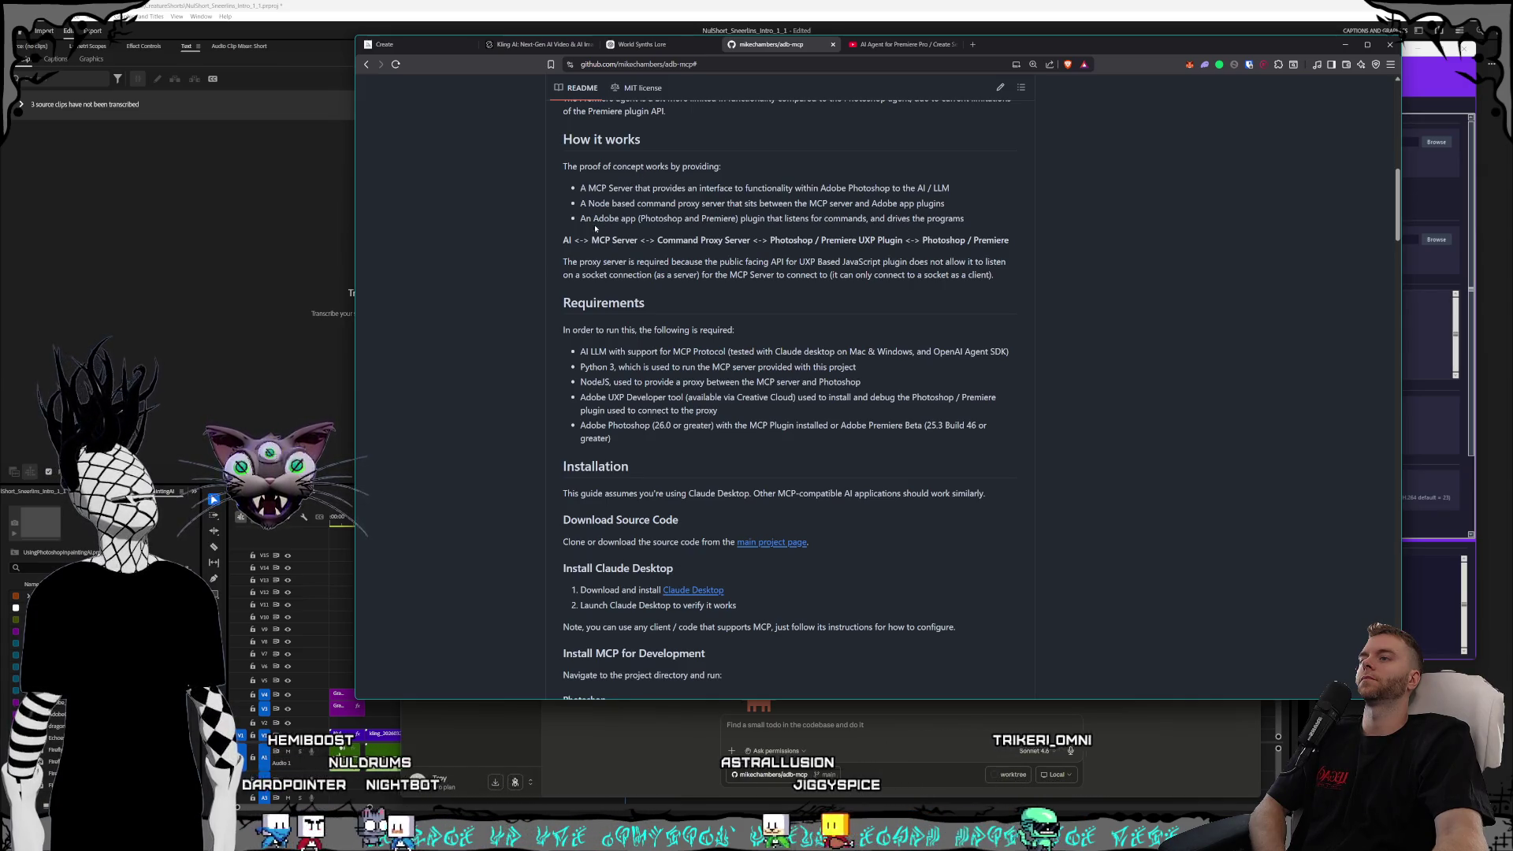
pyautogui.moveTo(563, 240)
pyautogui.mouseDown()
pyautogui.moveTo(896, 264)
pyautogui.moveTo(952, 241)
pyautogui.mouseUp()
pyautogui.click(722, 213)
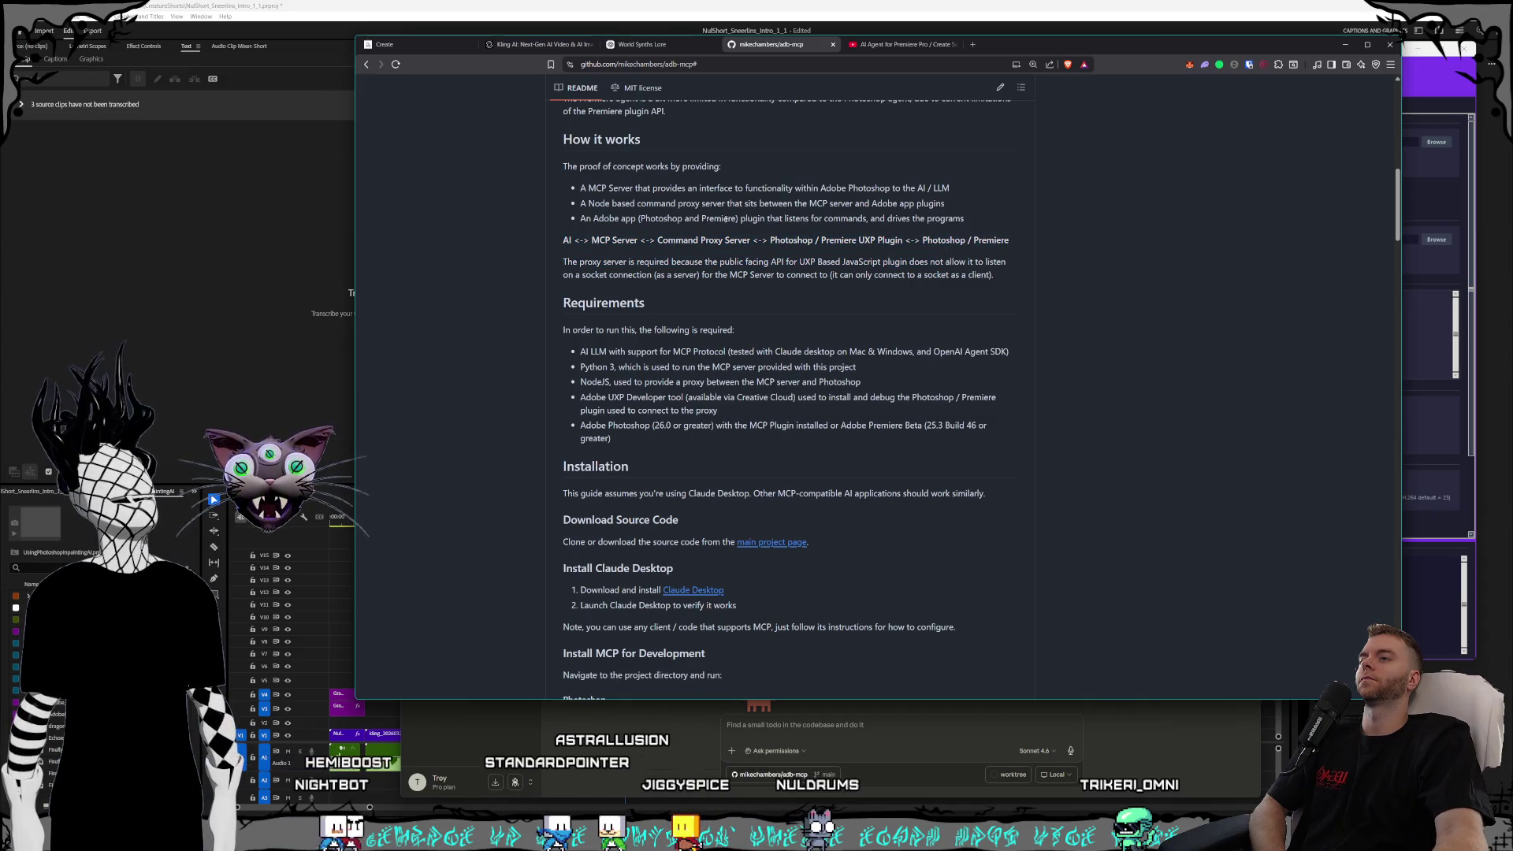
pyautogui.moveTo(770, 262); pyautogui.dragTo(814, 260)
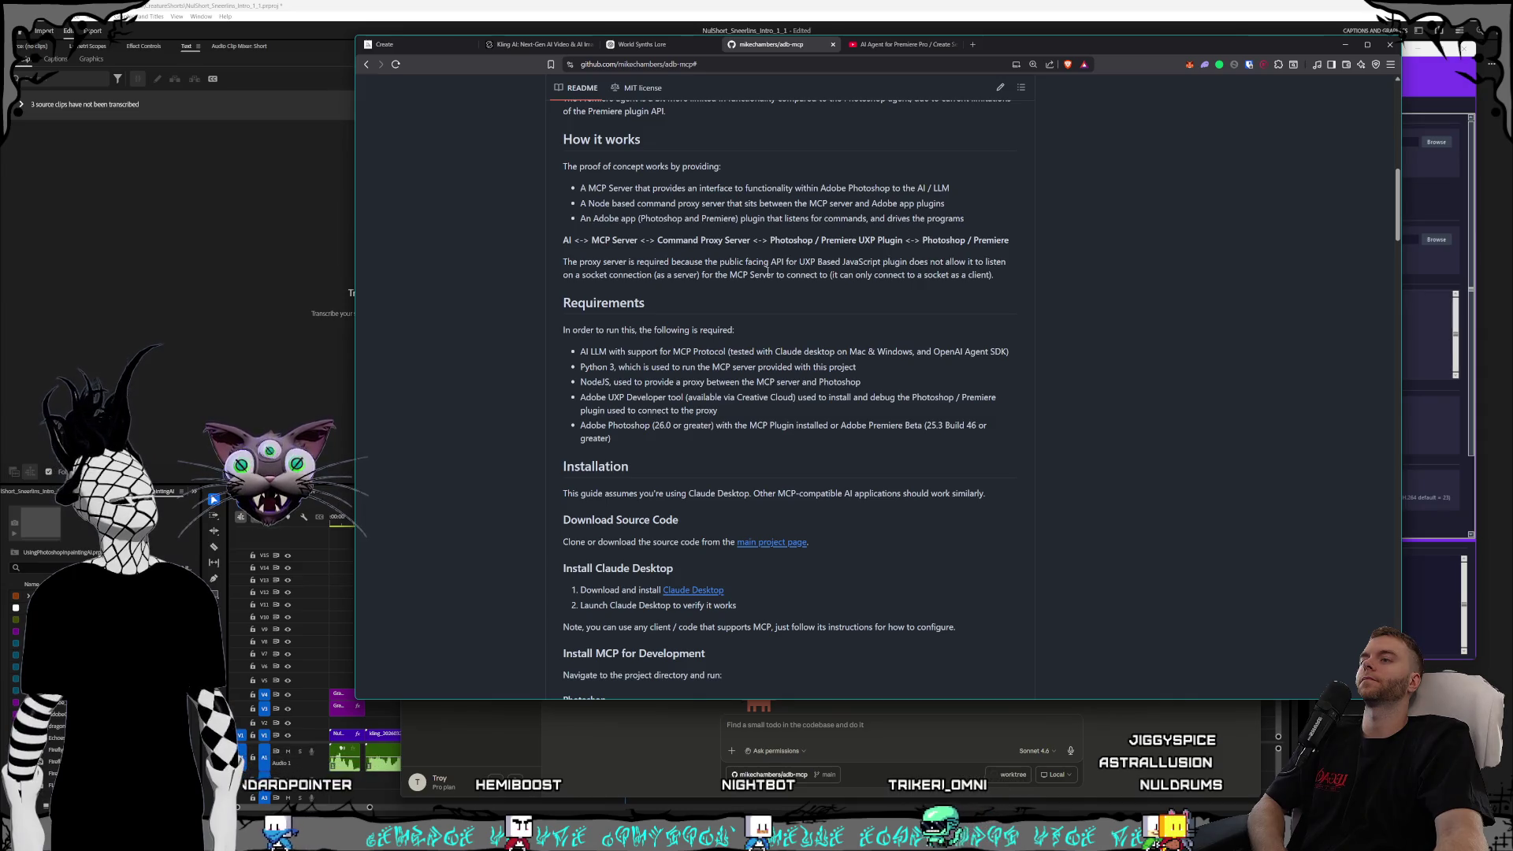
pyautogui.scroll(-1, 766, 270)
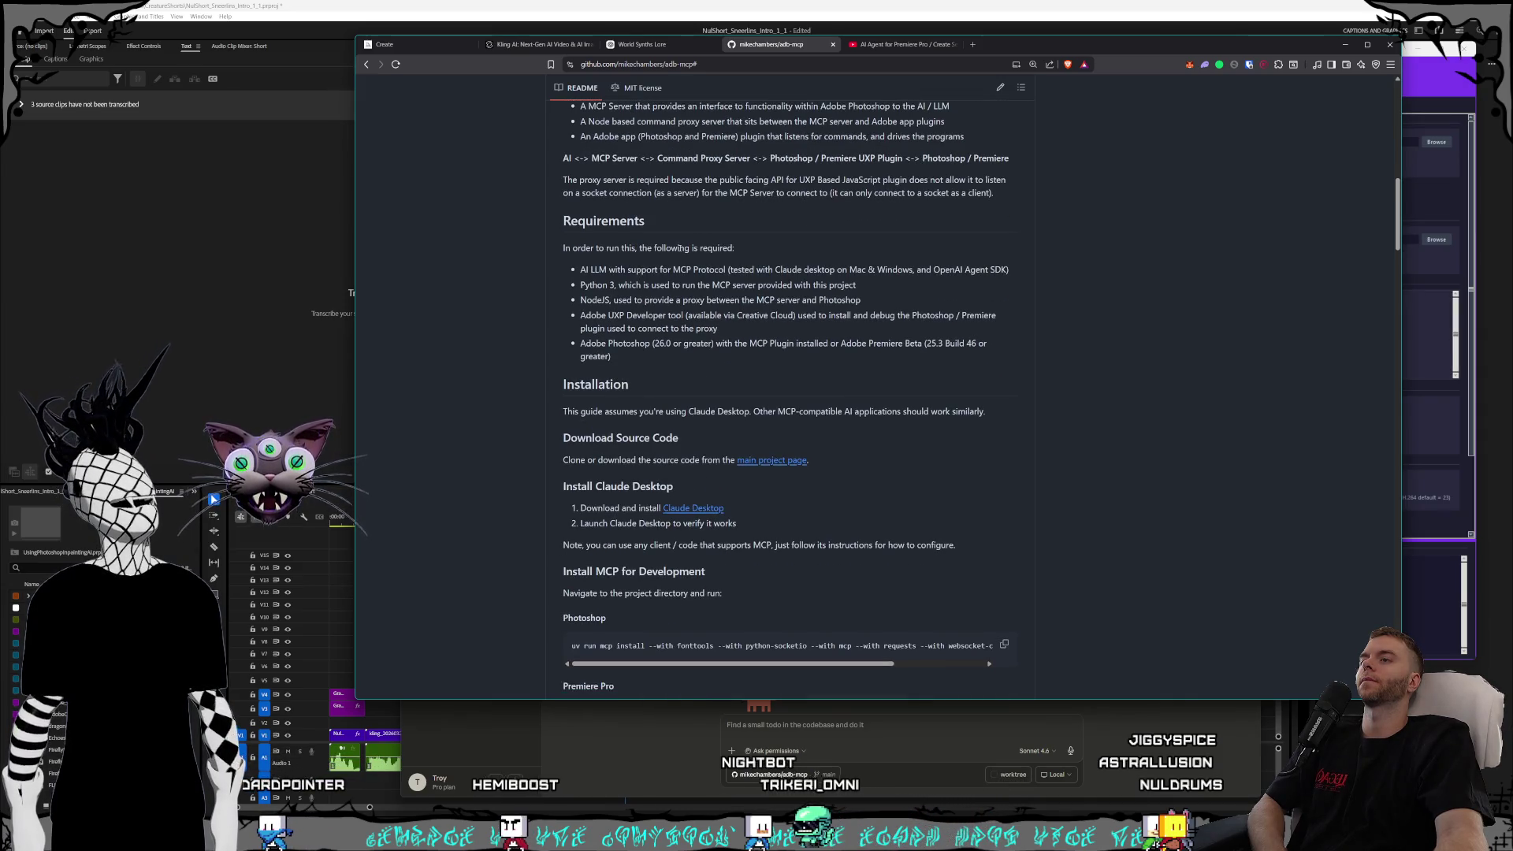
pyautogui.scroll(-1, 680, 249)
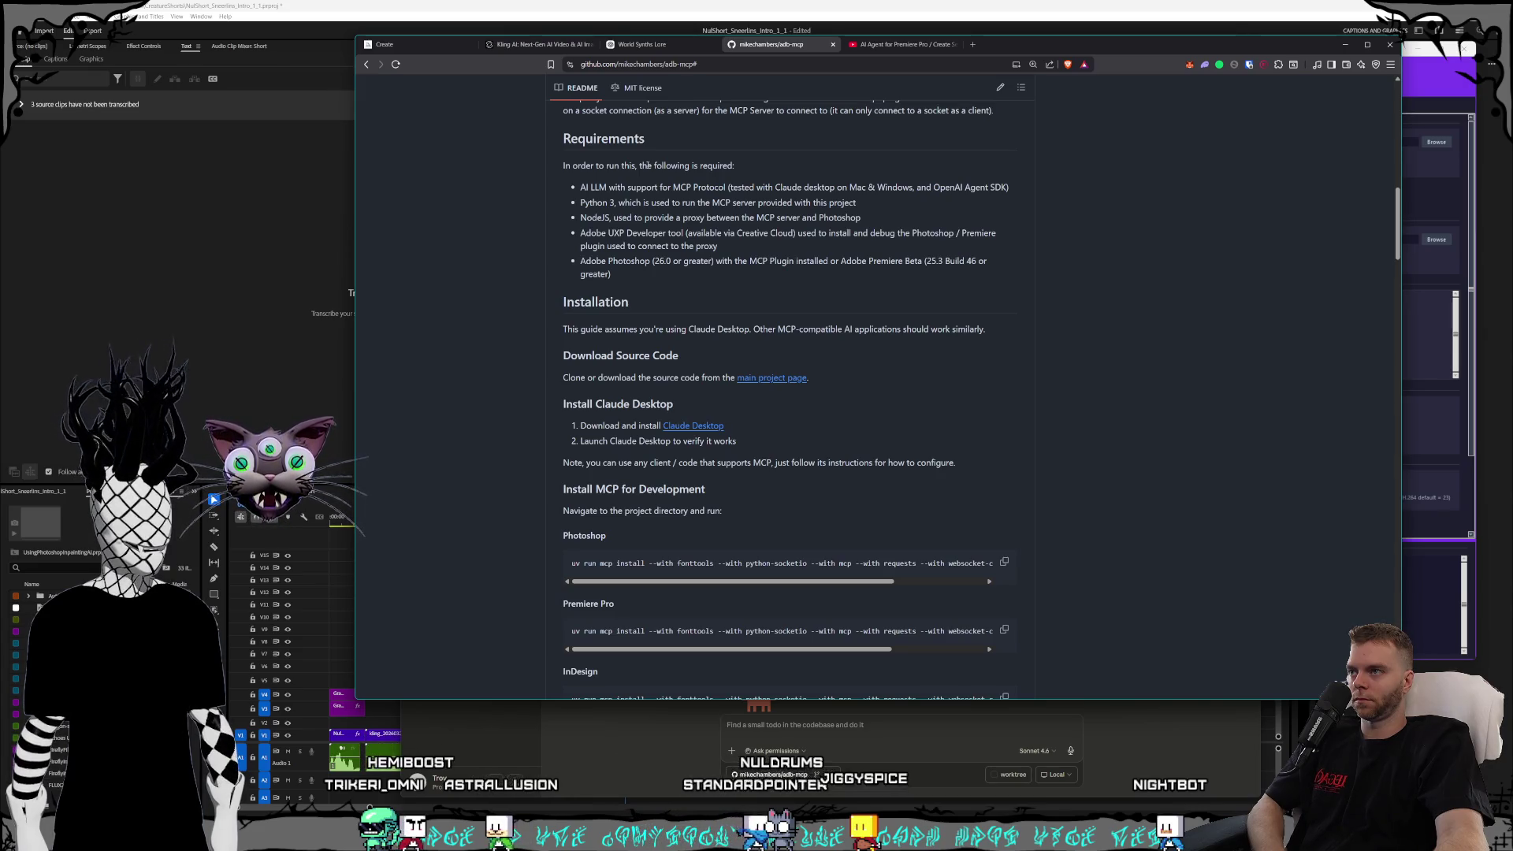
# - Scroll to the README's 'uv run mcp install' code blocks, then bring the cmd terminal forward
pyautogui.scroll(-1, 646, 165)
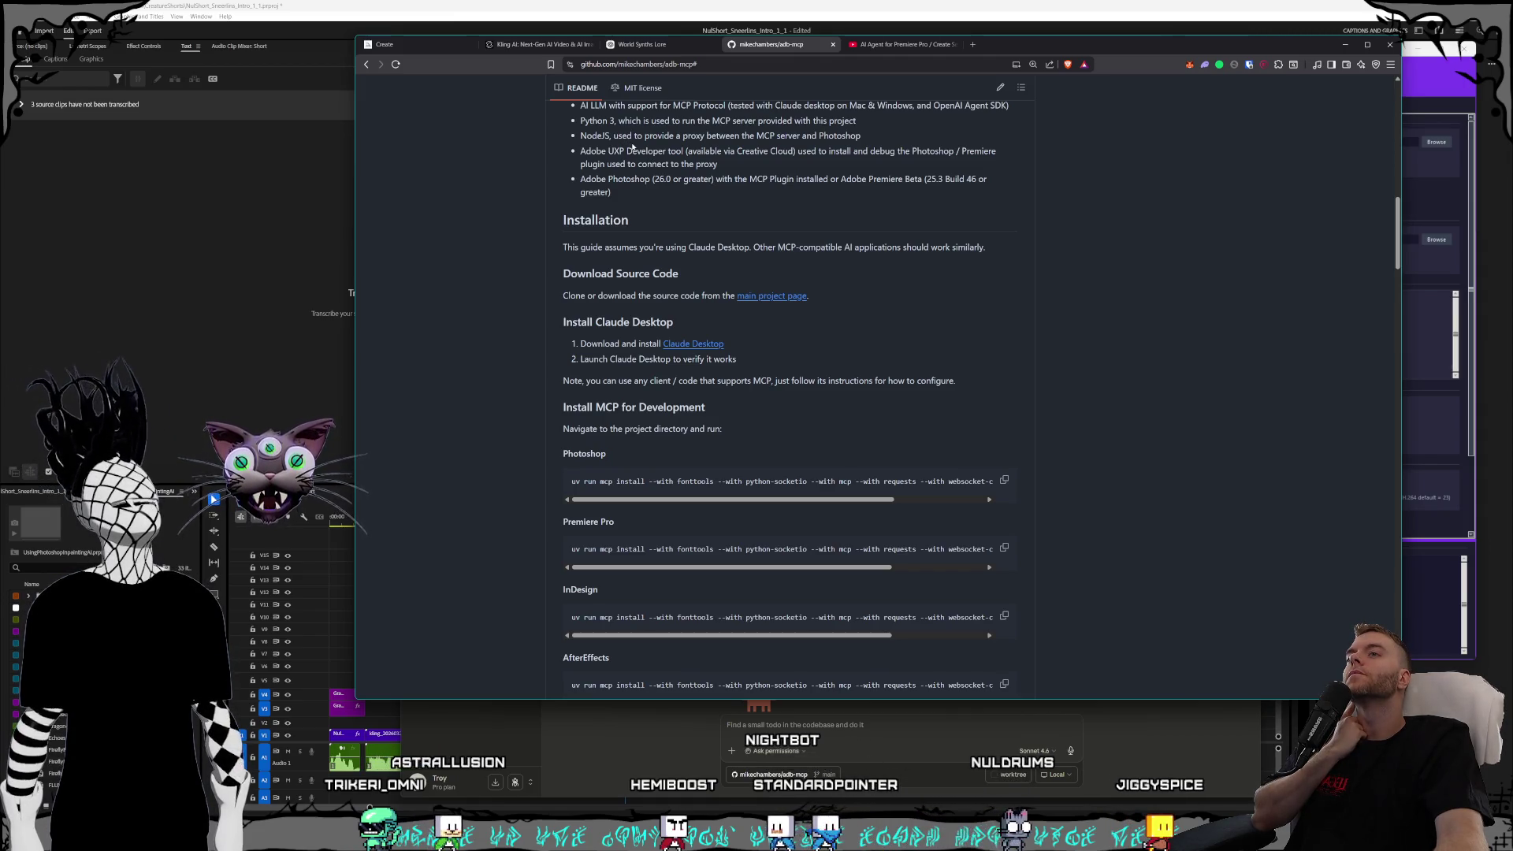
pyautogui.scroll(-1, 632, 147)
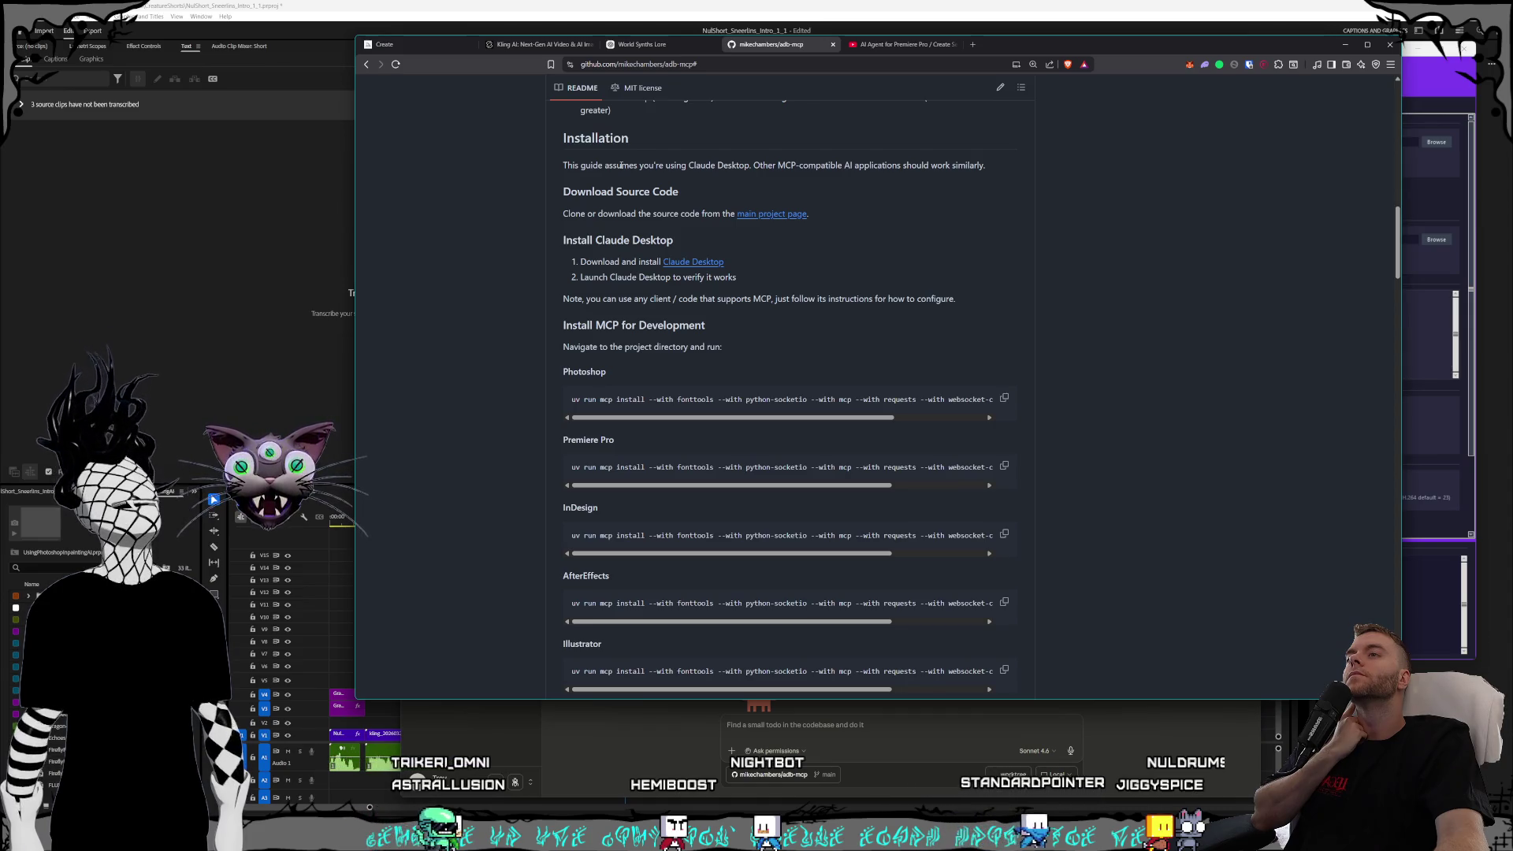
pyautogui.scroll(-1, 622, 166)
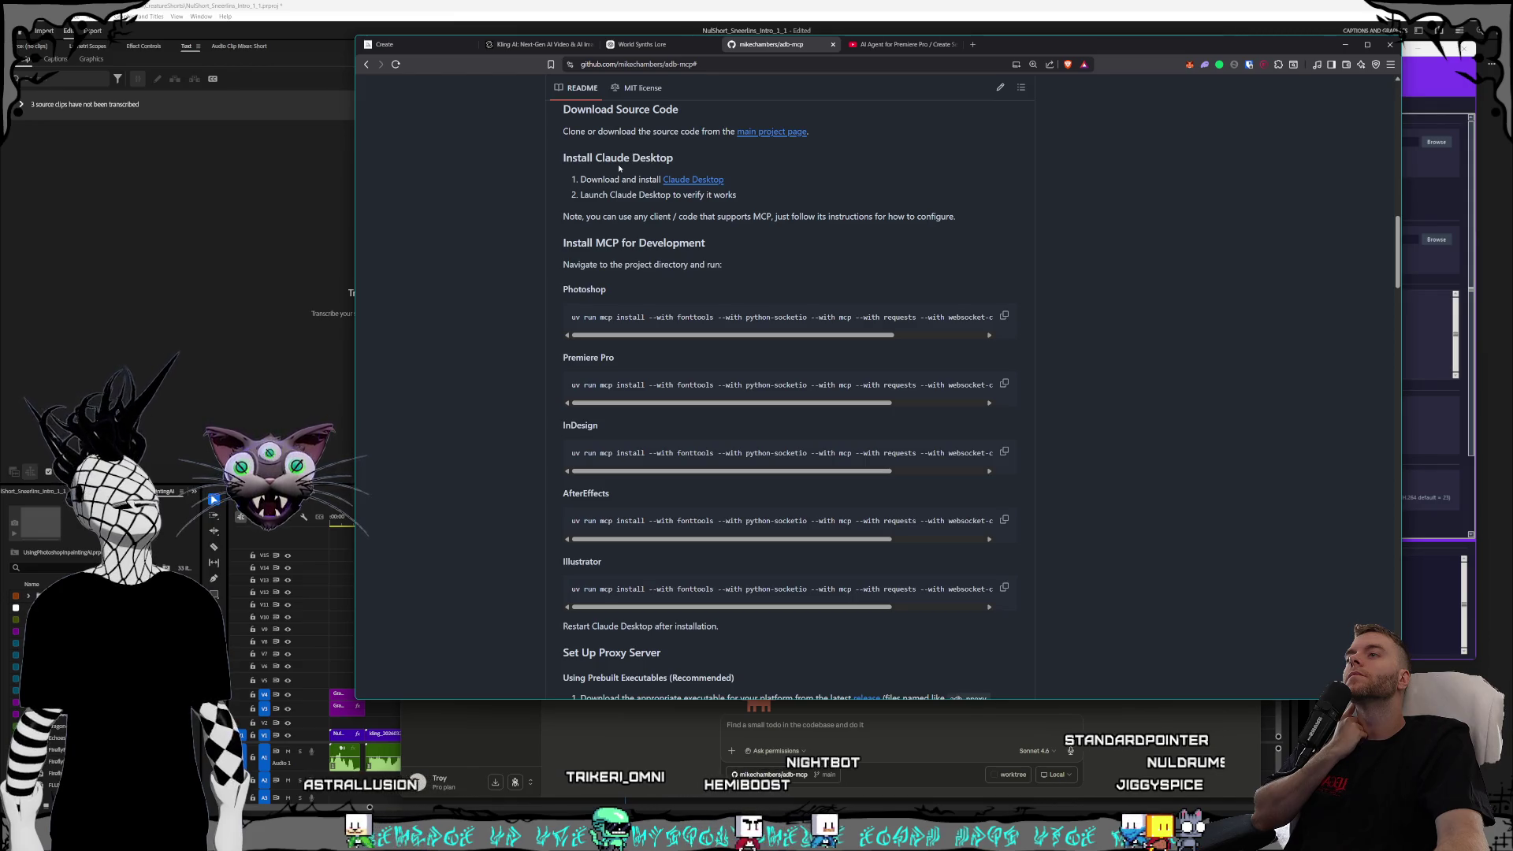
pyautogui.scroll(-1, 618, 168)
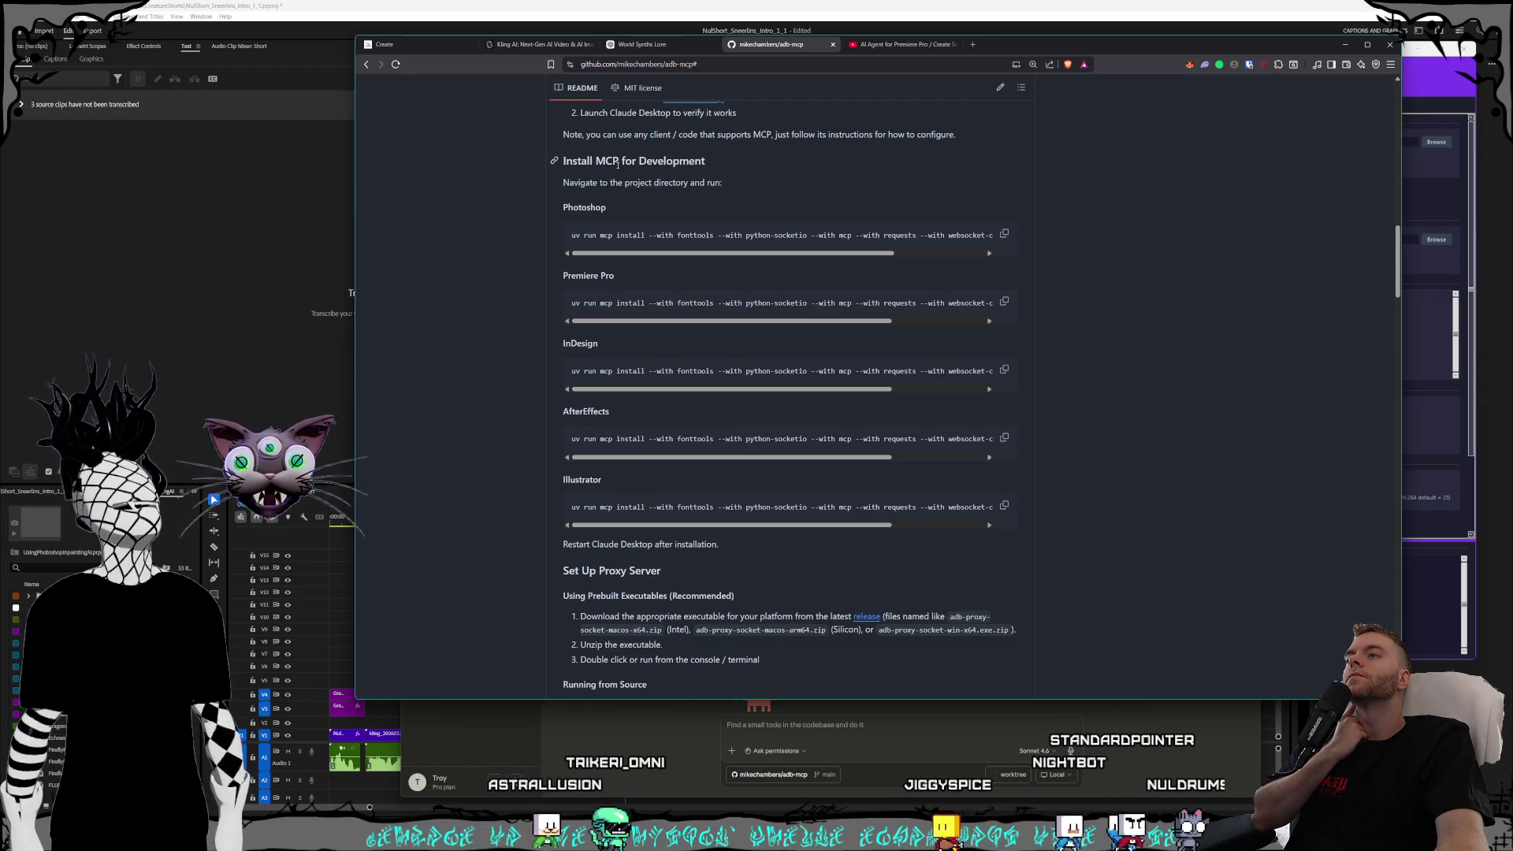
pyautogui.scroll(-2, 618, 163)
pyautogui.scroll(2, 710, 374)
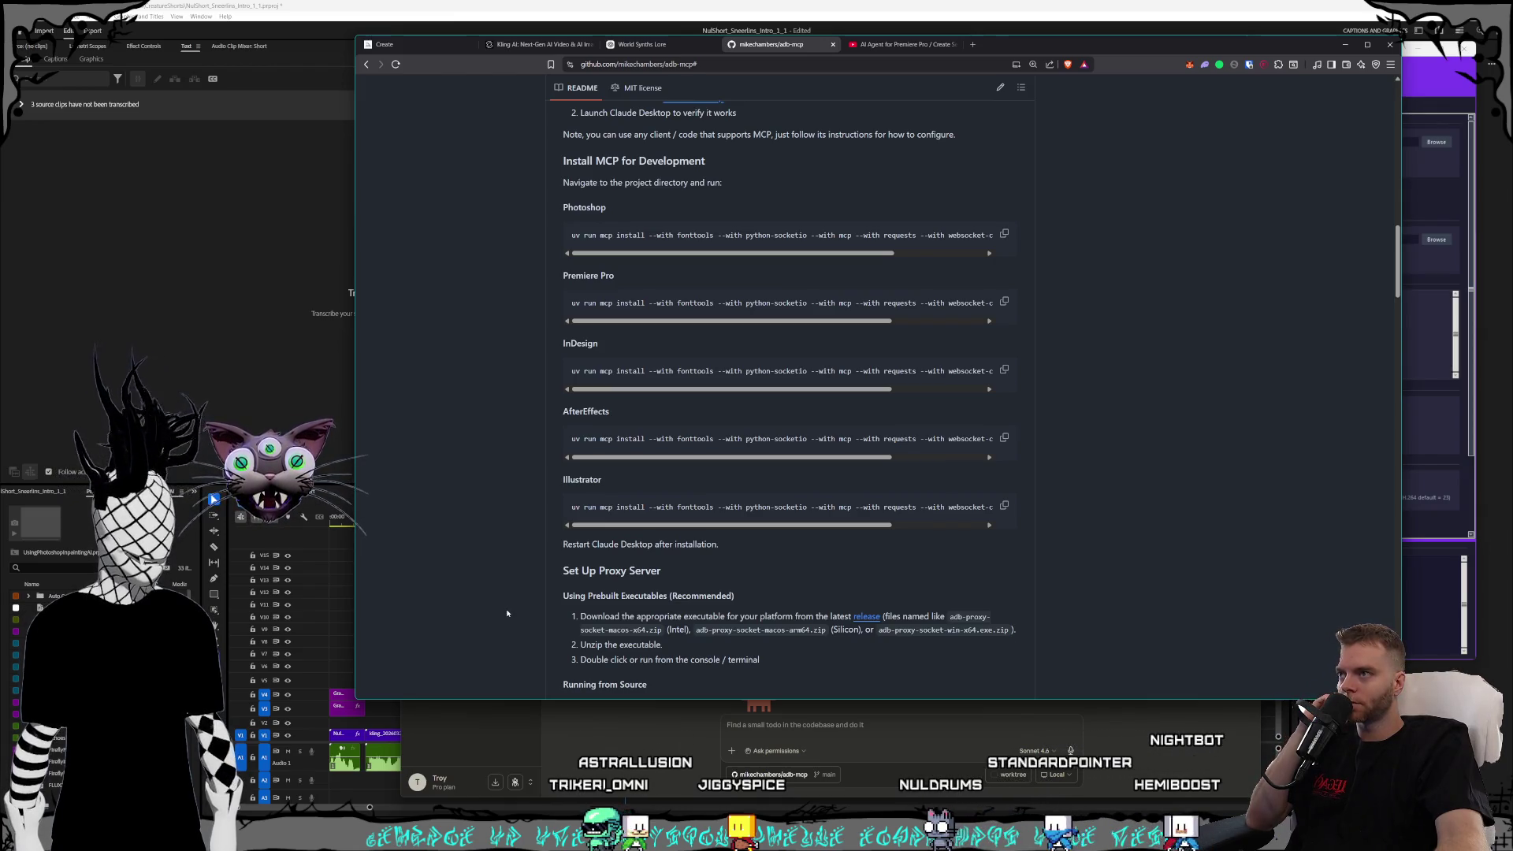
pyautogui.scroll(1, 503, 579)
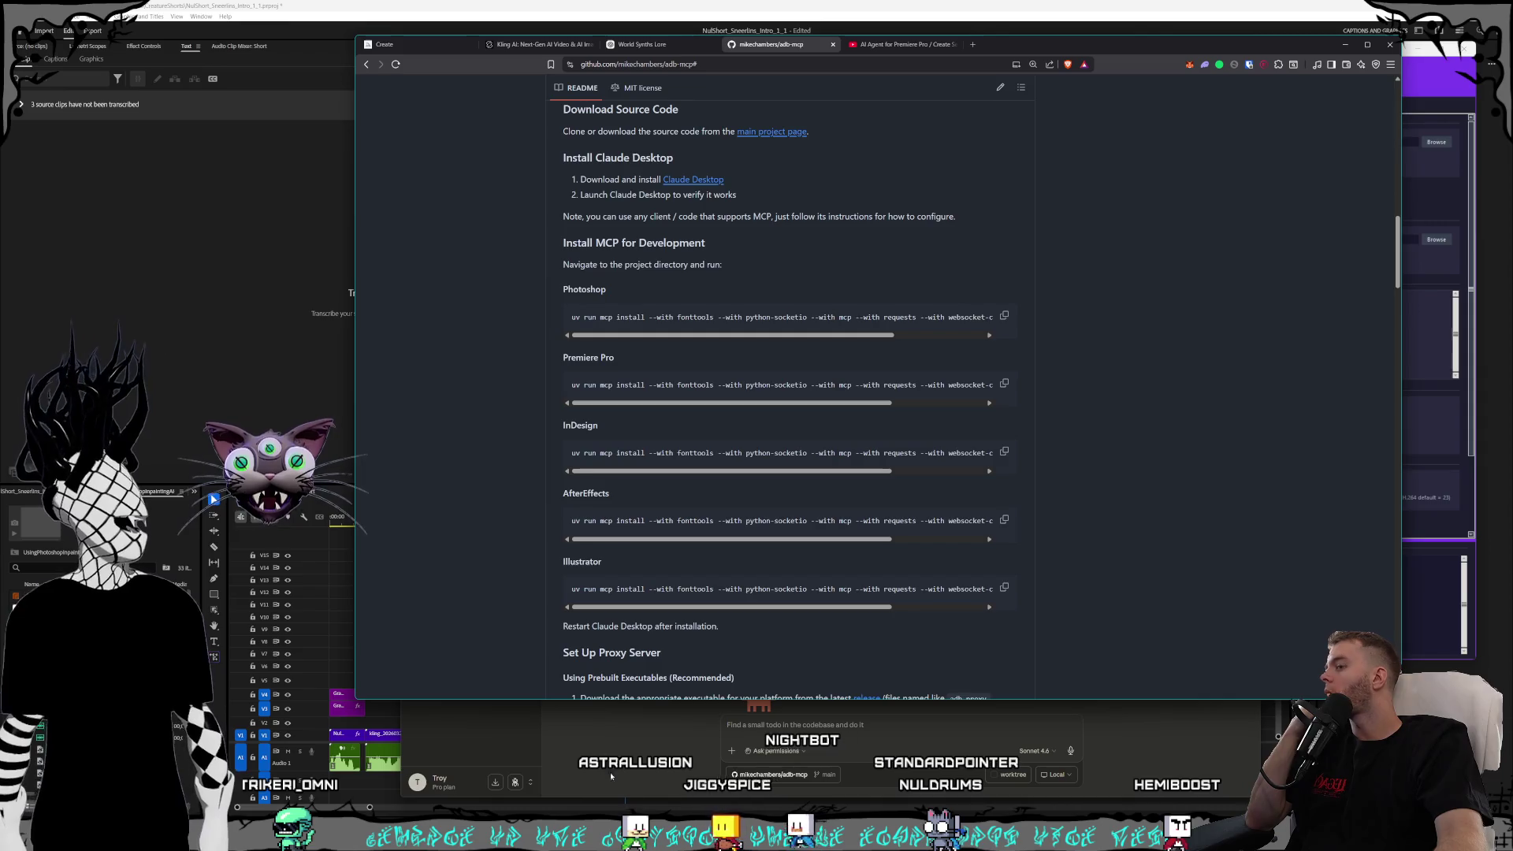
pyautogui.moveTo(733, 837)
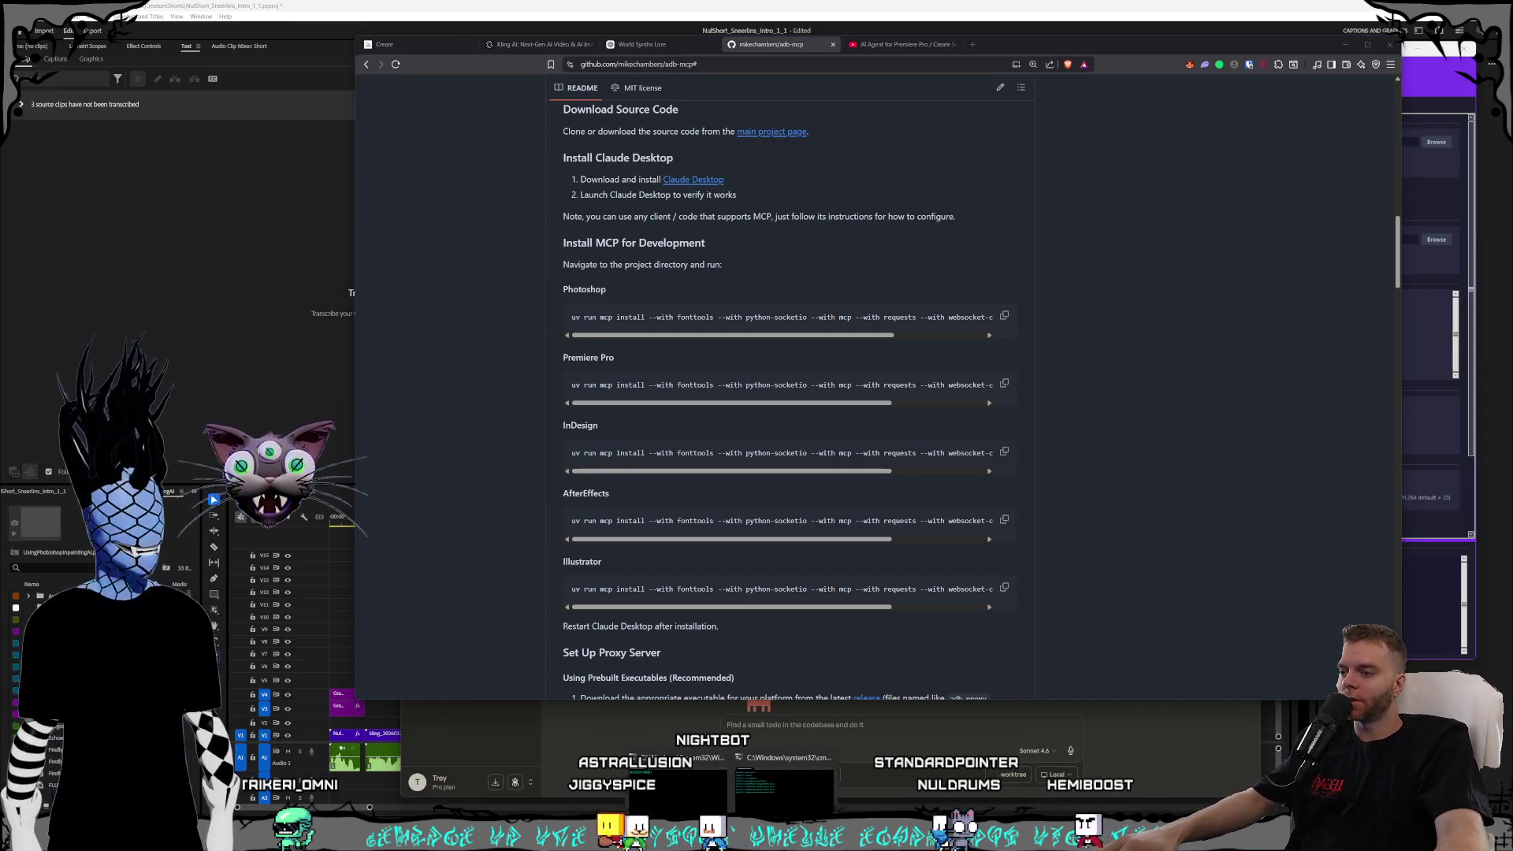
pyautogui.click(784, 784)
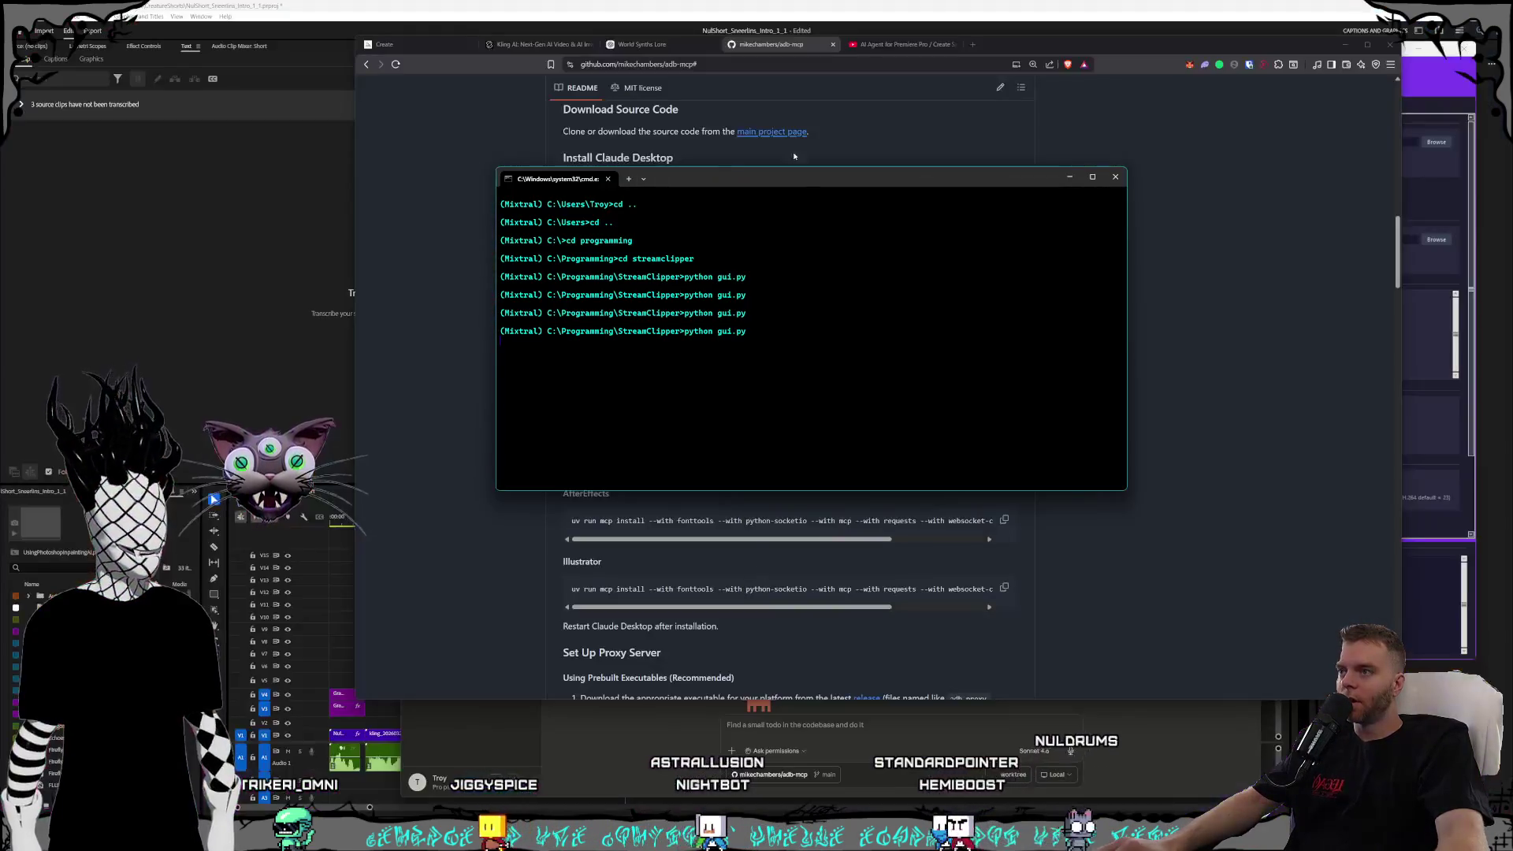
# - Set the old terminal aside and open a new terminal from Anaconda's Mixtral environment
pyautogui.moveTo(799, 179)
pyautogui.mouseDown()
pyautogui.moveTo(1201, 362)
pyautogui.moveTo(1123, 371)
pyautogui.mouseUp()
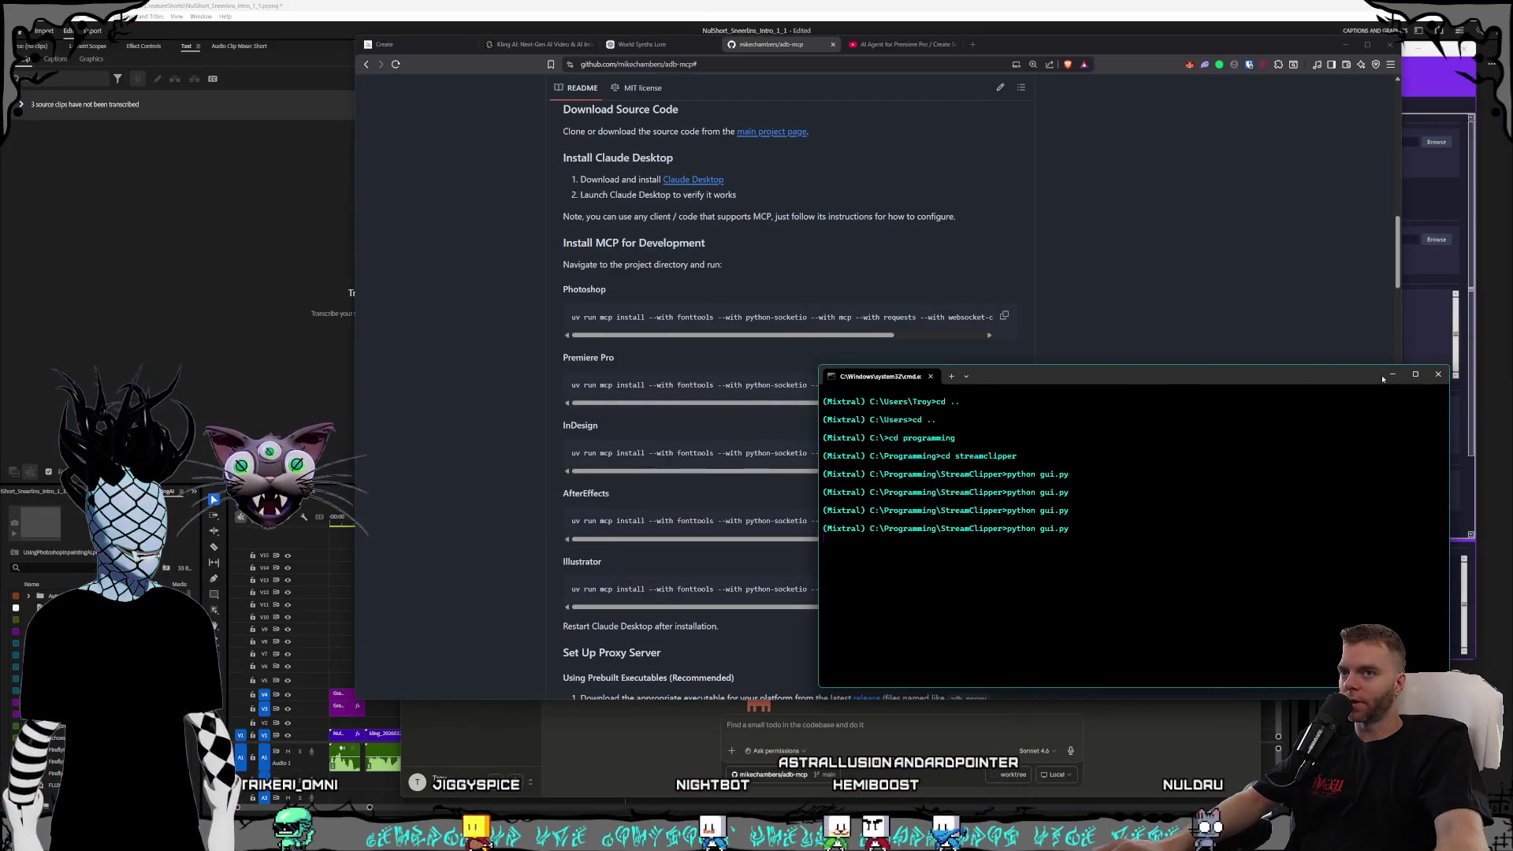
pyautogui.press('super+Down')
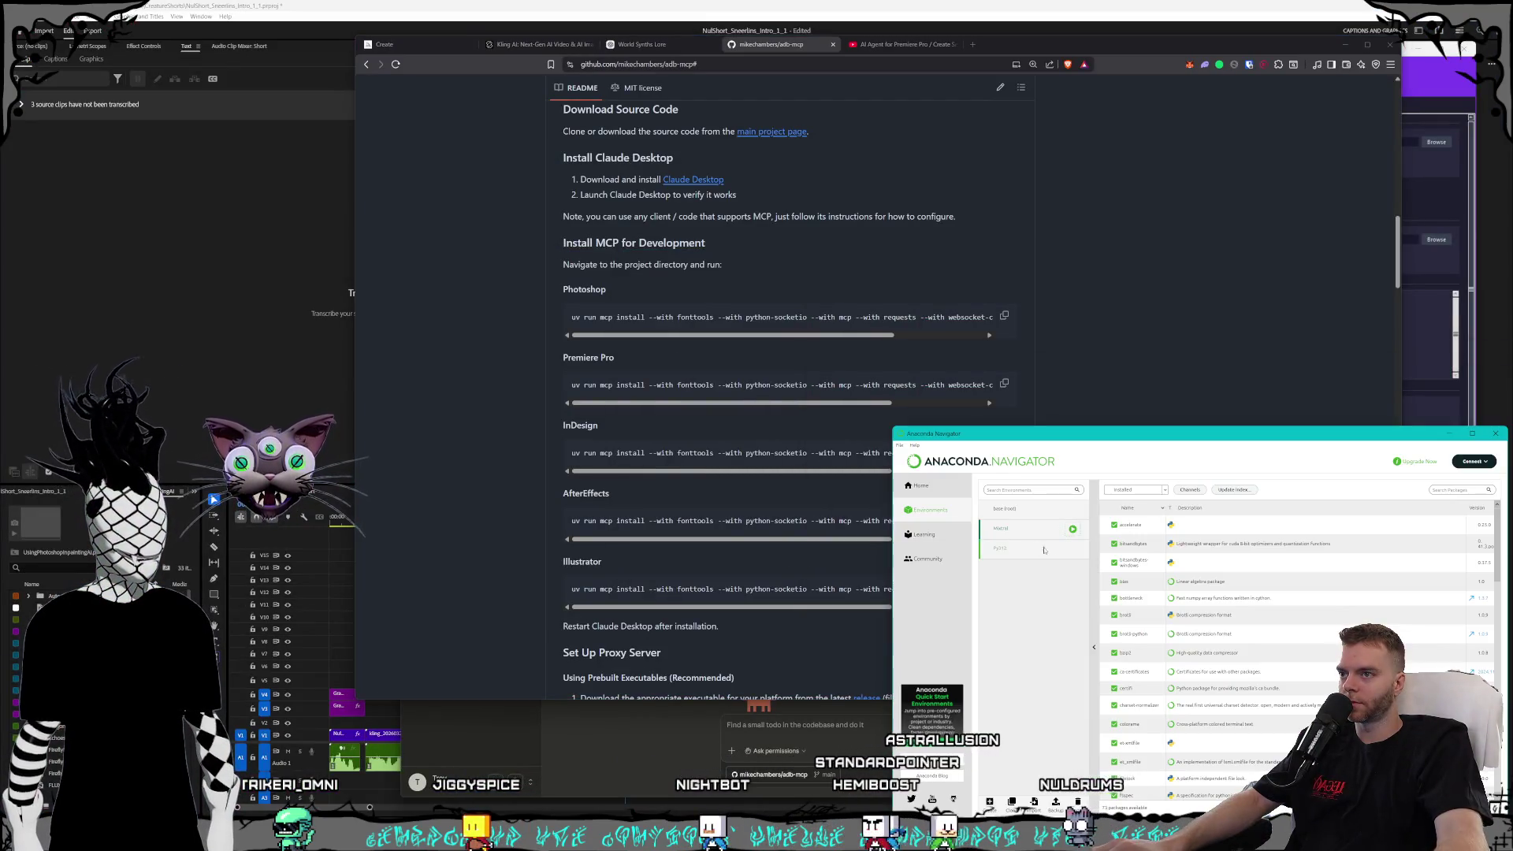
pyautogui.click(1073, 529)
pyautogui.click(1119, 529)
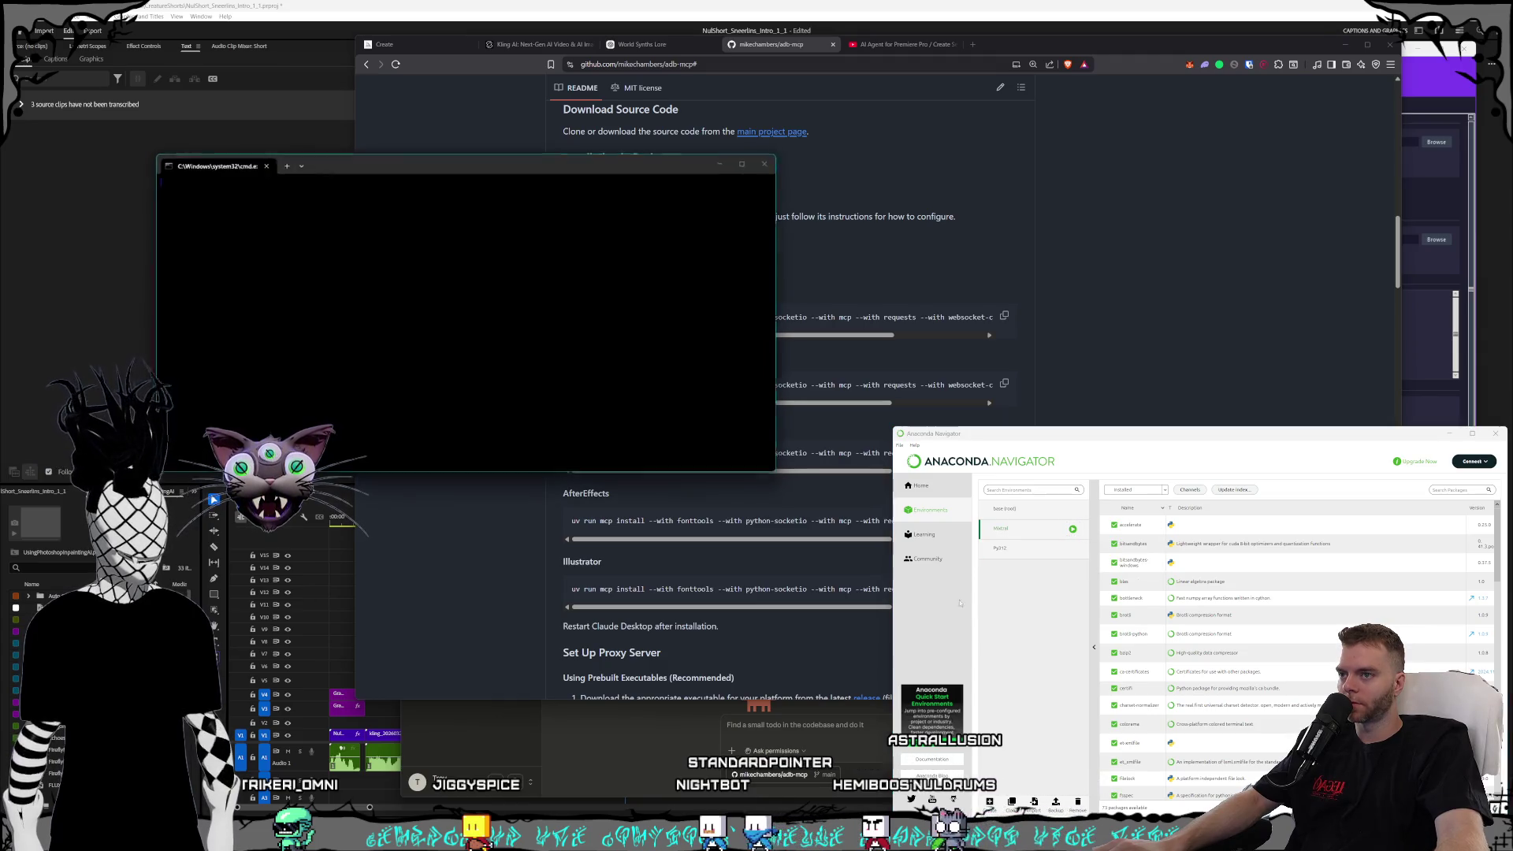
pyautogui.click(1161, 290)
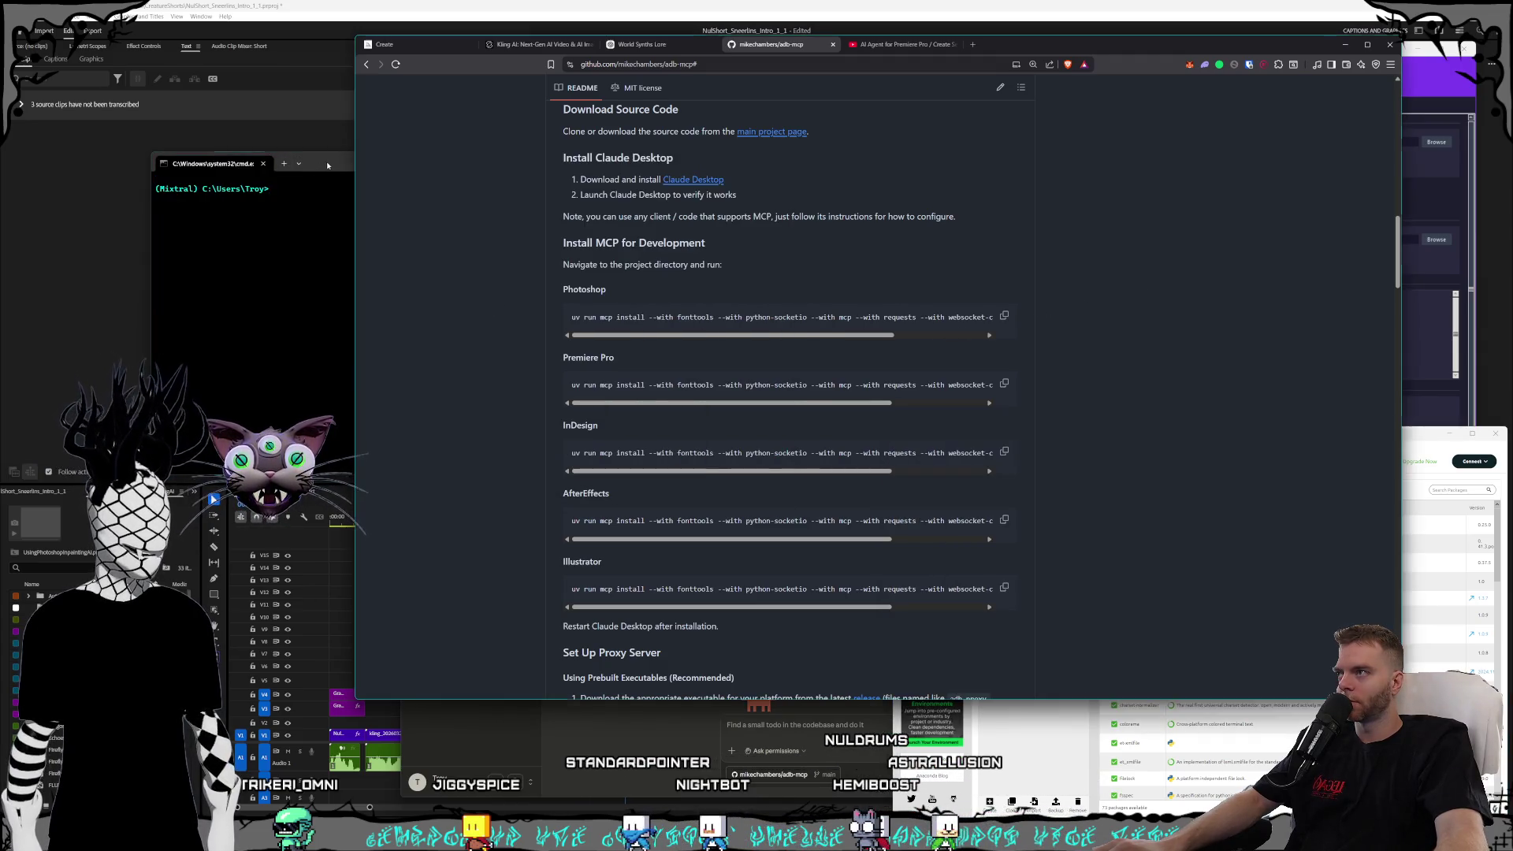
pyautogui.moveTo(327, 164); pyautogui.dragTo(416, 289)
# - Go up to the C: drive root with cd .. and enter the Programming folder
pyautogui.write('cd ..')
pyautogui.press('Return')
pyautogui.write('cd ..')
pyautogui.press('Return')
pyautogui.write('cd programming')
pyautogui.press('Return')
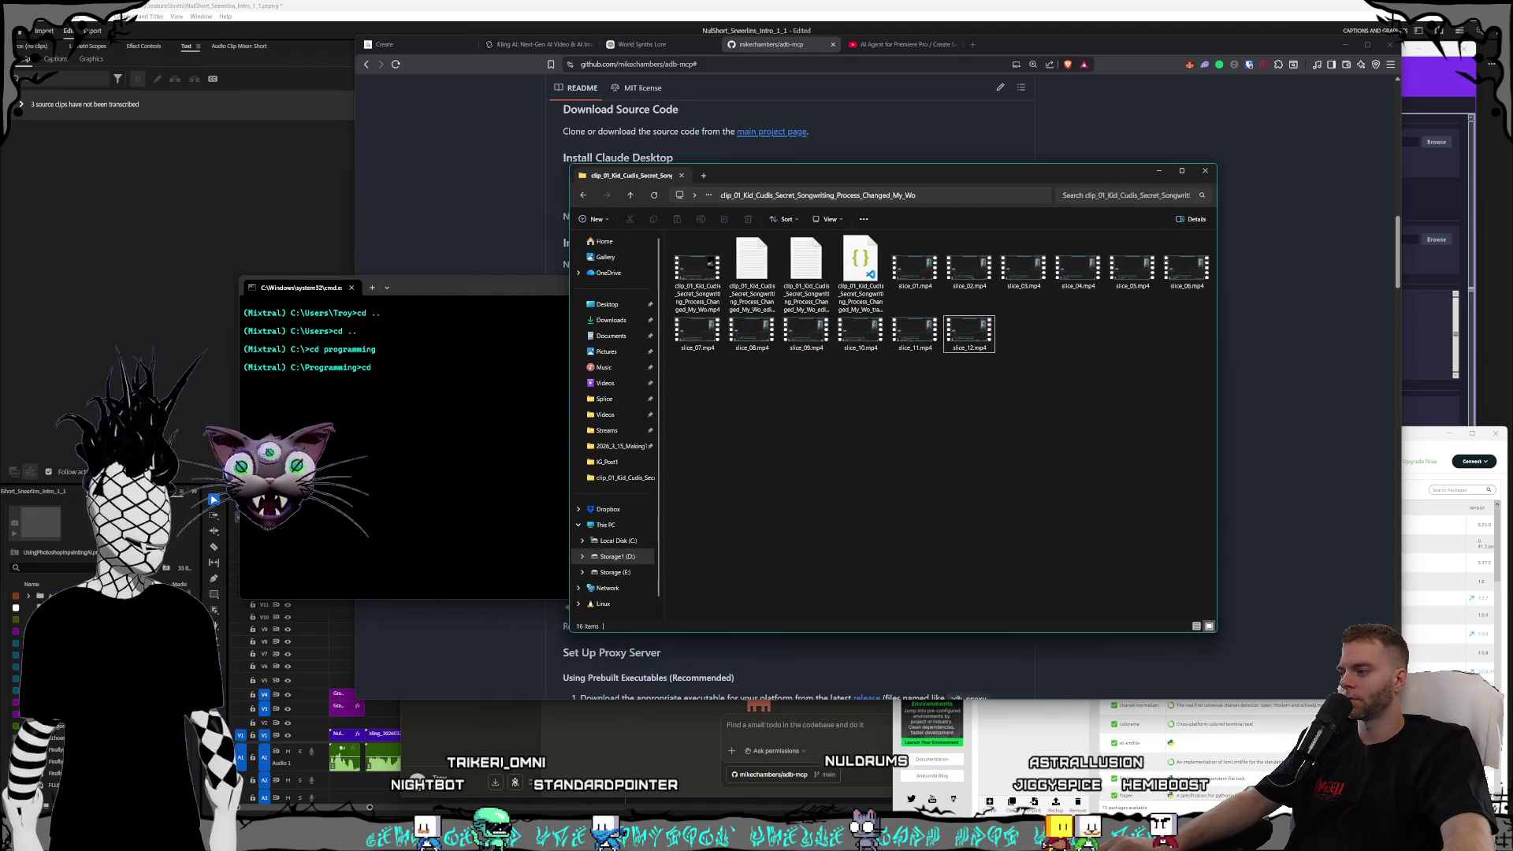
# - Confirm the Programming folder's contents in File Explorer, then cd into adb-mcp
pyautogui.hotkey('alt', 'Tab')
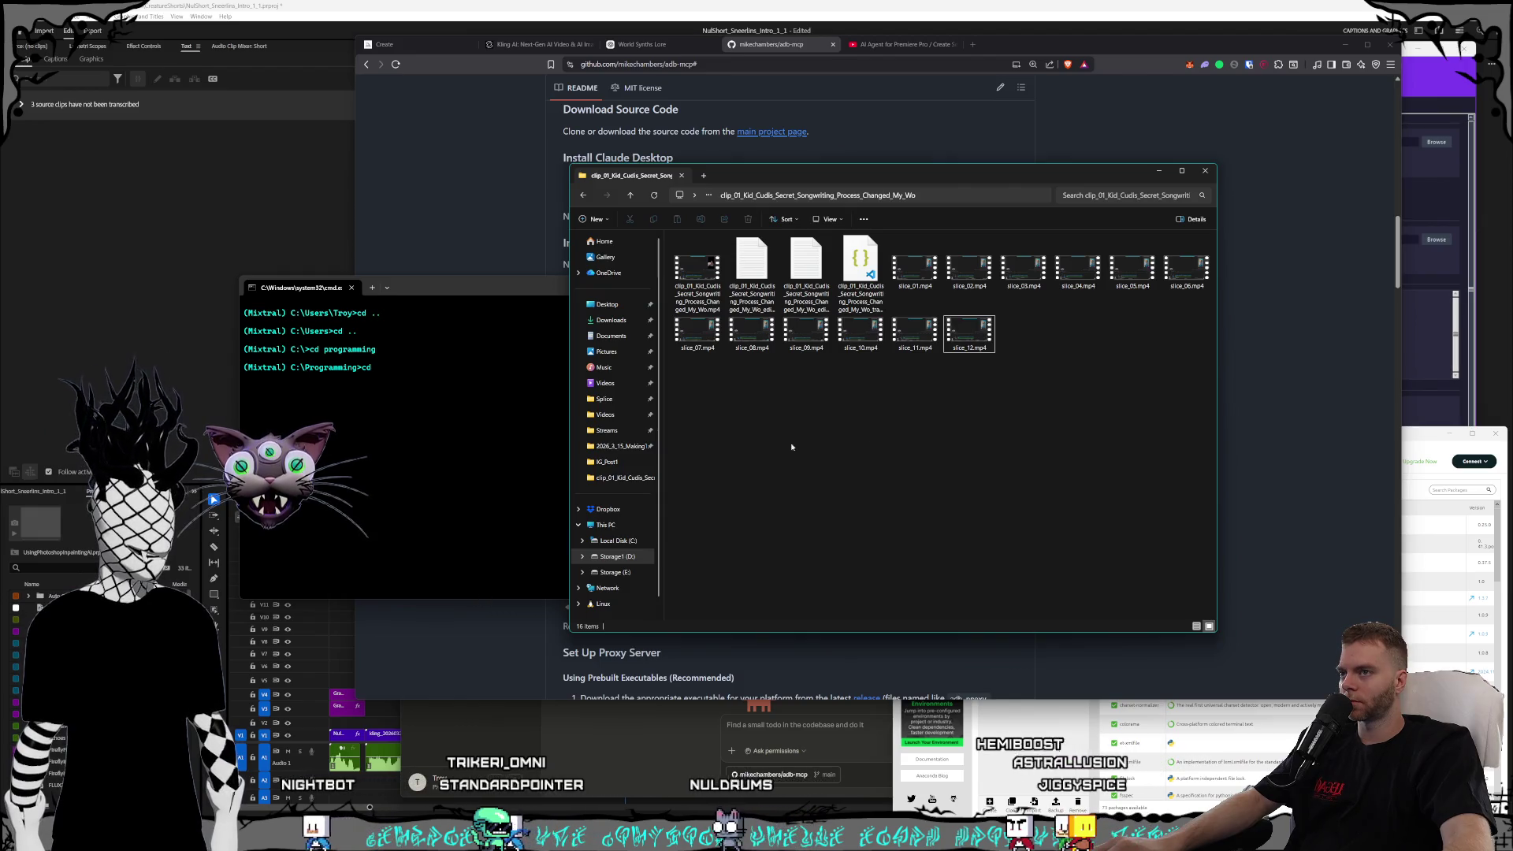
pyautogui.click(619, 540)
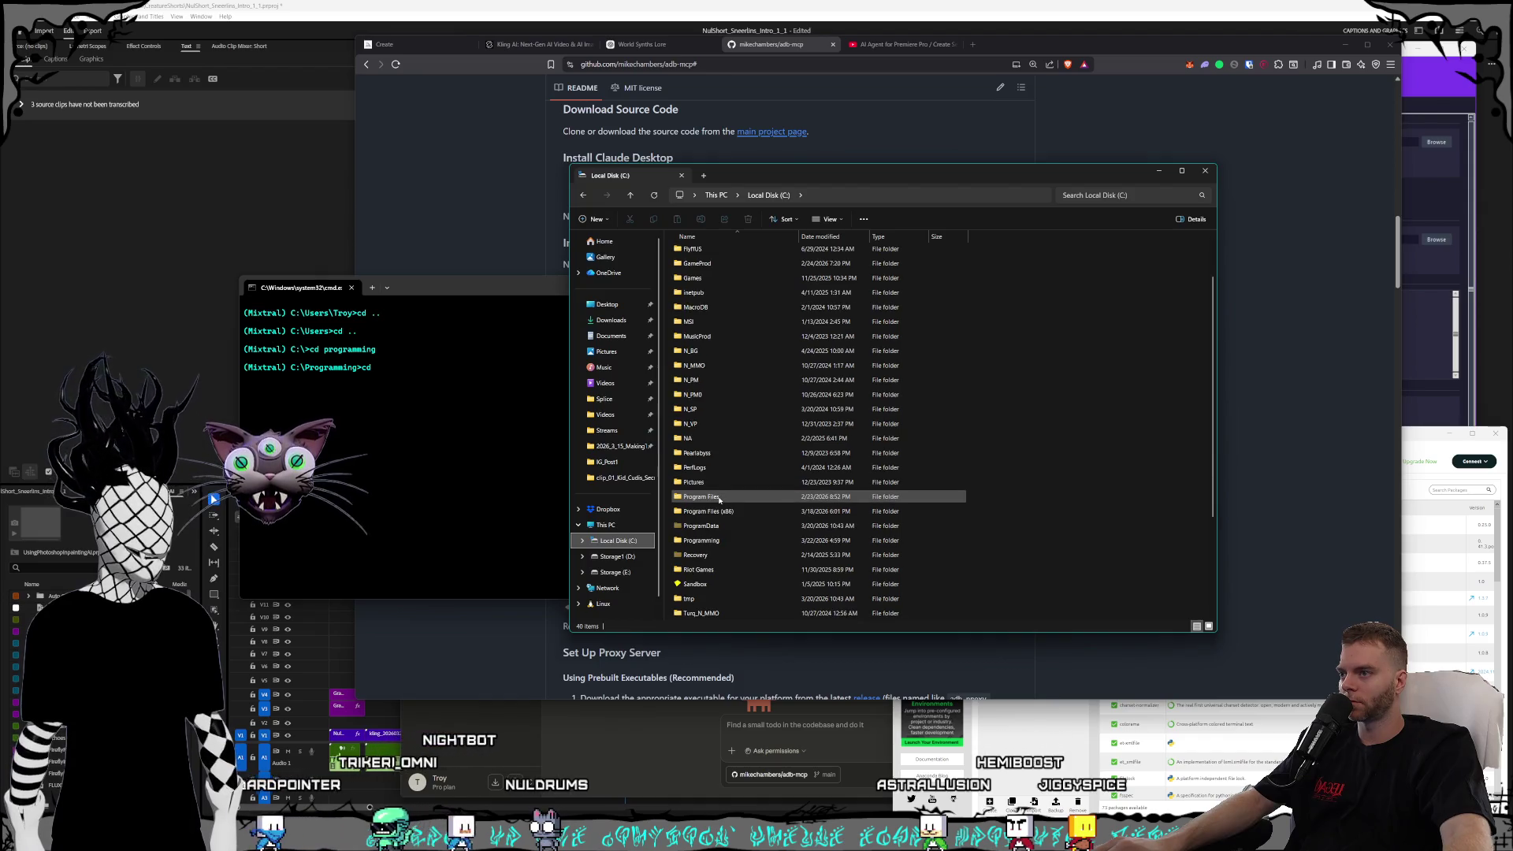
pyautogui.doubleClick(714, 542)
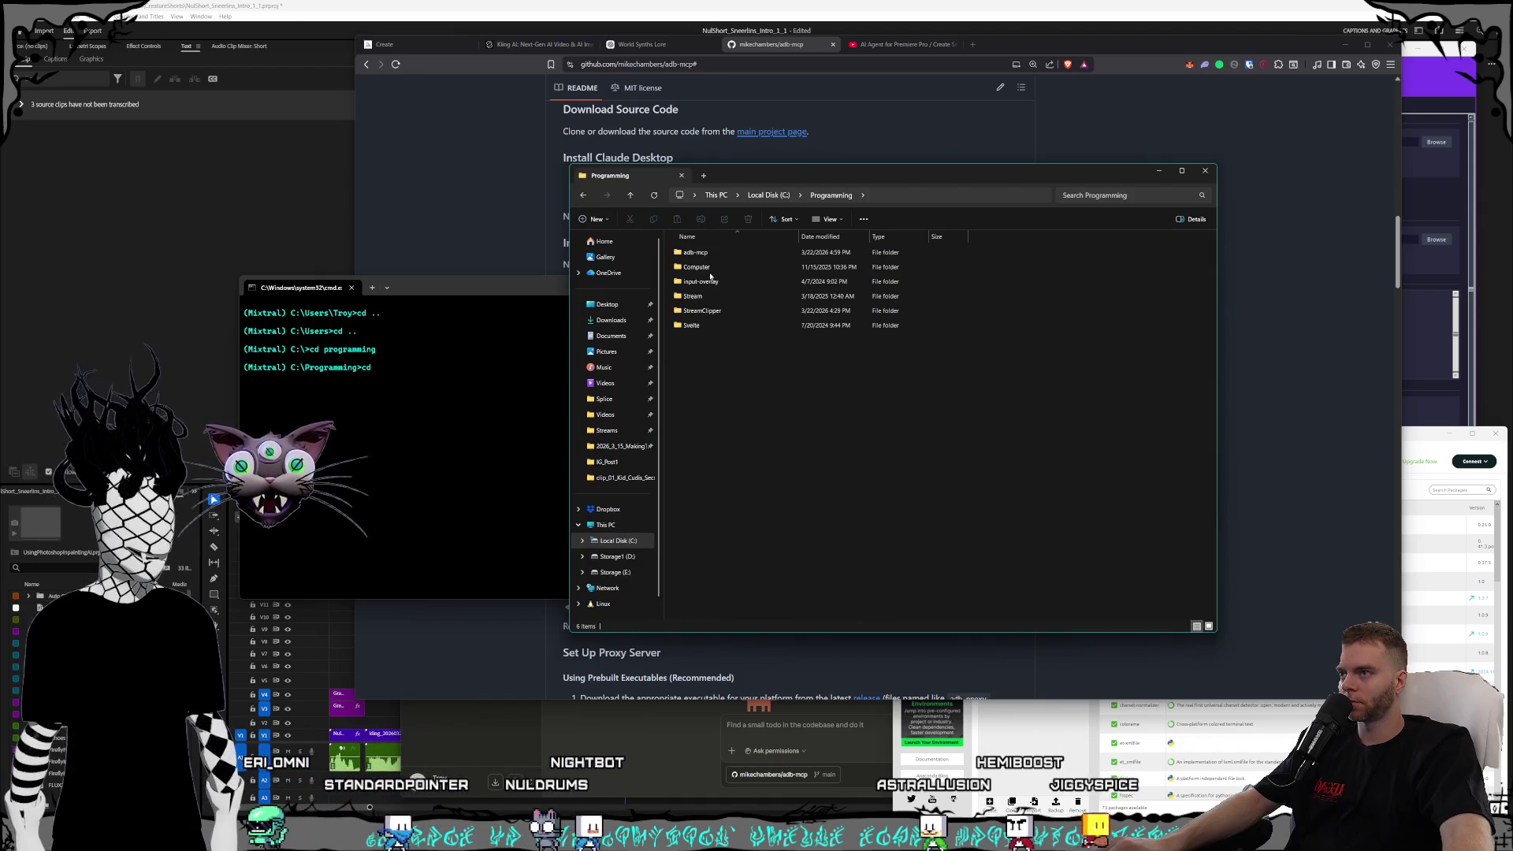
pyautogui.click(442, 291)
pyautogui.write('ad')
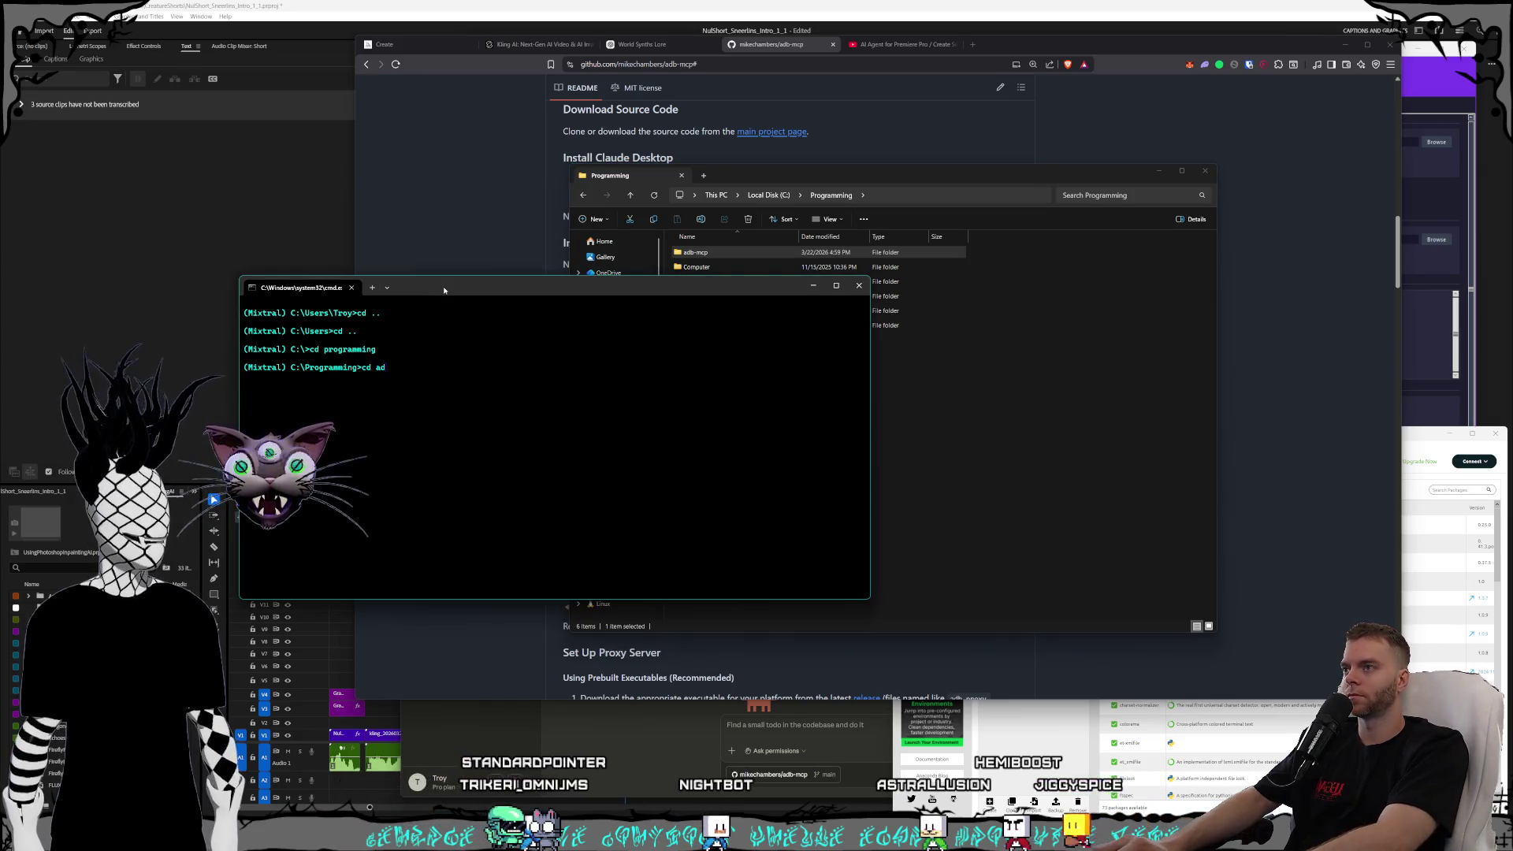
pyautogui.write('b-mcp')
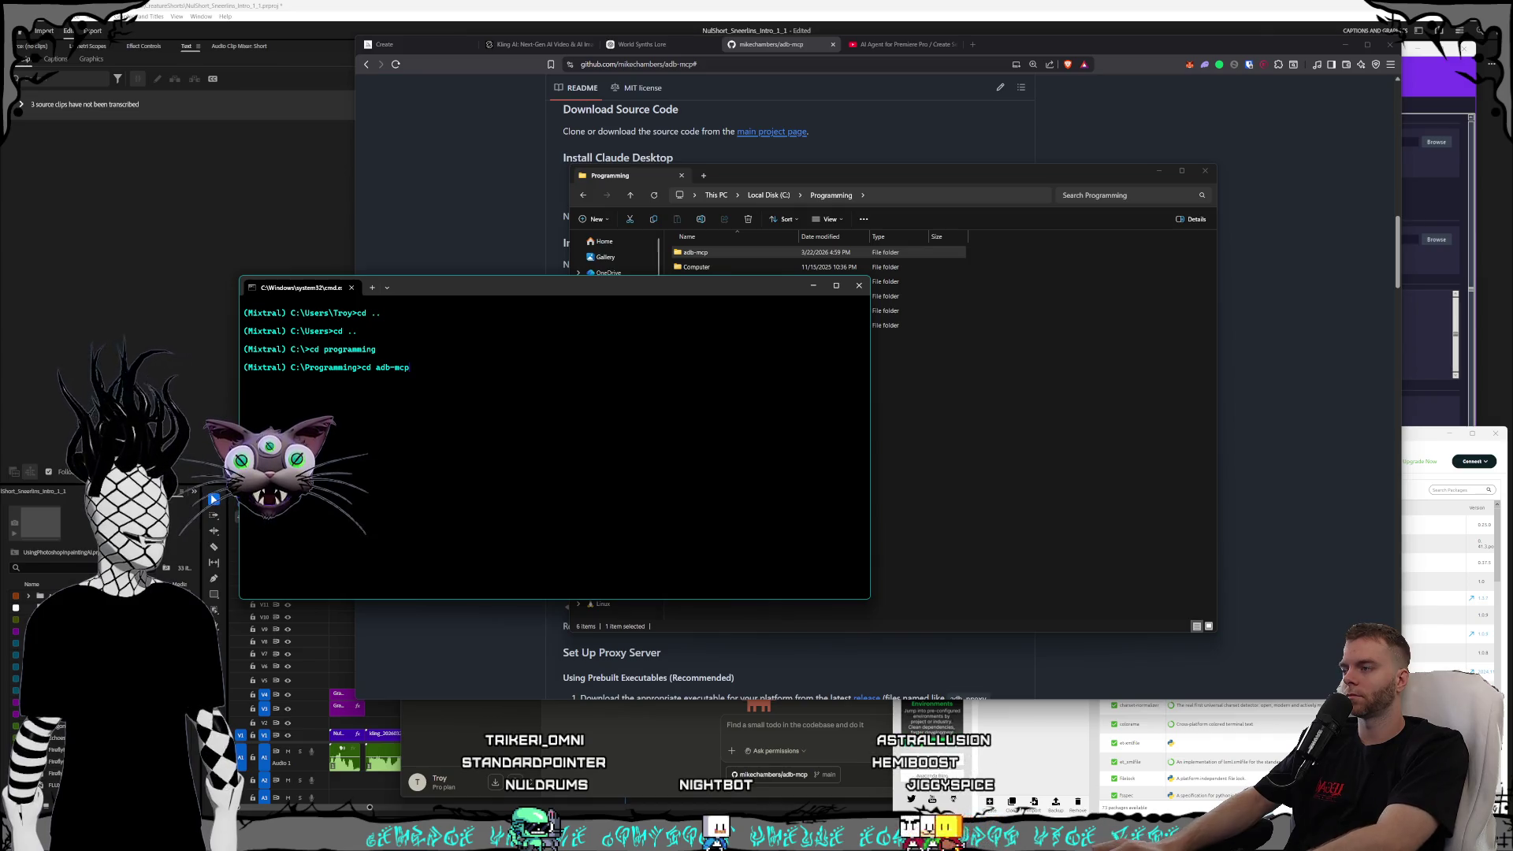
pyautogui.press('Return')
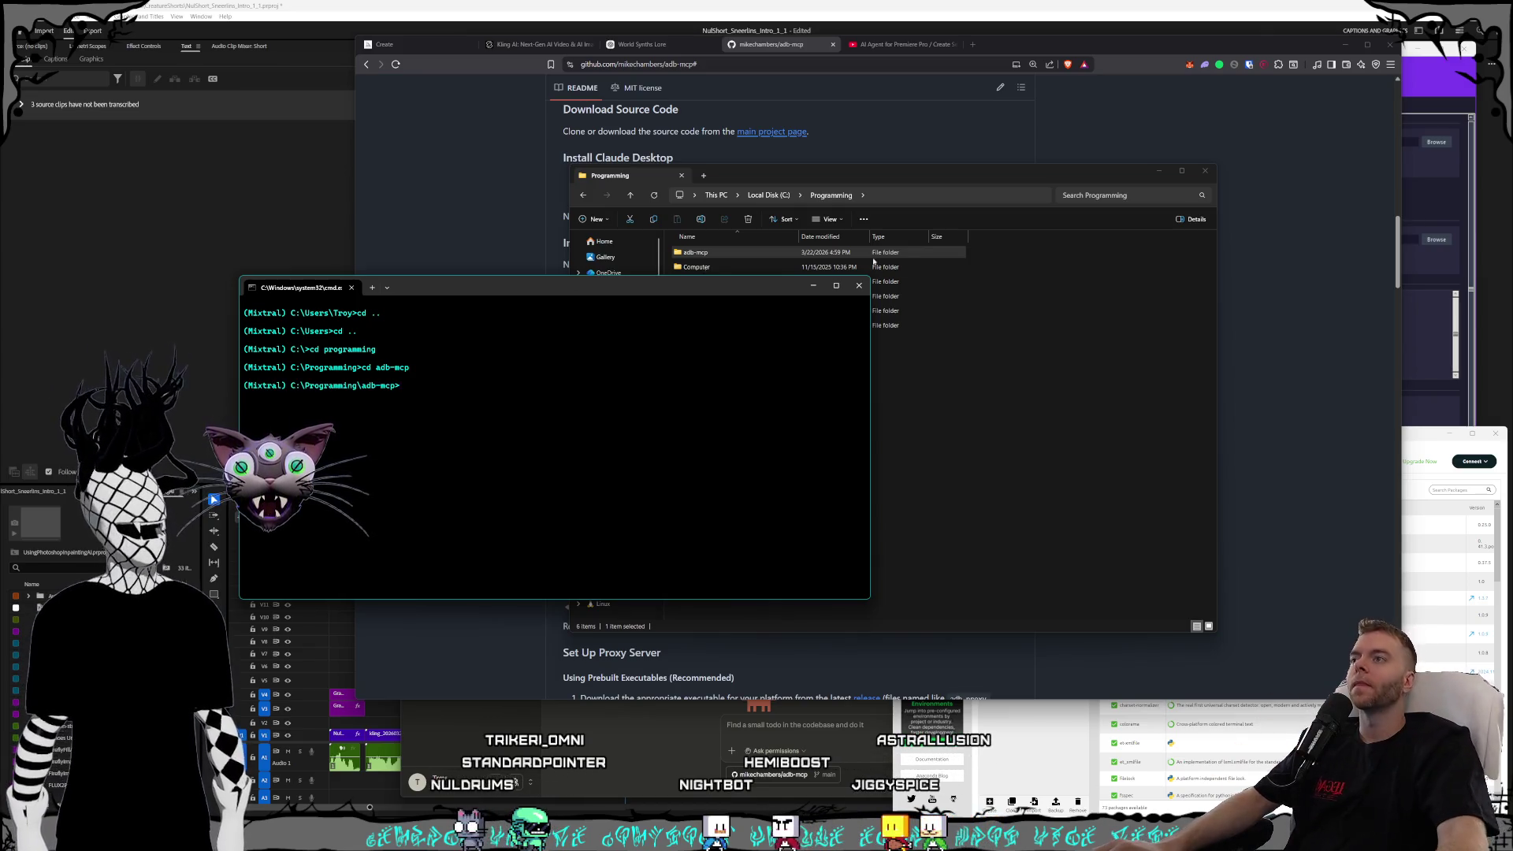
pyautogui.click(1158, 171)
# - Move the terminal off the README's install commands and type 'uv run mcp install'
pyautogui.moveTo(595, 293)
pyautogui.mouseDown()
pyautogui.moveTo(1083, 327)
pyautogui.moveTo(1073, 311)
pyautogui.mouseUp()
pyautogui.moveTo(878, 305); pyautogui.dragTo(985, 295)
pyautogui.moveTo(849, 291); pyautogui.dragTo(1000, 301)
pyautogui.moveTo(1188, 312); pyautogui.dragTo(1190, 294)
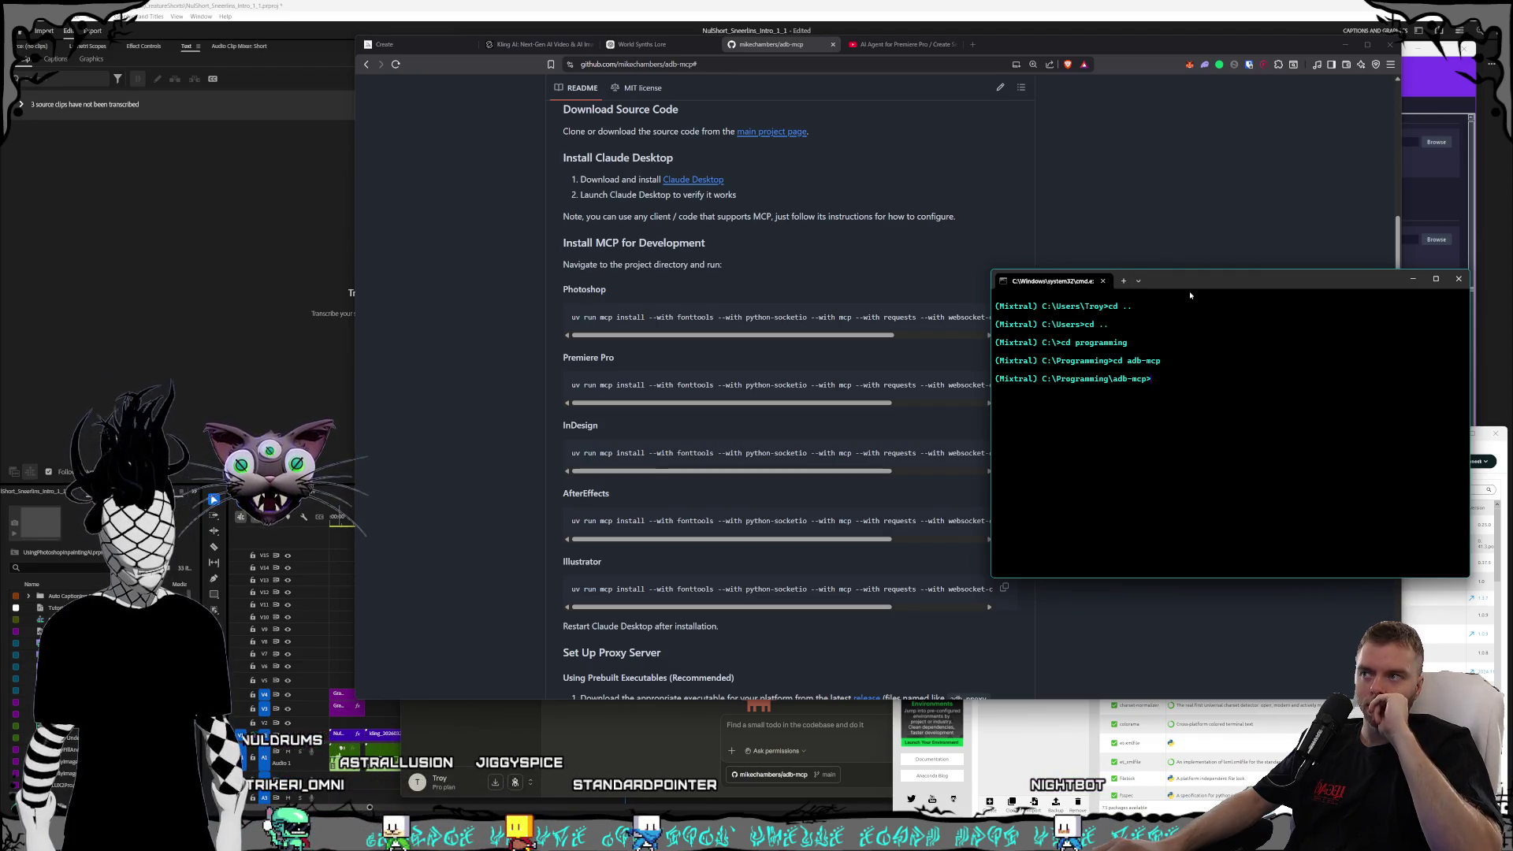
pyautogui.moveTo(1190, 295); pyautogui.dragTo(1199, 172)
pyautogui.write('uv')
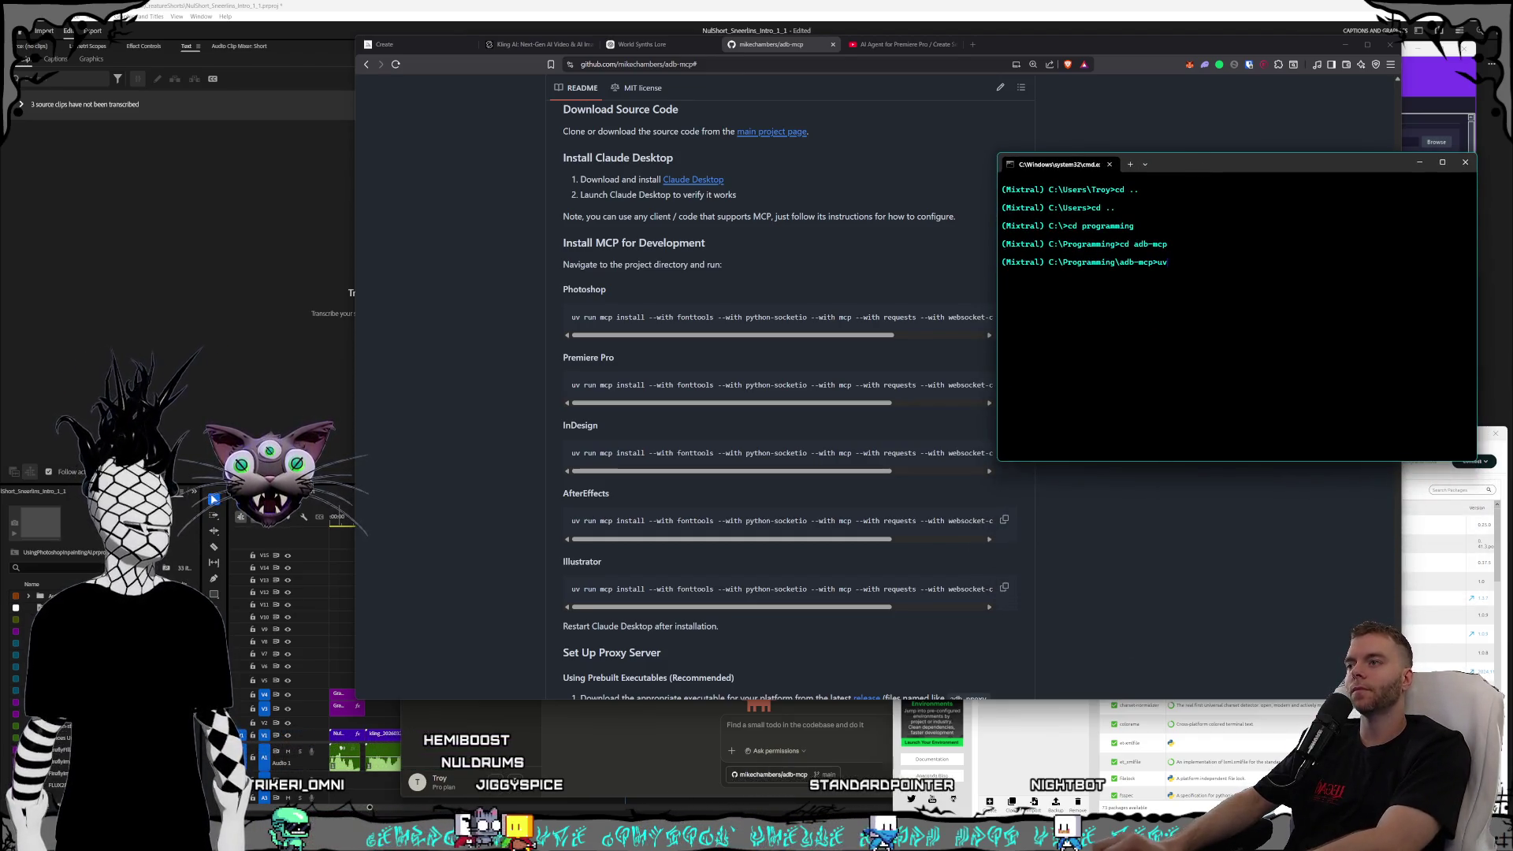
pyautogui.write(' run mcp install')
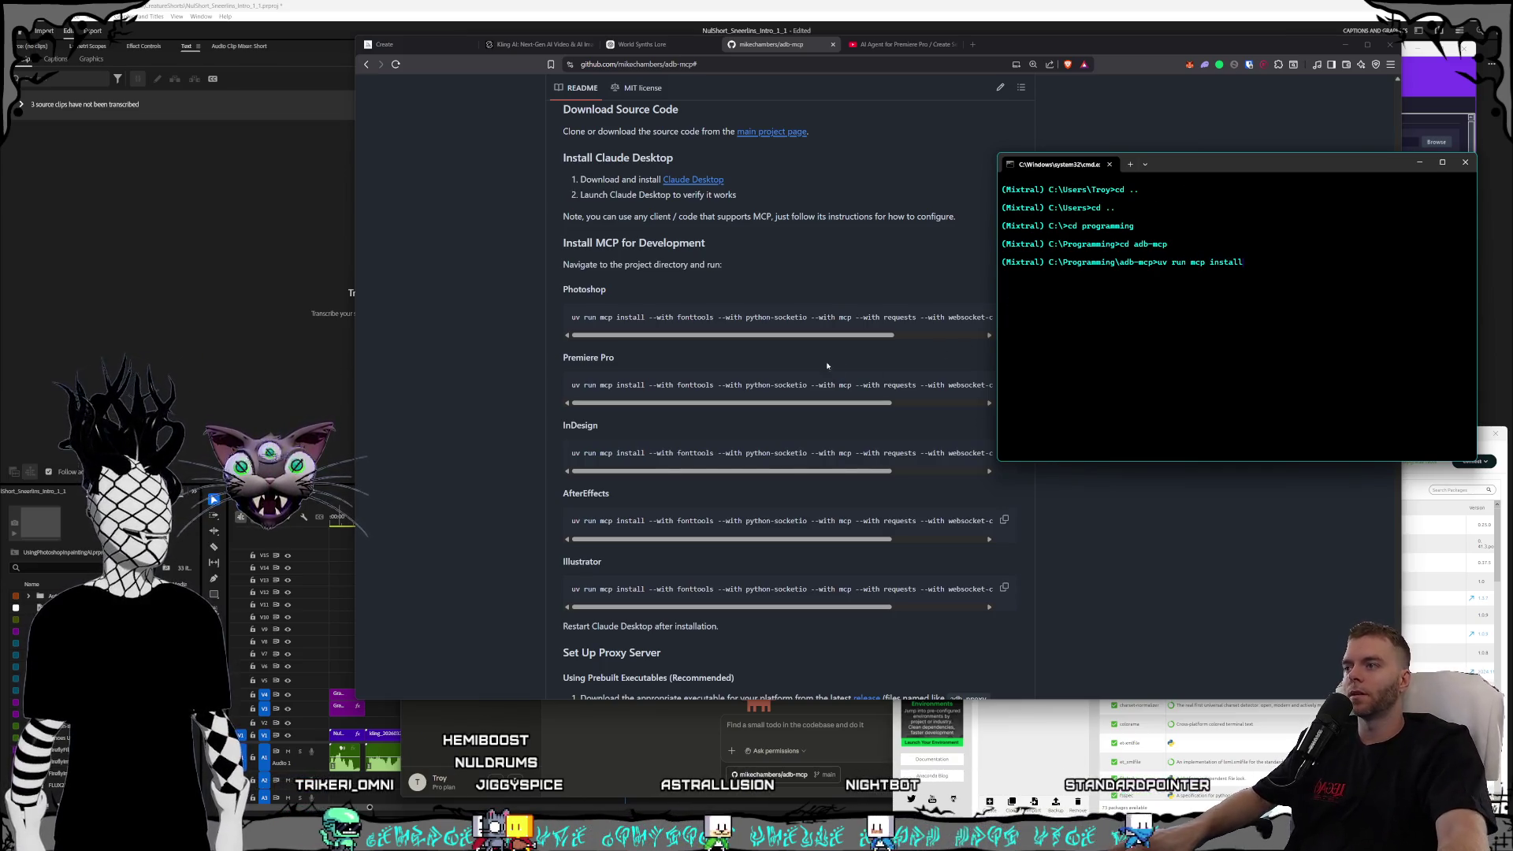
# - Copy the README's Photoshop install command and run it in cmd; it fails with 'uv' not recognized
pyautogui.click(580, 317)
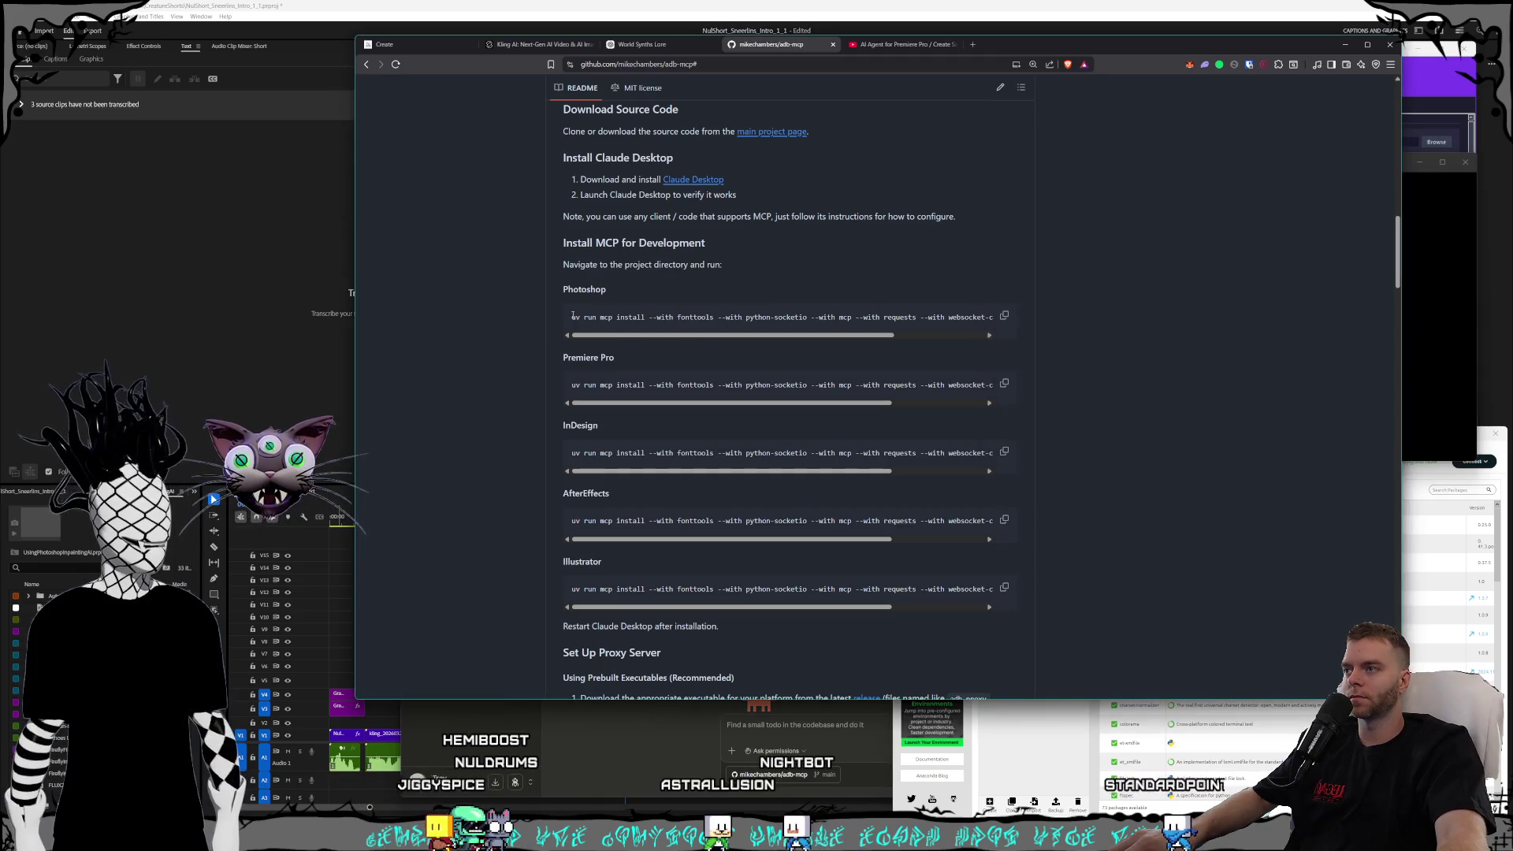
pyautogui.moveTo(573, 316); pyautogui.dragTo(1229, 322)
pyautogui.click(980, 317)
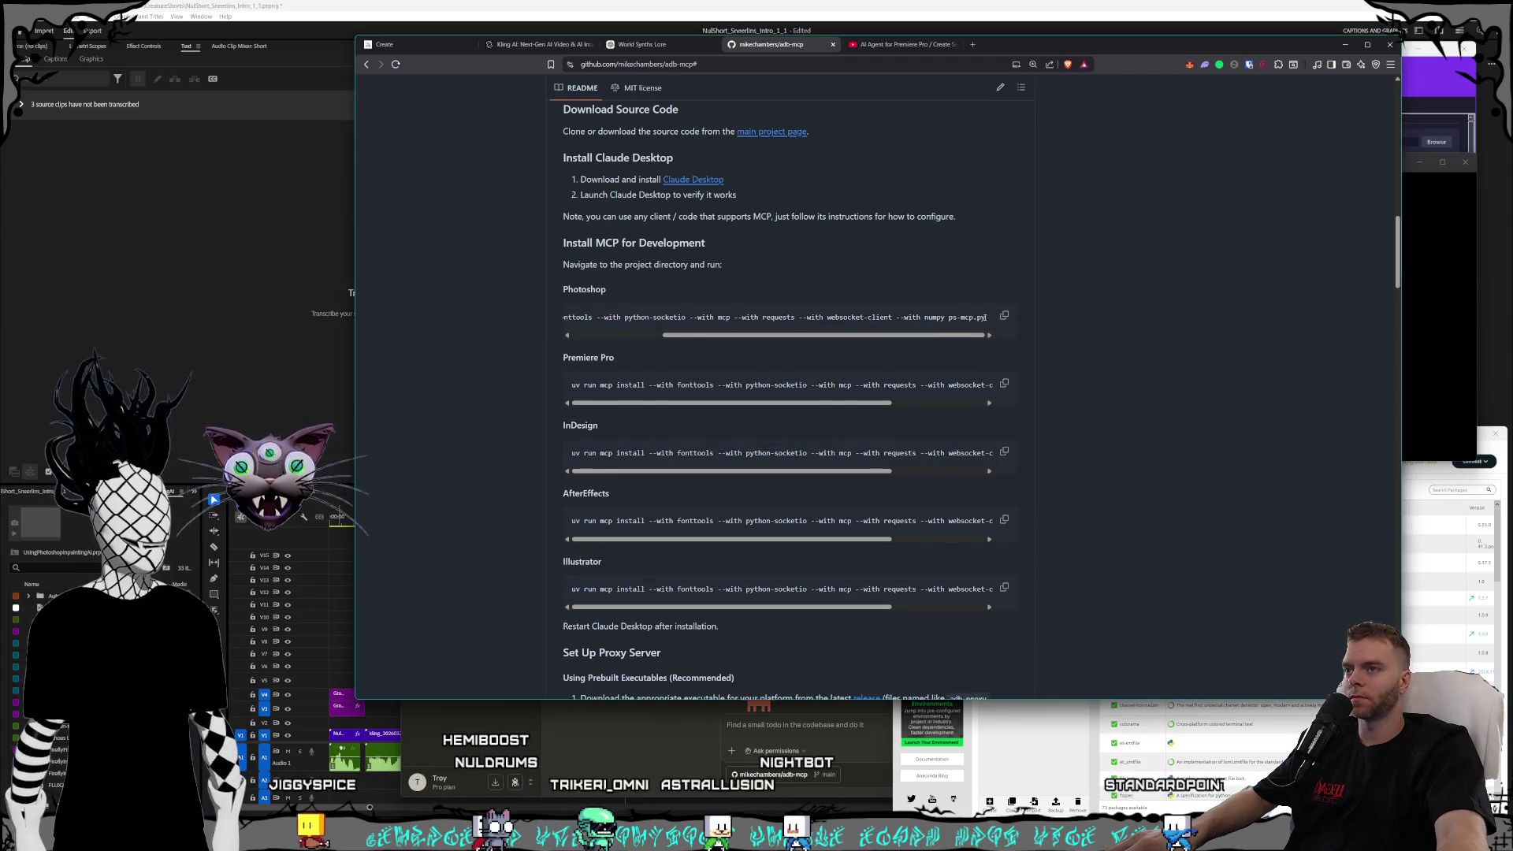
pyautogui.moveTo(891, 319); pyautogui.dragTo(565, 319)
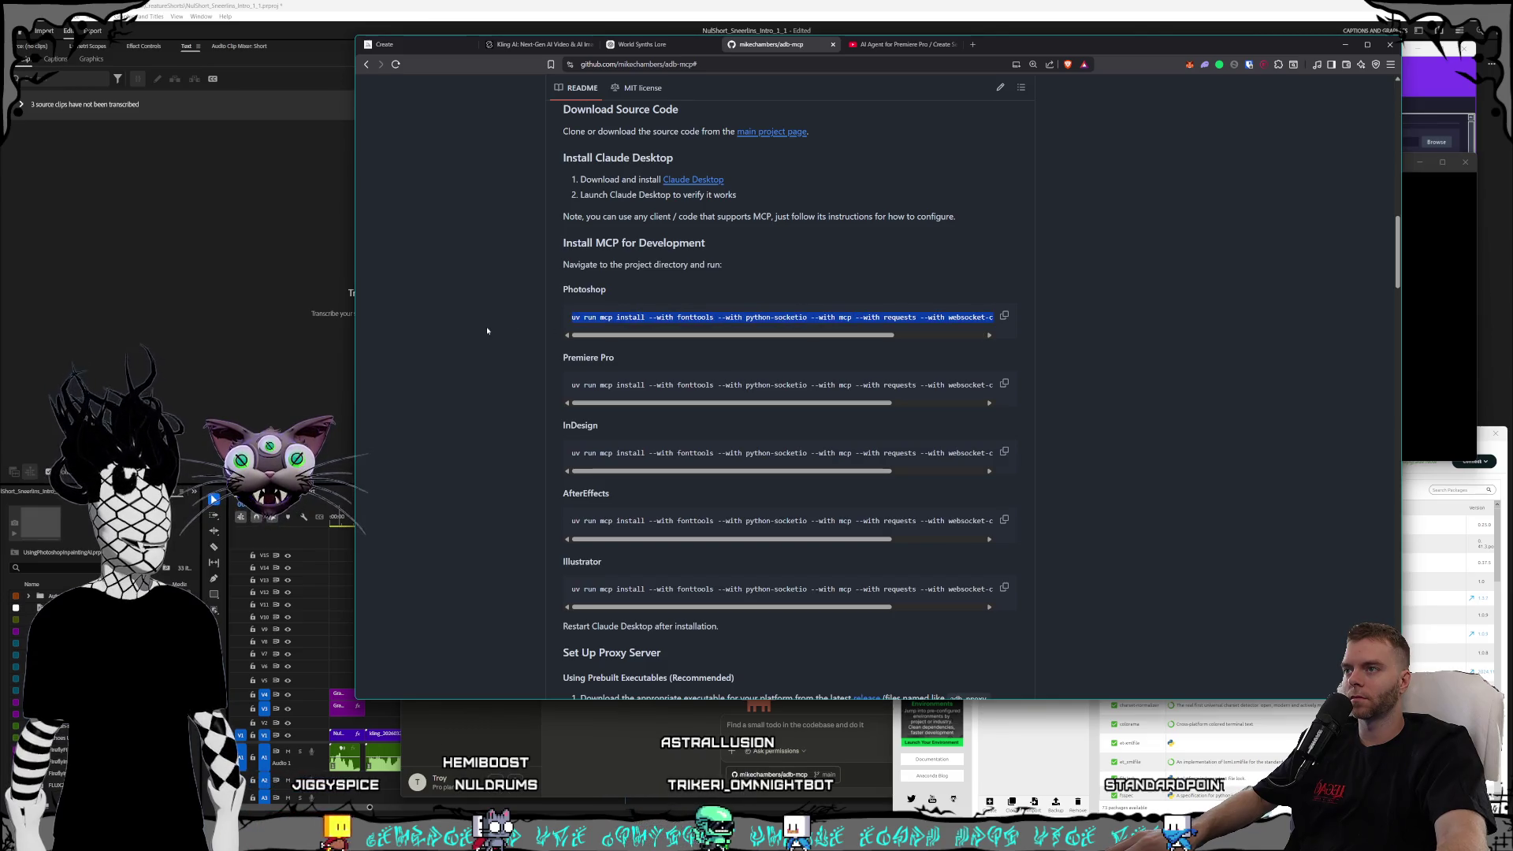
pyautogui.click(1320, 270)
pyautogui.click(1412, 214)
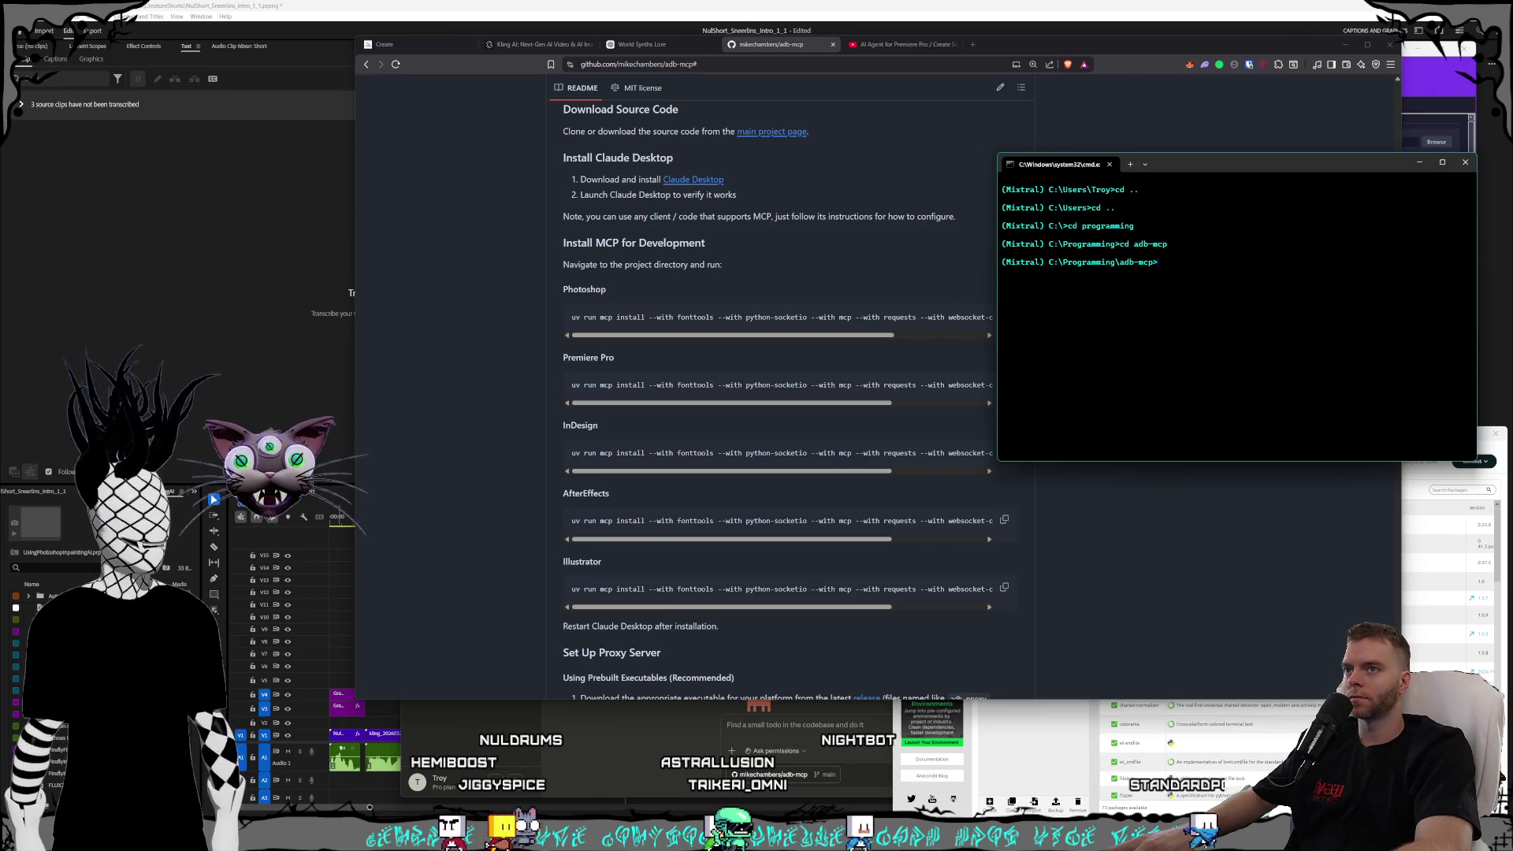
pyautogui.write('uv run mcp install --with fonttools --with python-socketio --with mcp --with requests --with websocket-client --with numpy ps-mcp.py')
pyautogui.press('Return')
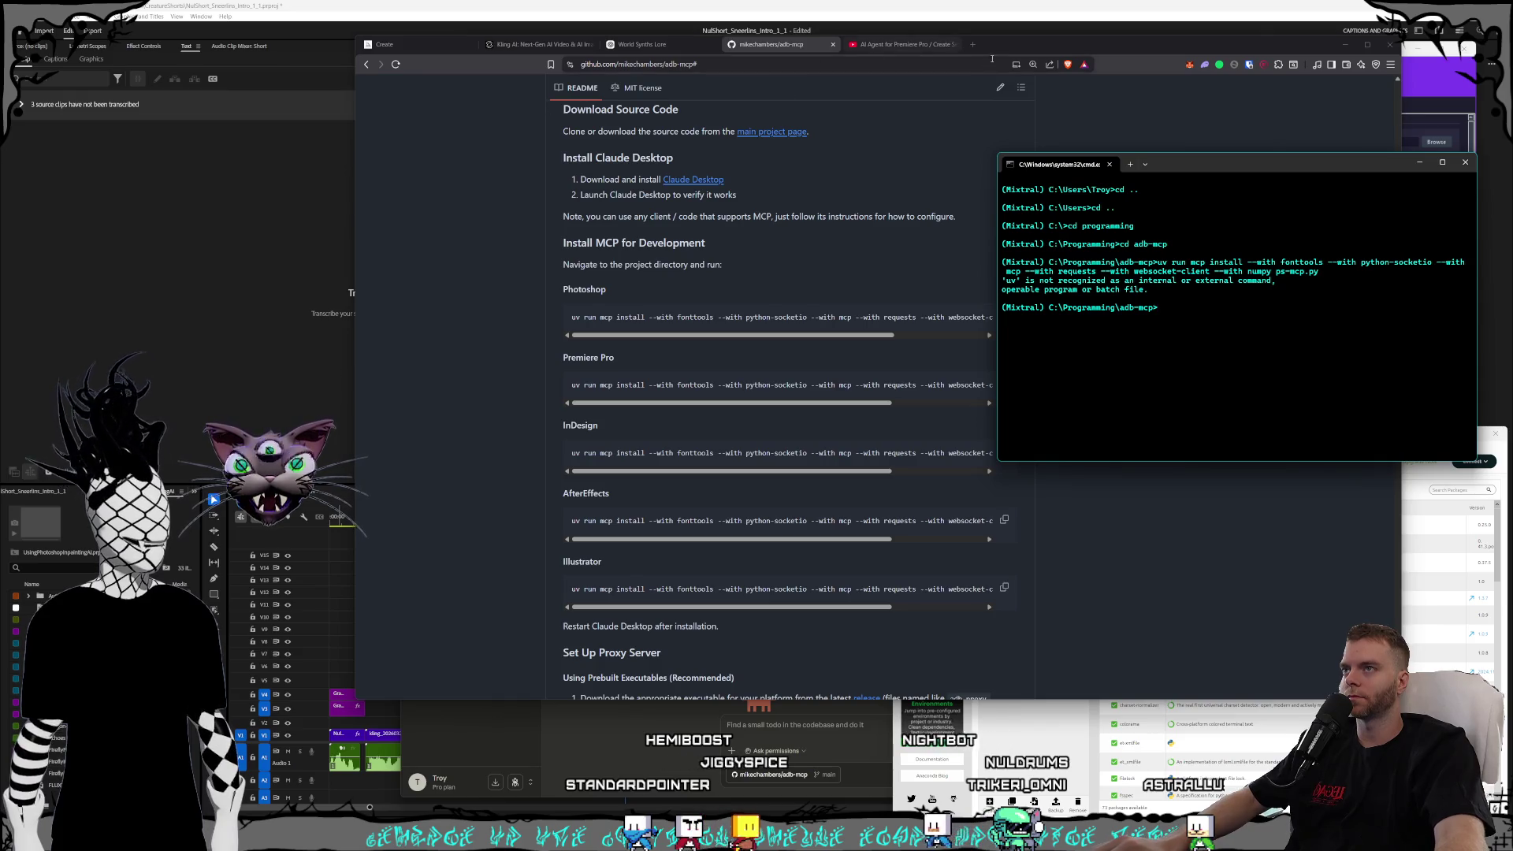
pyautogui.click(973, 45)
# - Search Google for 'uv is not recognized as a command' and open the Stack Overflow and GitHub results
pyautogui.write('uv is not recogniz')
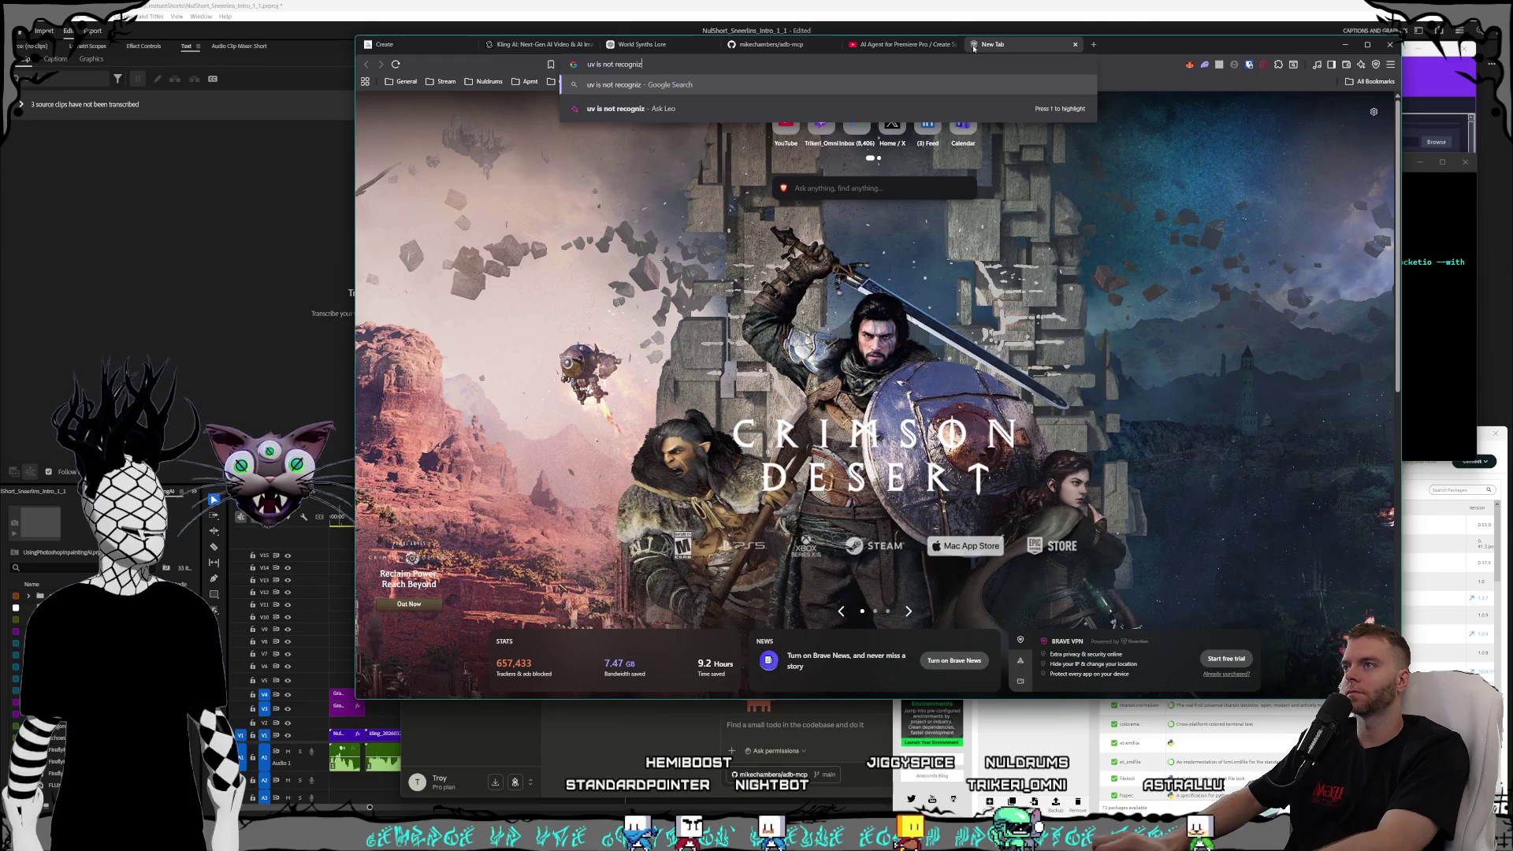
pyautogui.write('ed as a command')
pyautogui.press('Return')
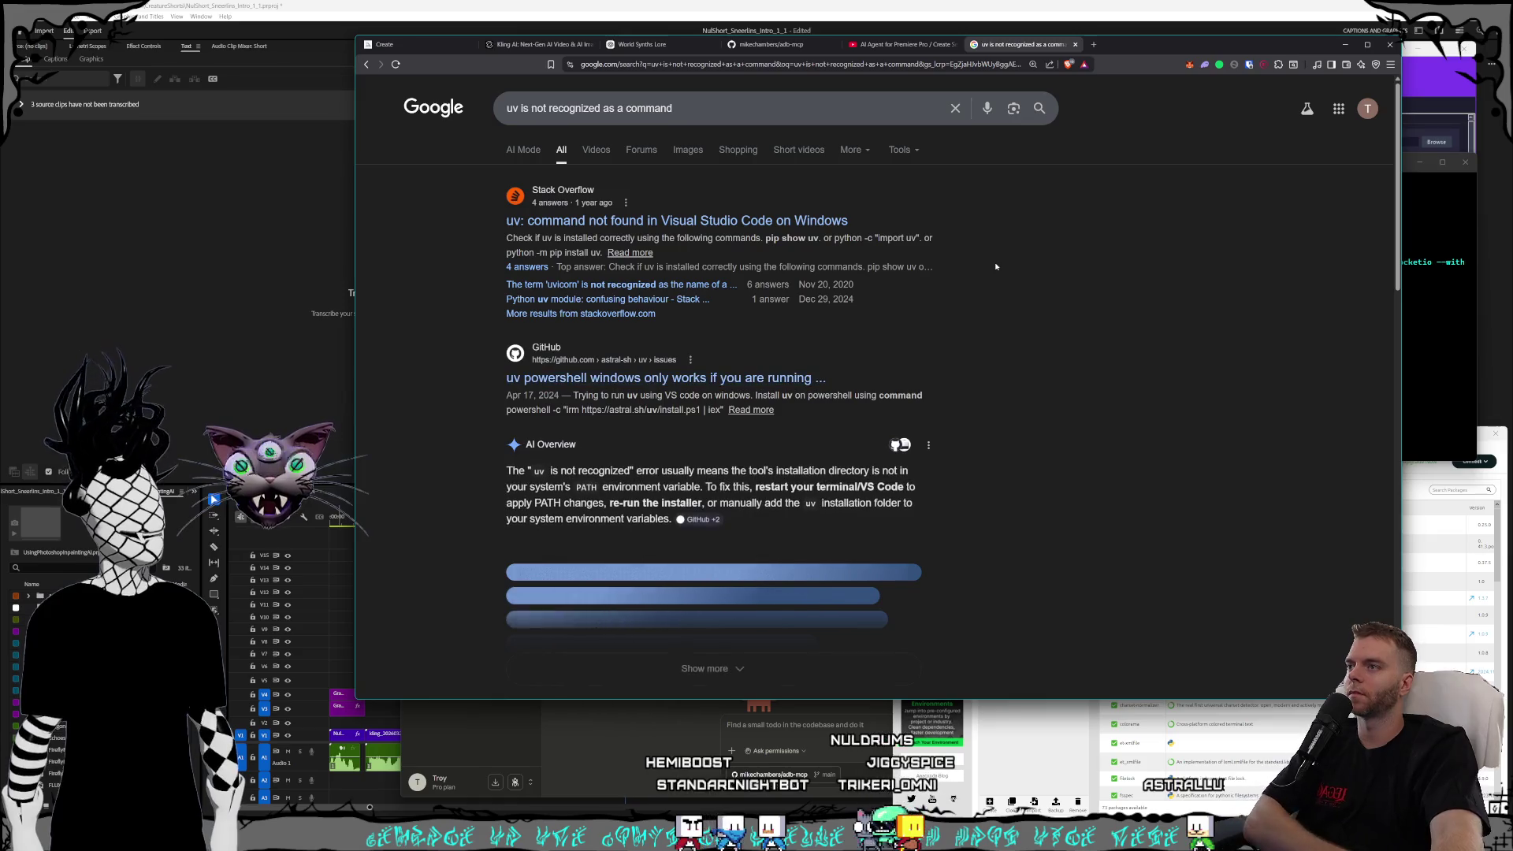
pyautogui.rightClick(777, 228)
pyautogui.click(812, 236)
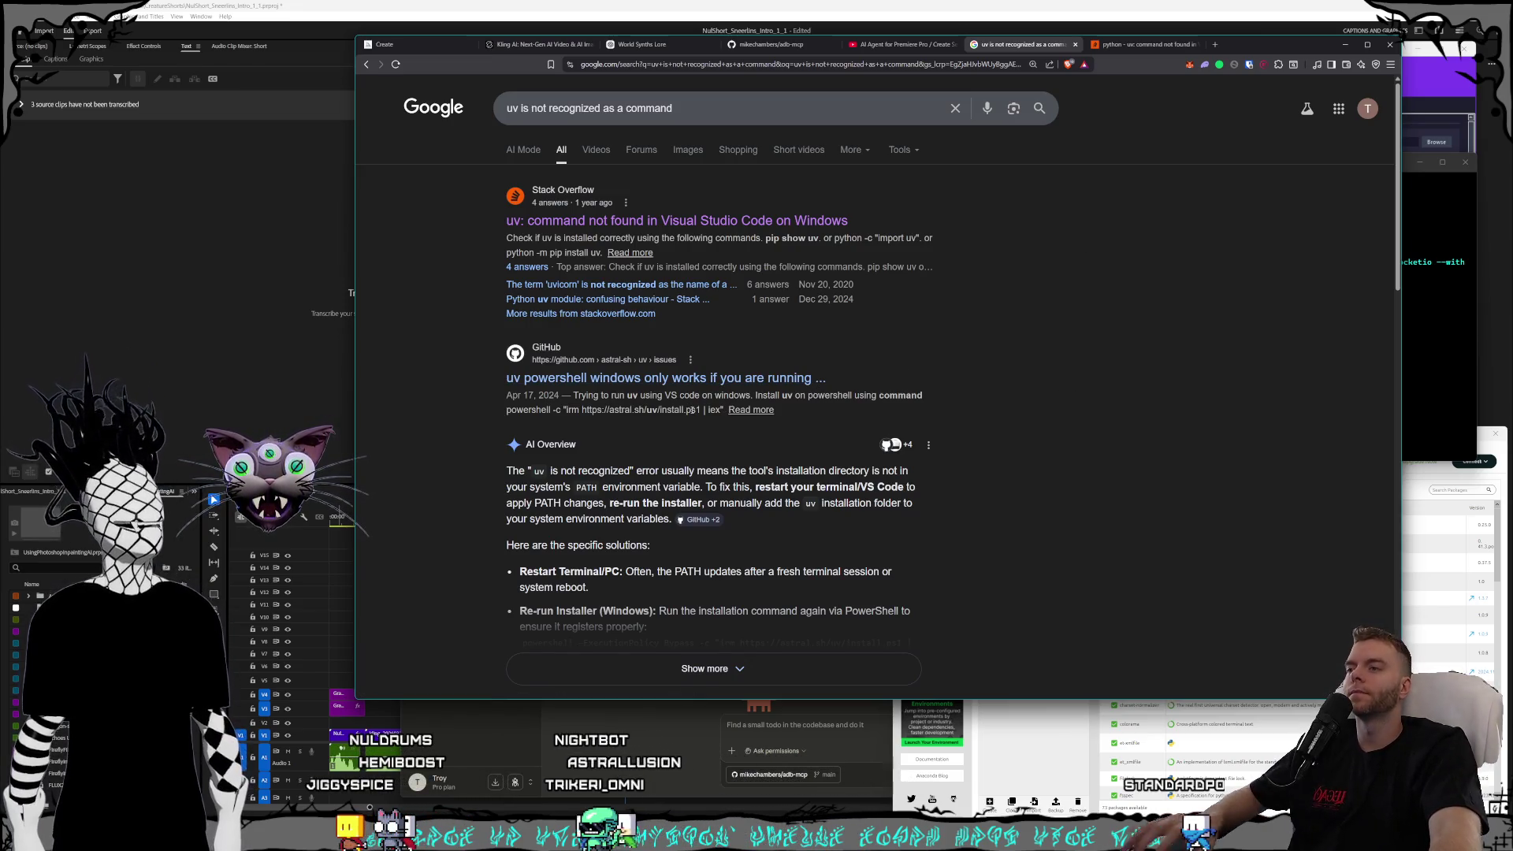
pyautogui.click(701, 379)
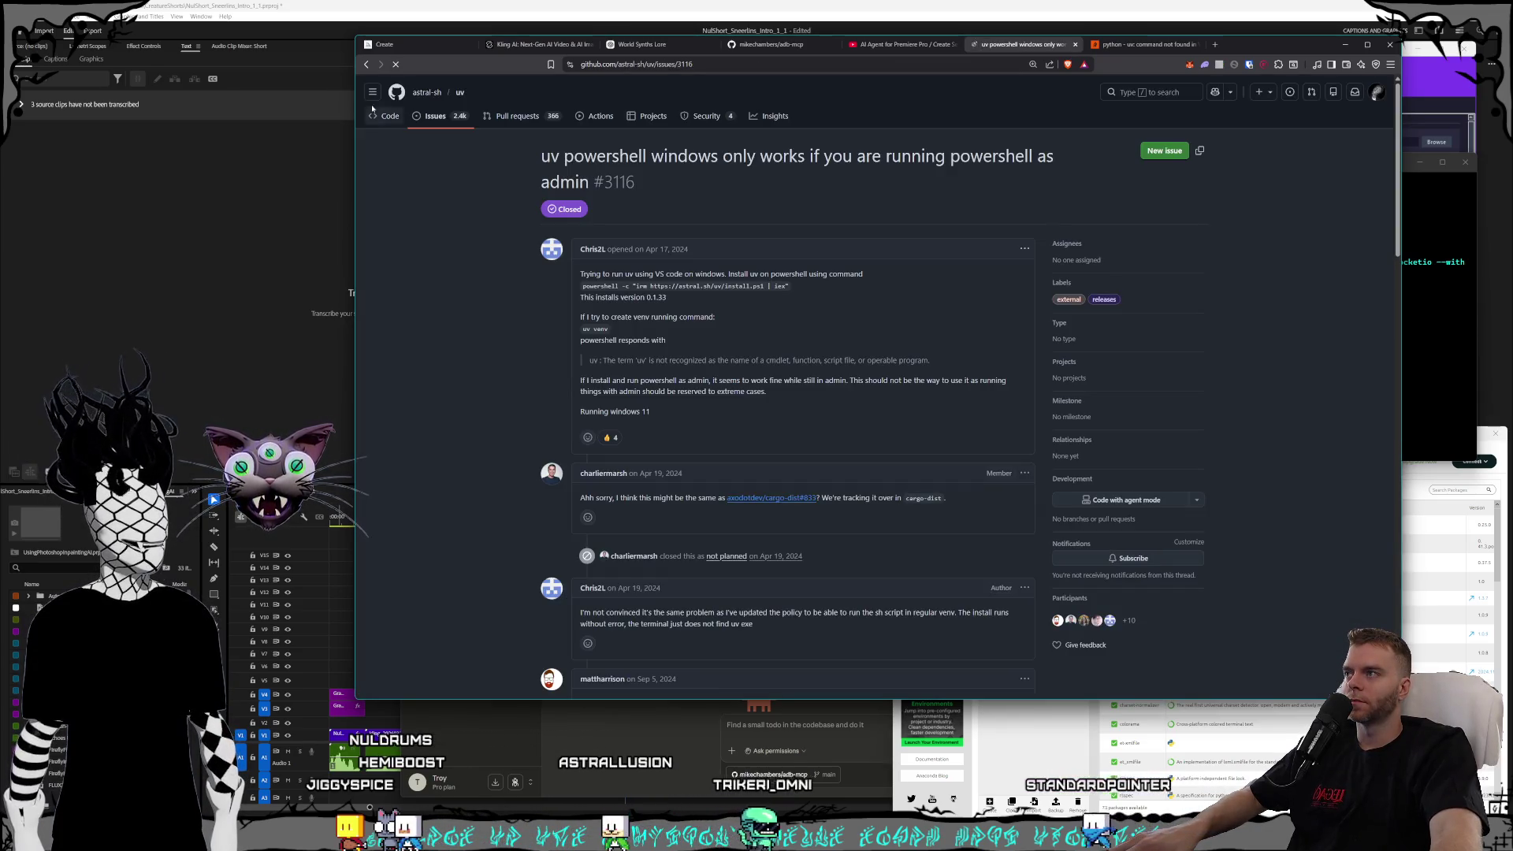
pyautogui.click(366, 66)
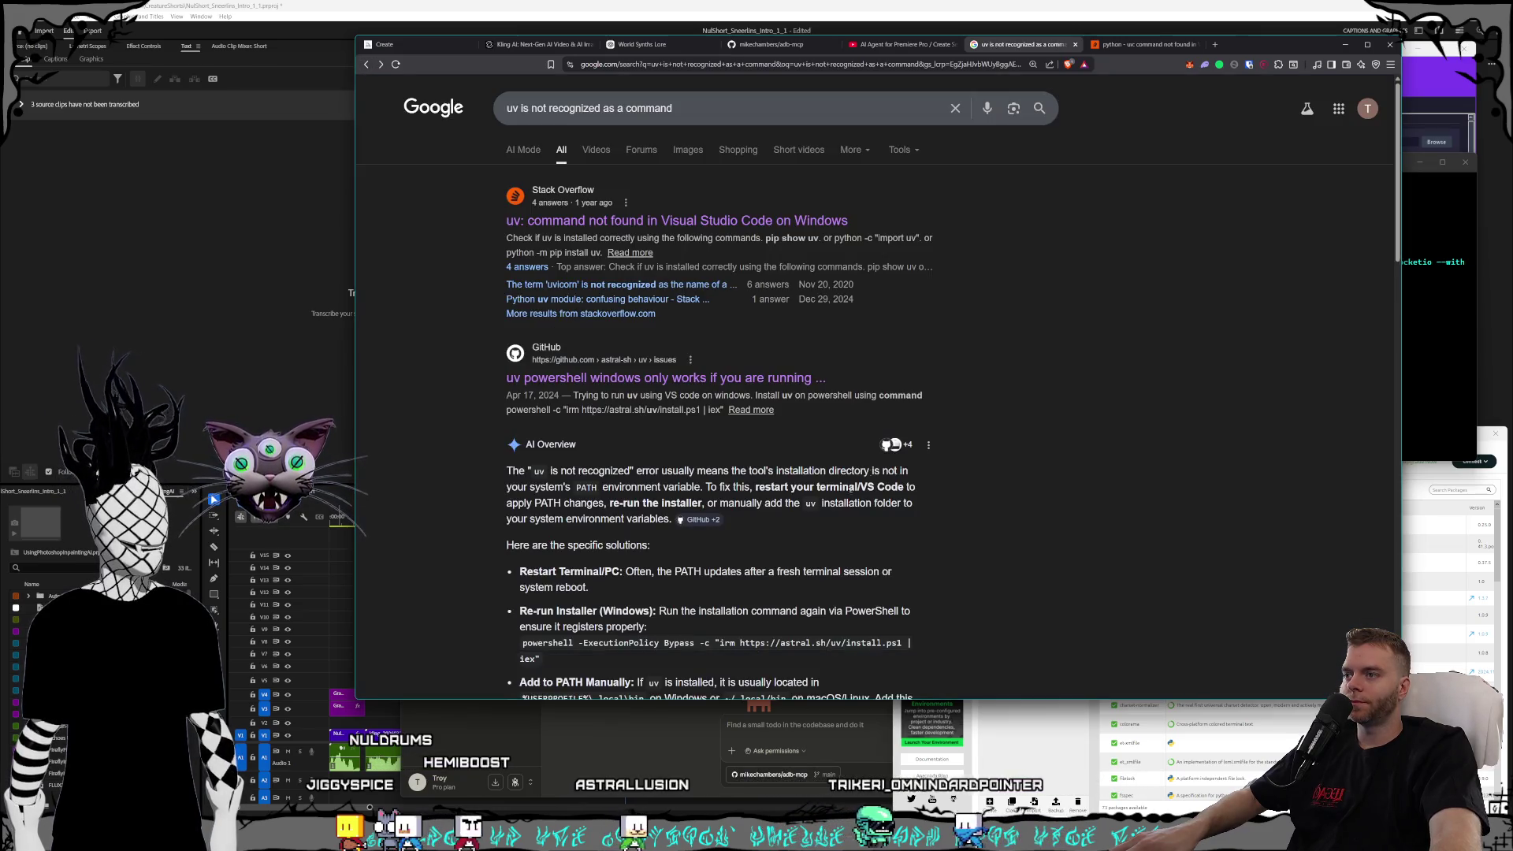
# - Copy the PowerShell install.ps1 uv install command from Google's AI overview
pyautogui.scroll(-2, 924, 431)
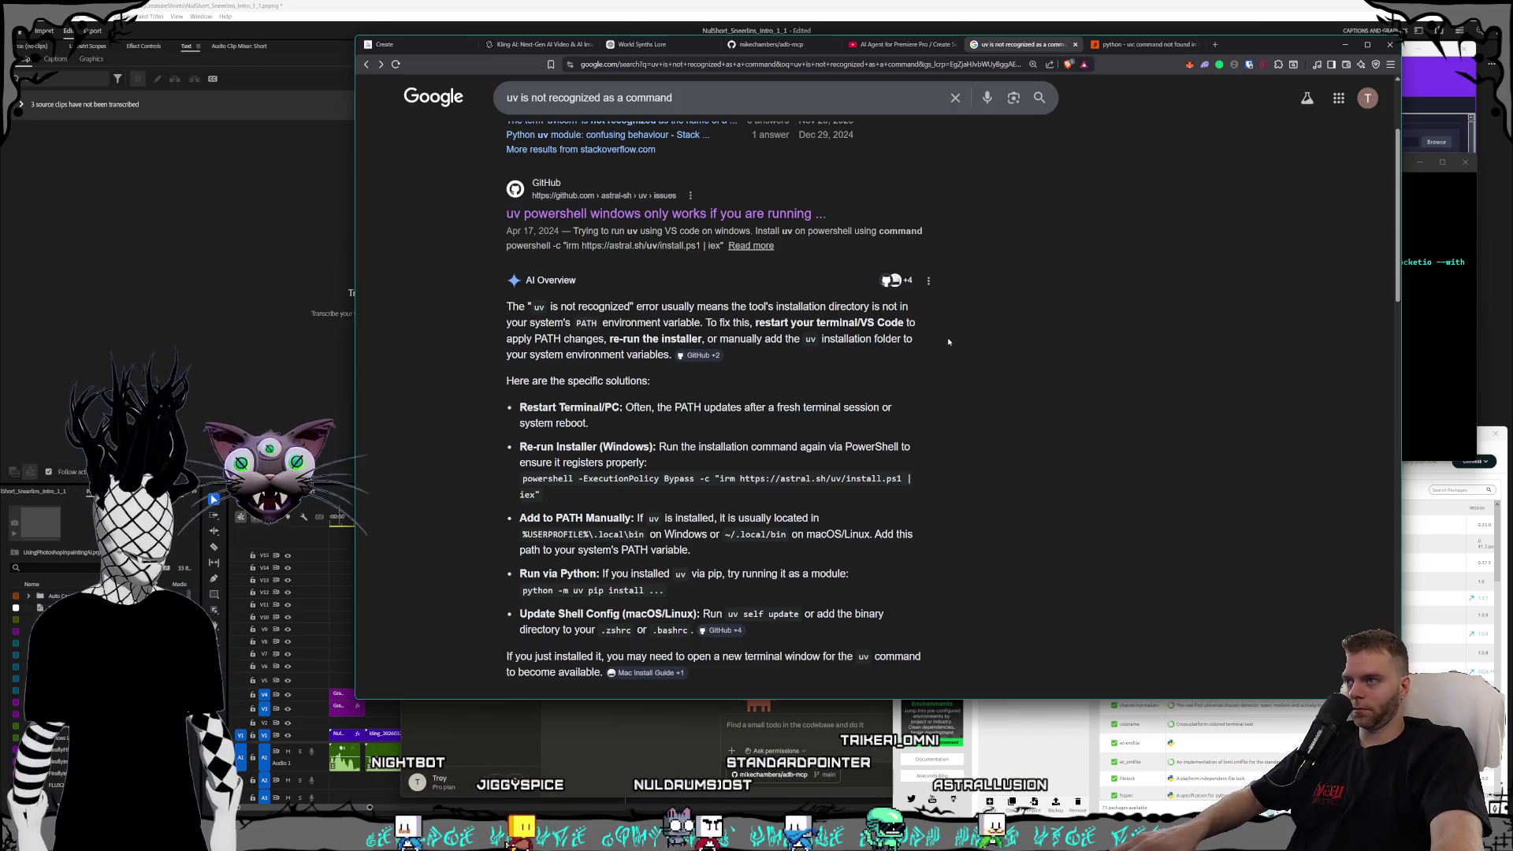
pyautogui.scroll(-1, 949, 341)
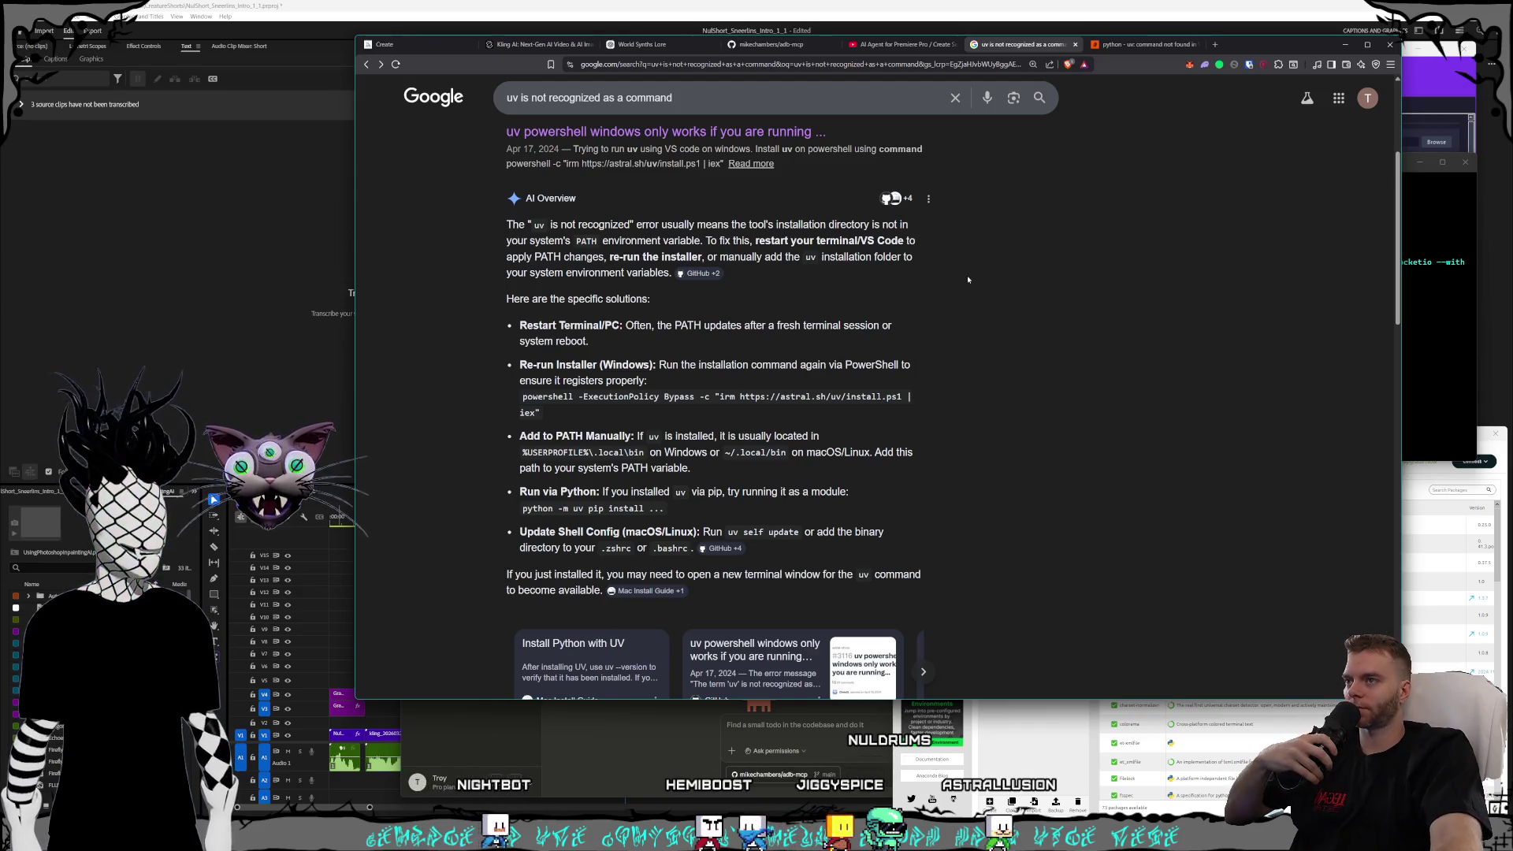
pyautogui.scroll(-1, 968, 279)
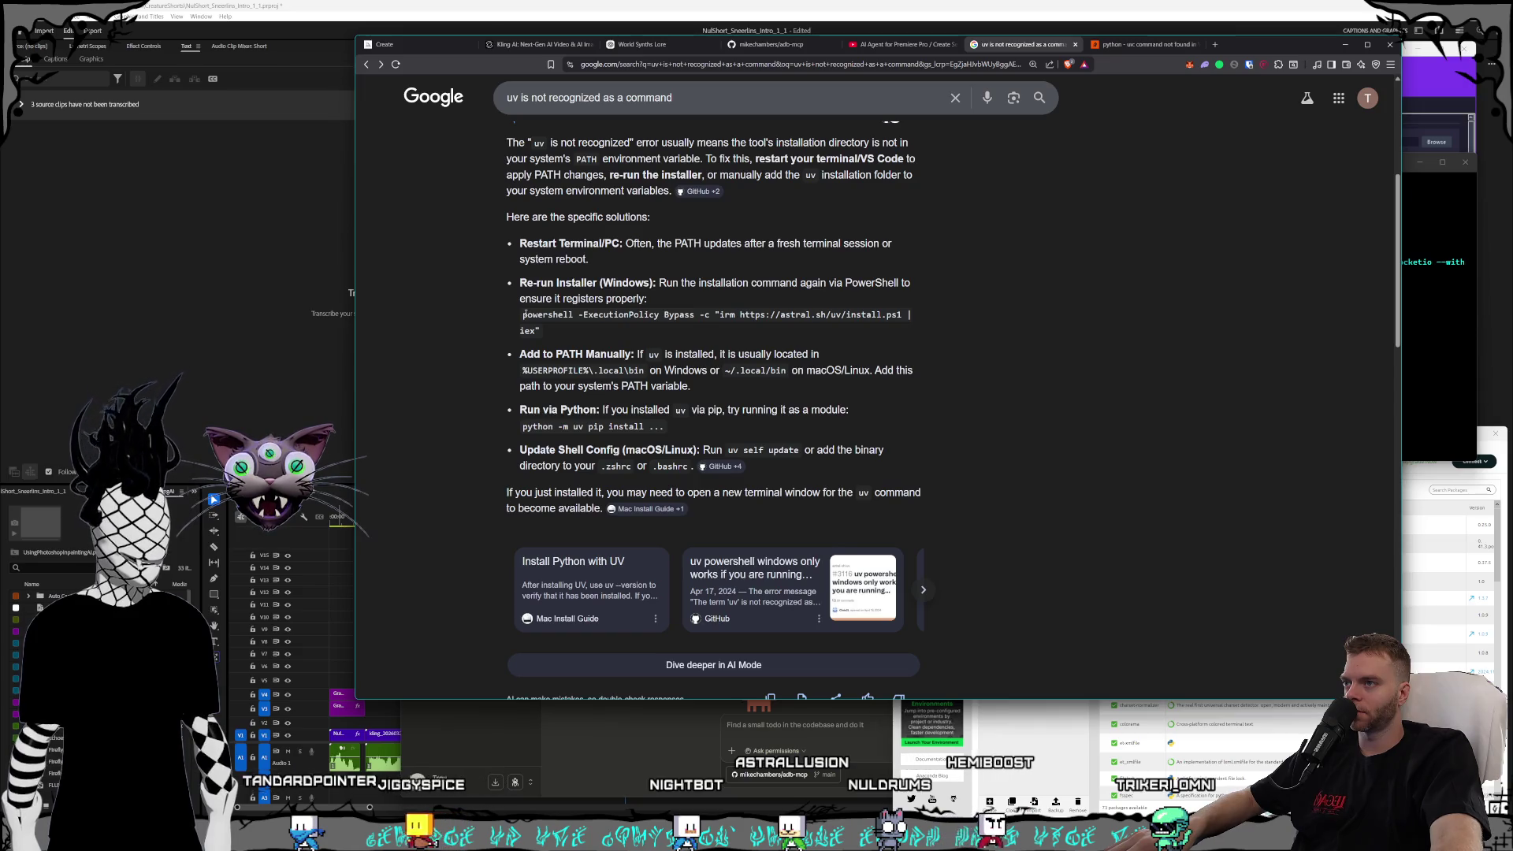
pyautogui.moveTo(539, 331); pyautogui.dragTo(527, 314)
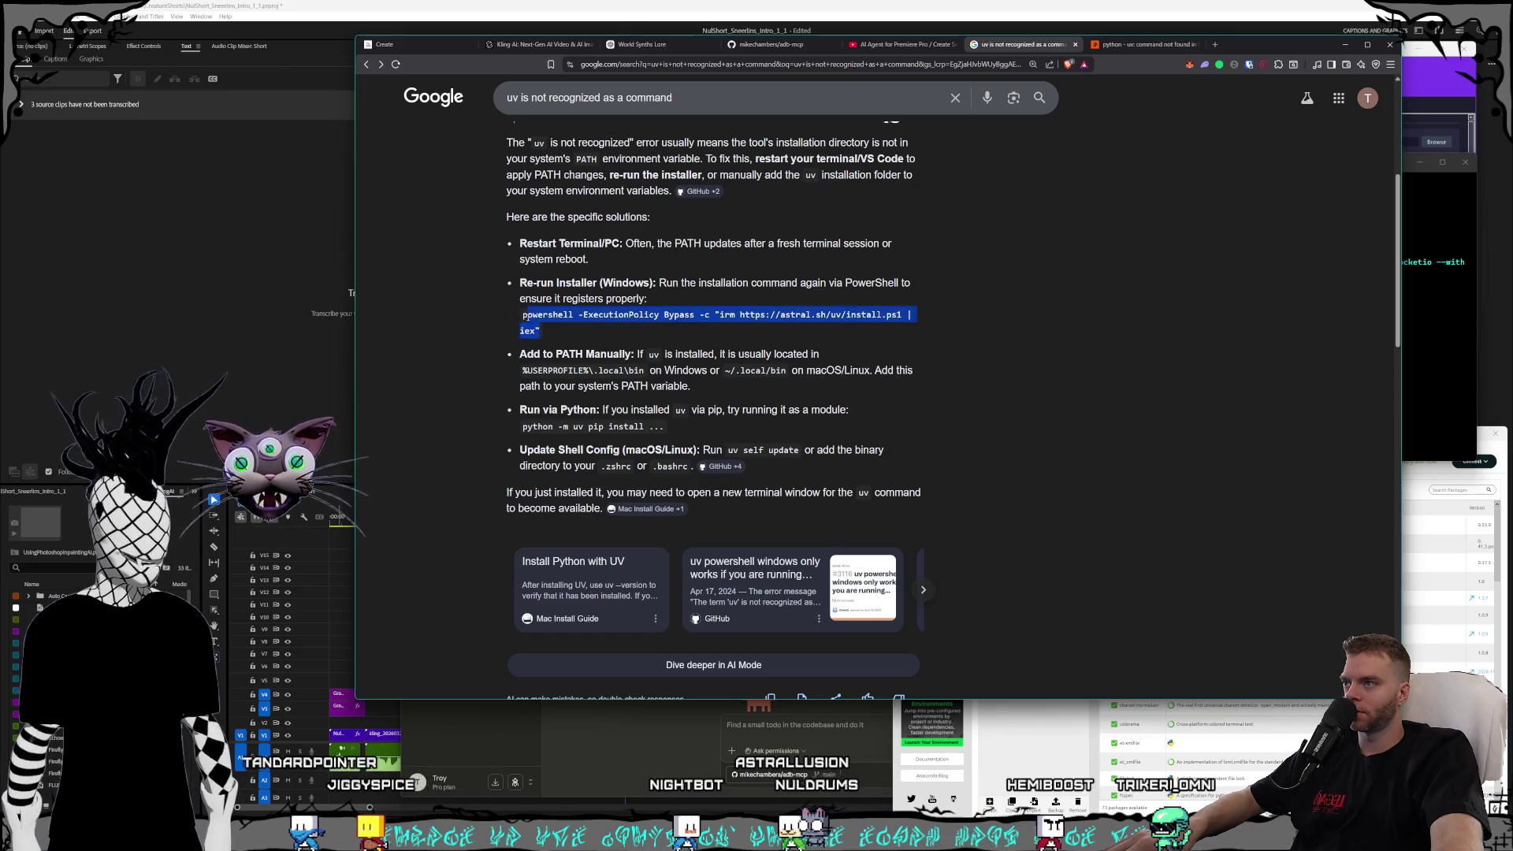
pyautogui.click(1056, 367)
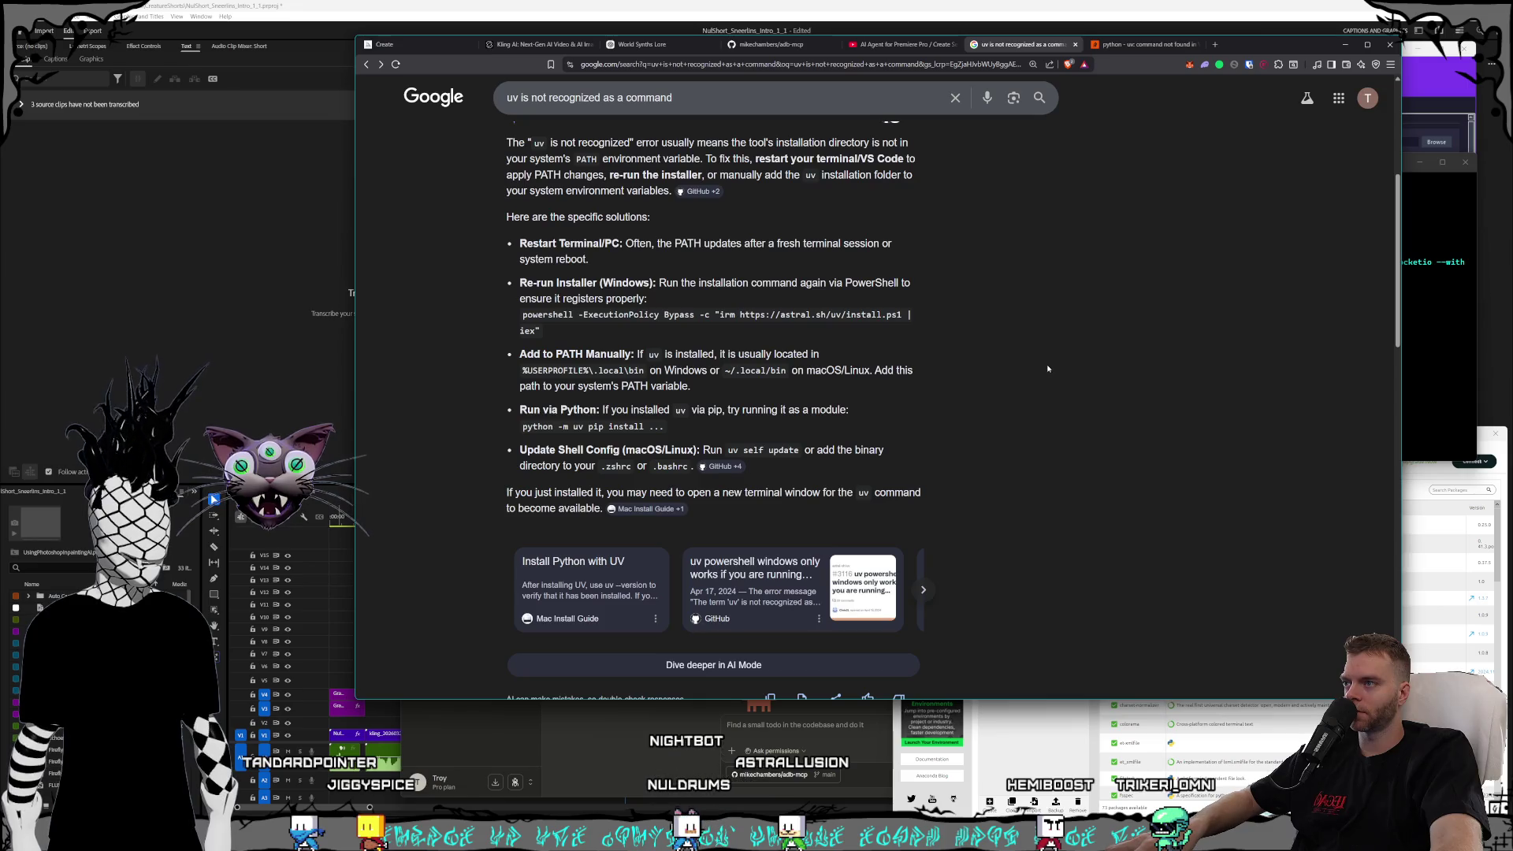
pyautogui.click(1423, 342)
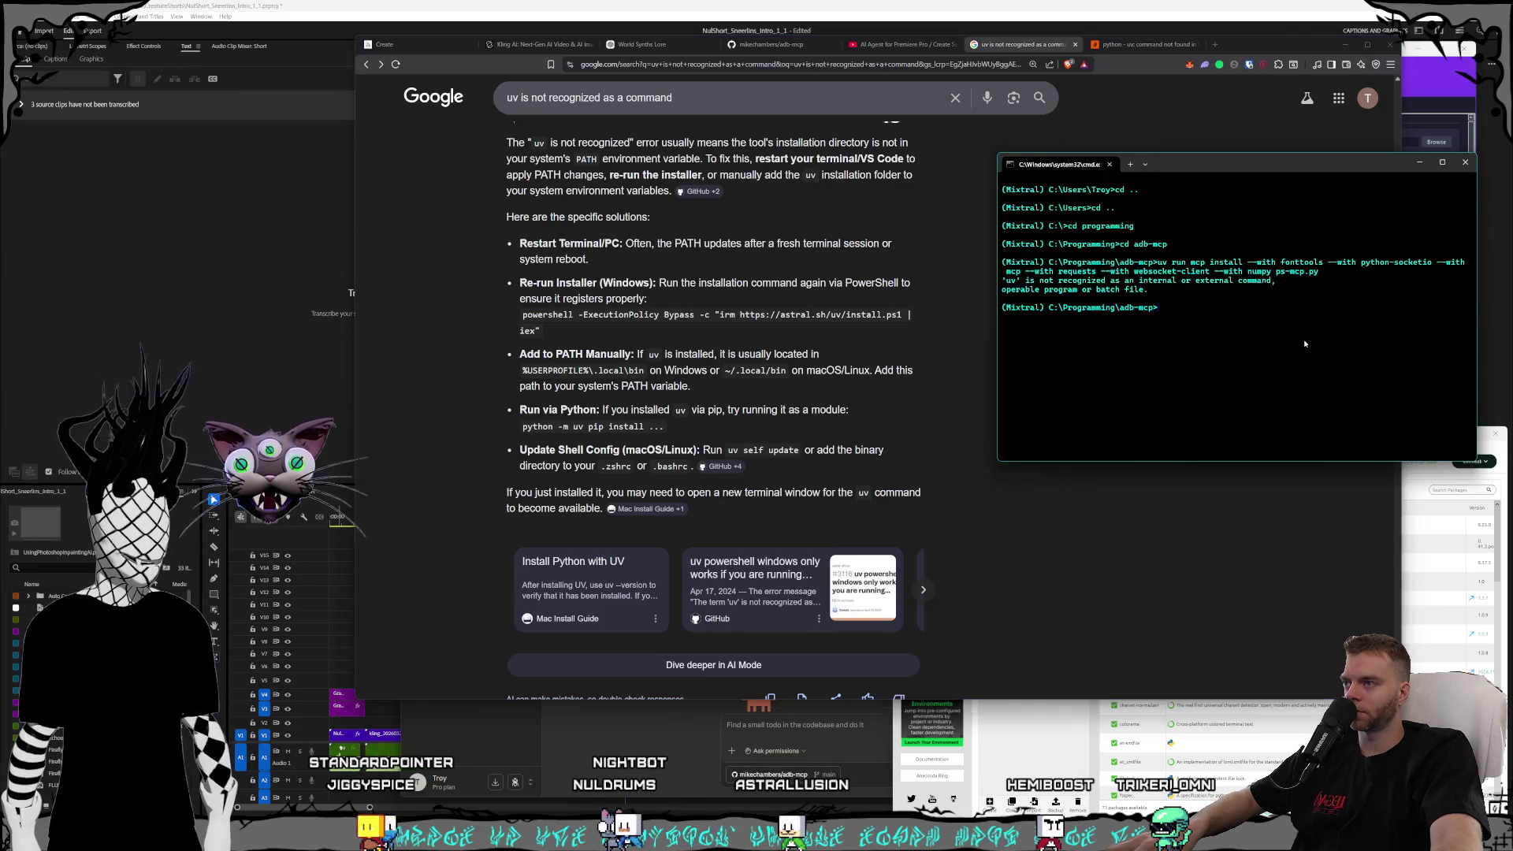
# - Paste and run the 'powershell -ExecutionPolicy Bypass' install command, downloading uv 0.10.12
pyautogui.write('powershell -ExecutionPolicy Bypass -c "irm https://astral.sh/uv/install.ps1 | iex"')
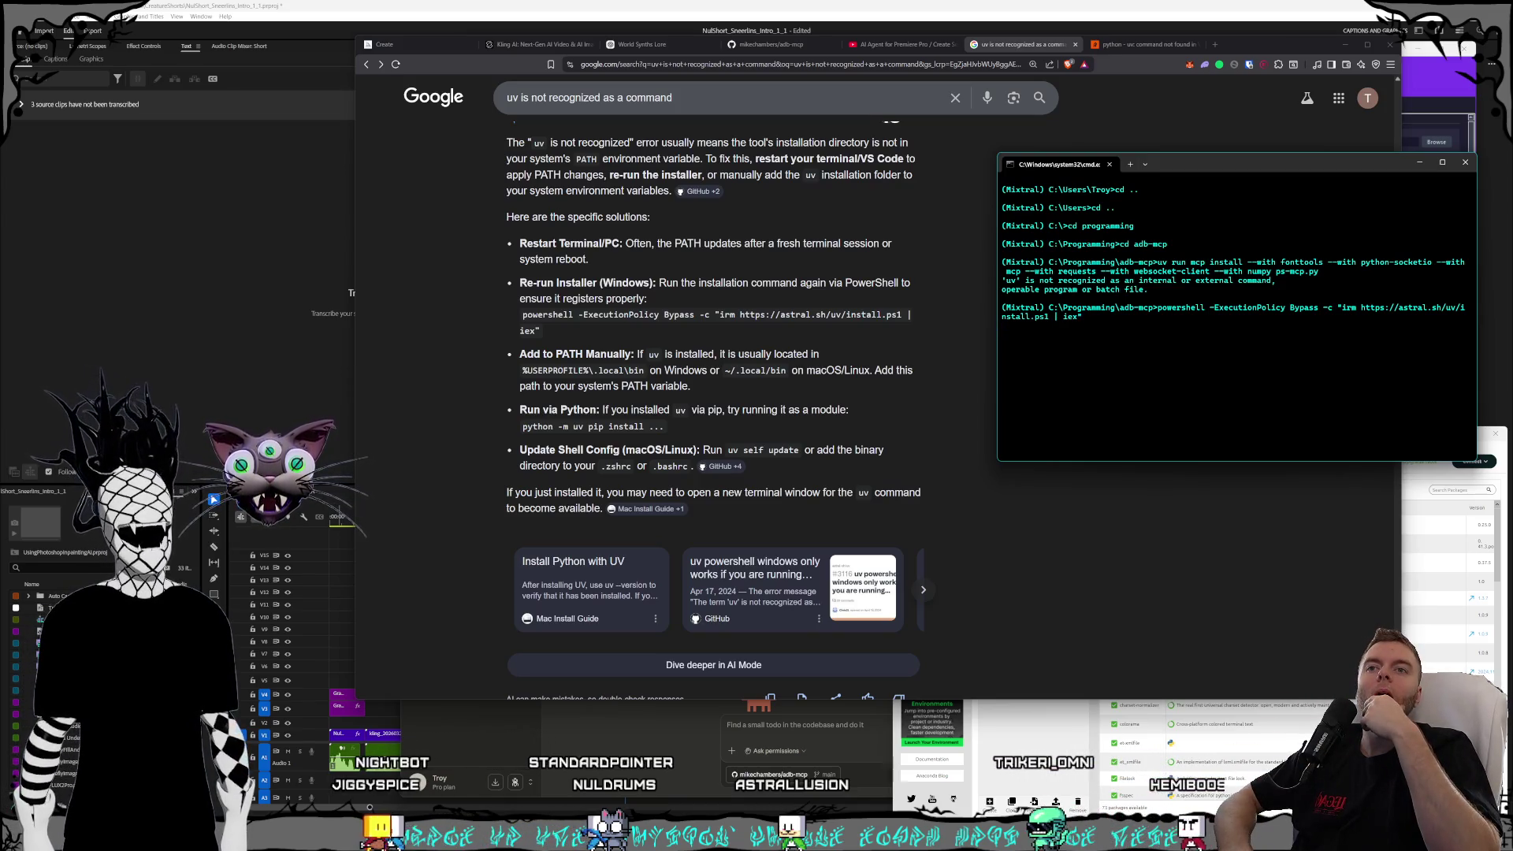
pyautogui.press('Return')
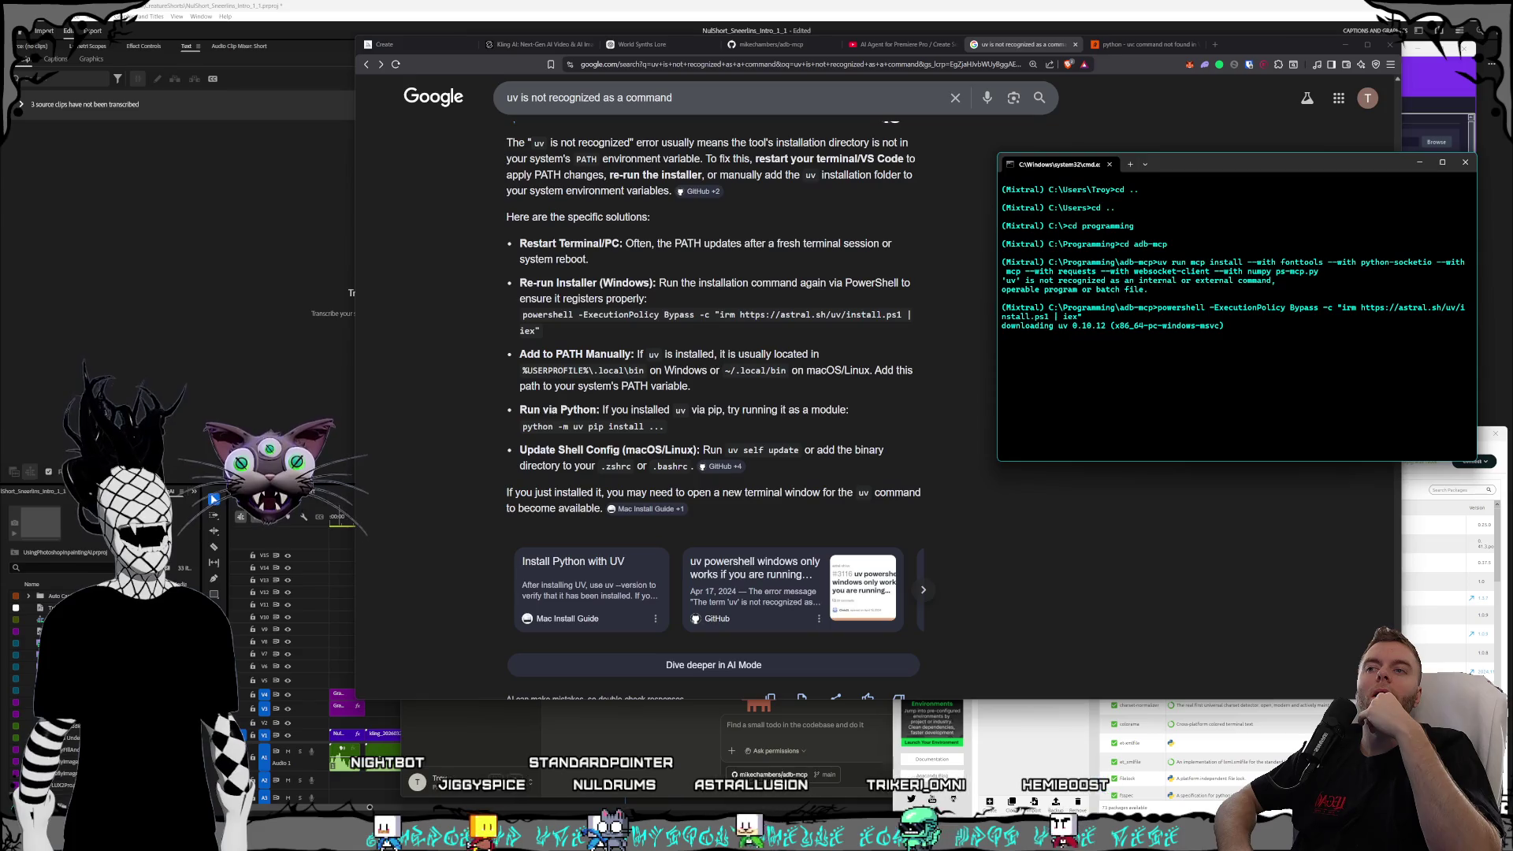
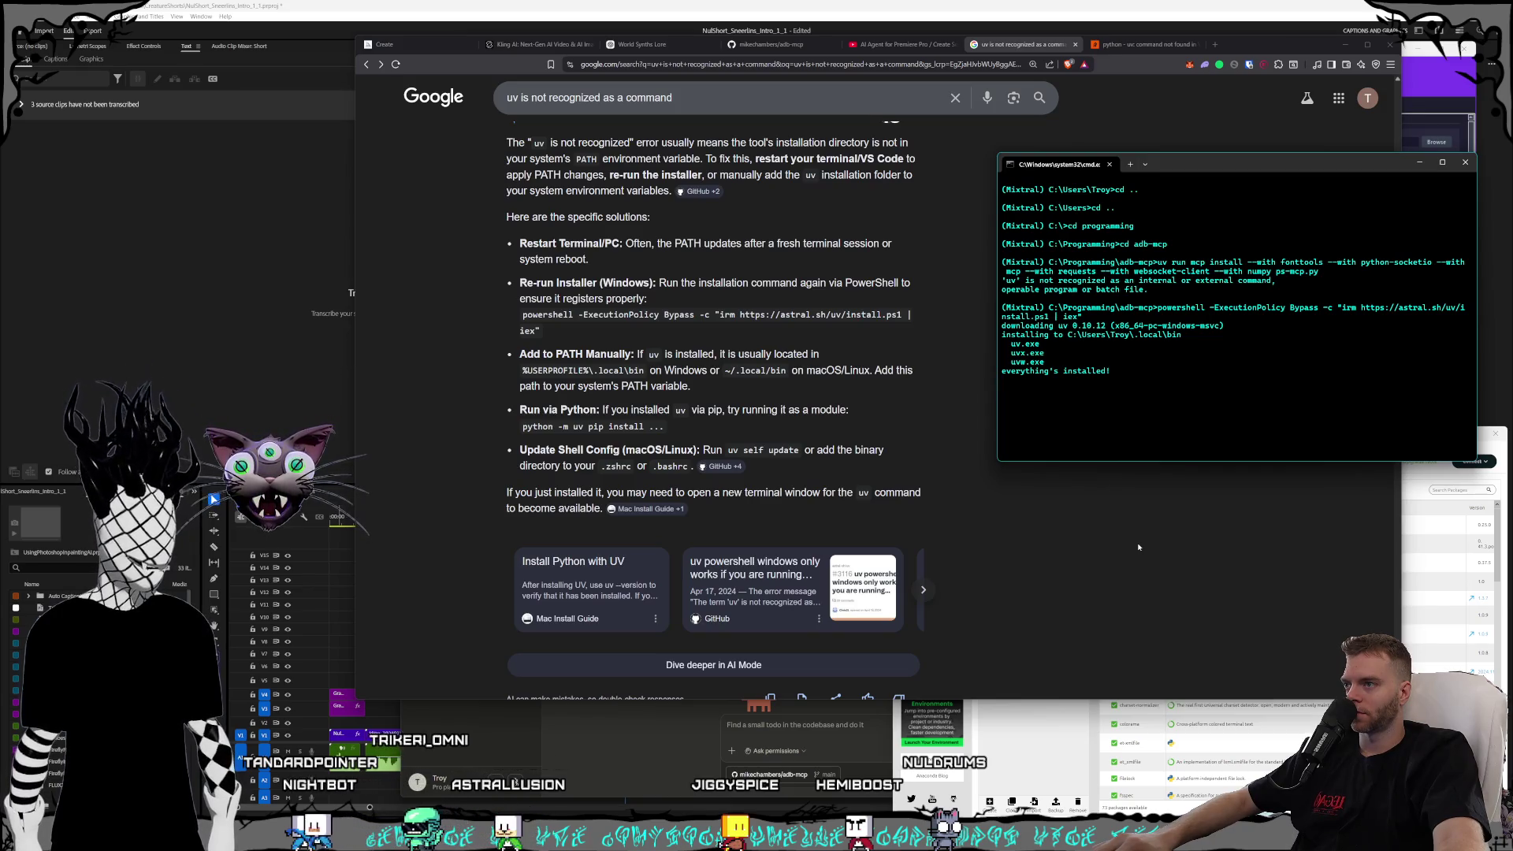
# - Replace the old terminal with a new one opened from the Mixtral environment
pyautogui.click(1464, 163)
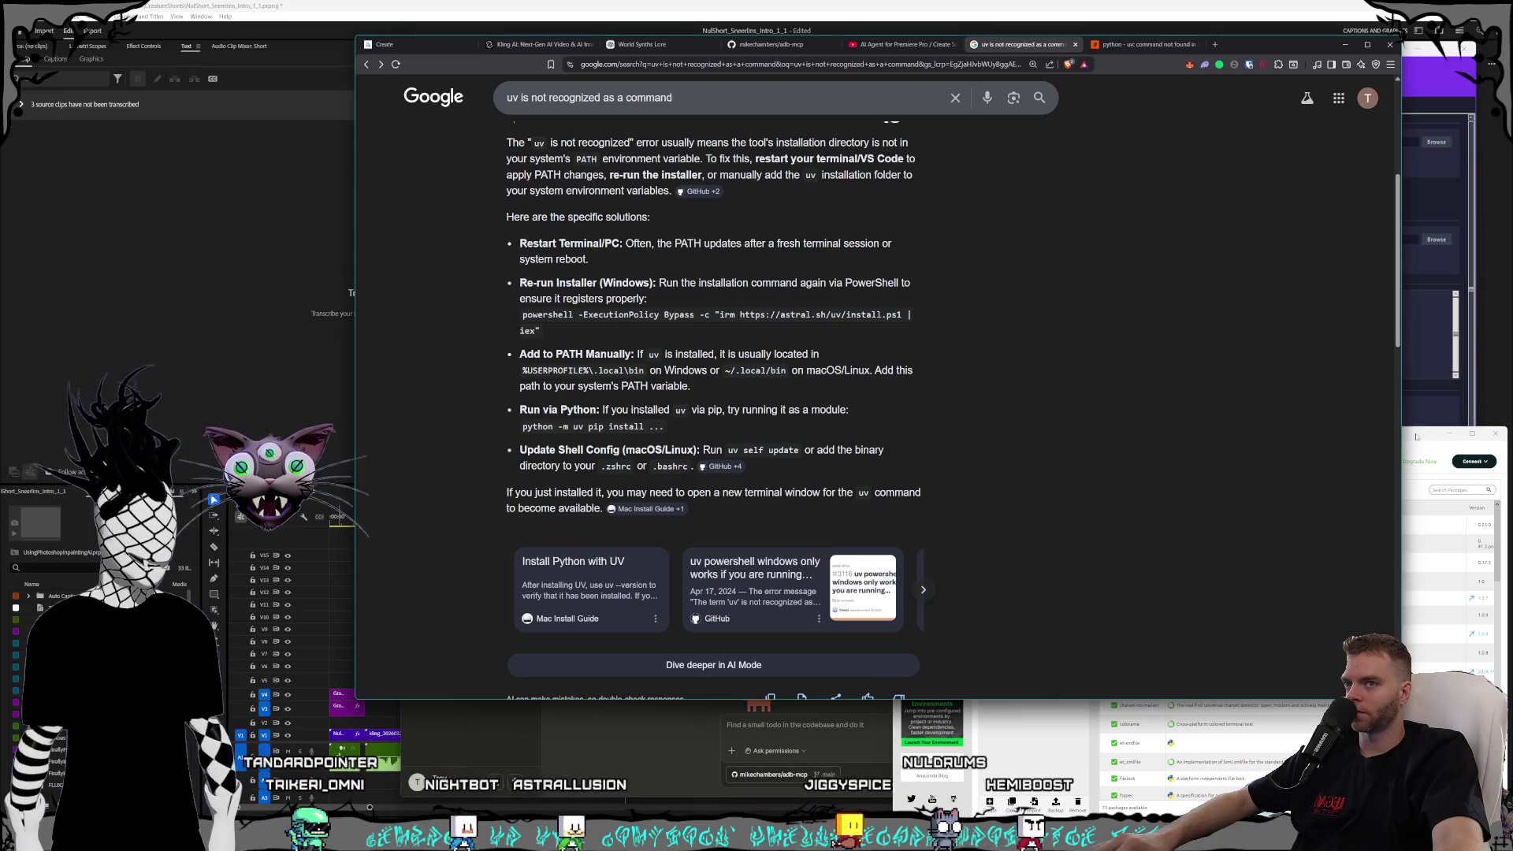
pyautogui.click(1416, 438)
pyautogui.click(1074, 530)
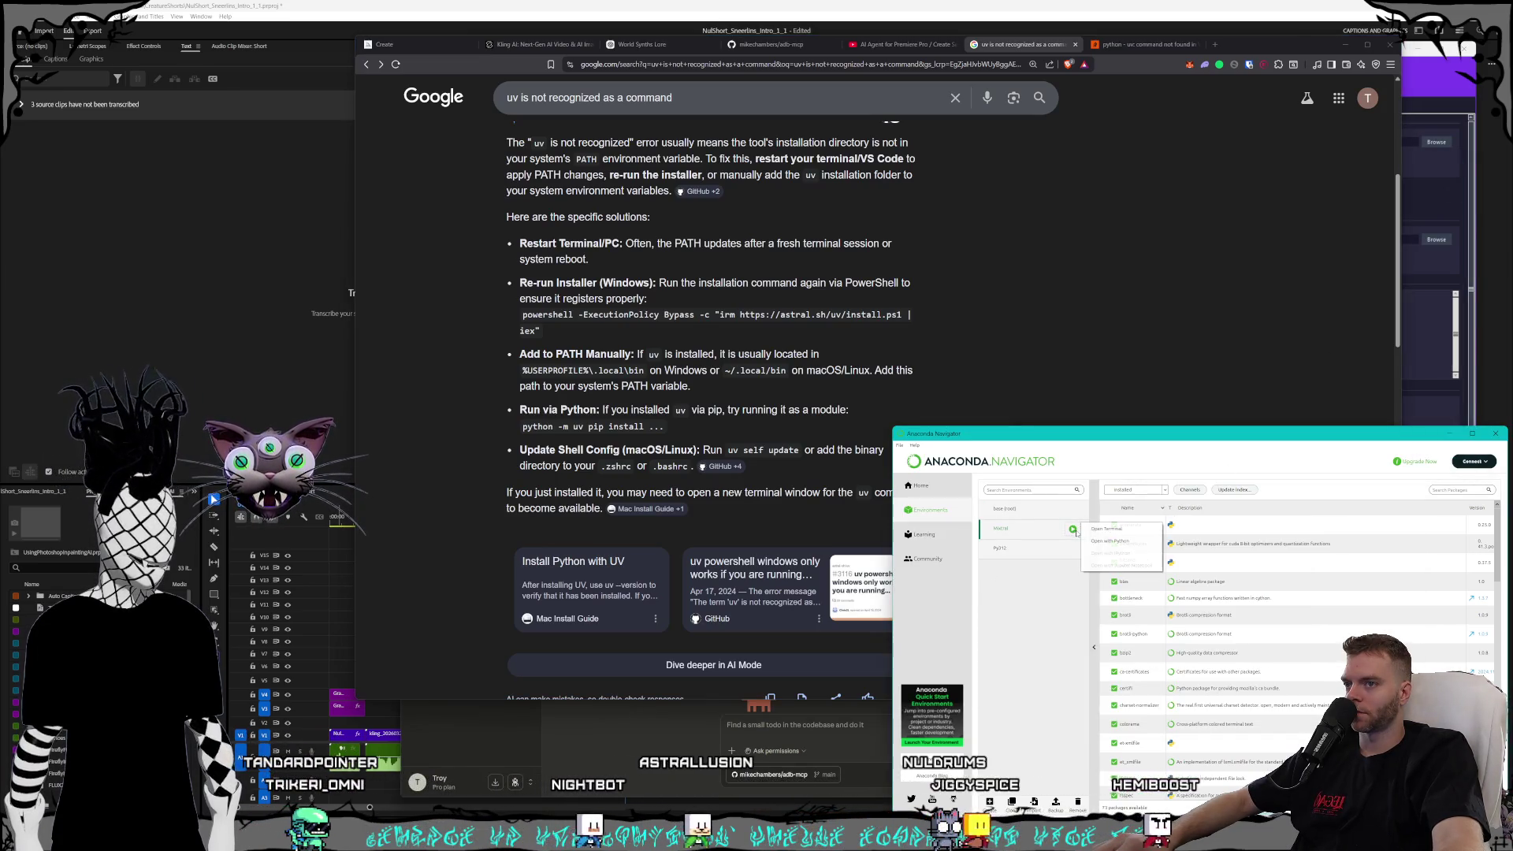
pyautogui.click(1107, 528)
pyautogui.moveTo(843, 170)
pyautogui.mouseDown()
pyautogui.moveTo(1192, 54)
pyautogui.moveTo(1236, 55)
pyautogui.mouseUp()
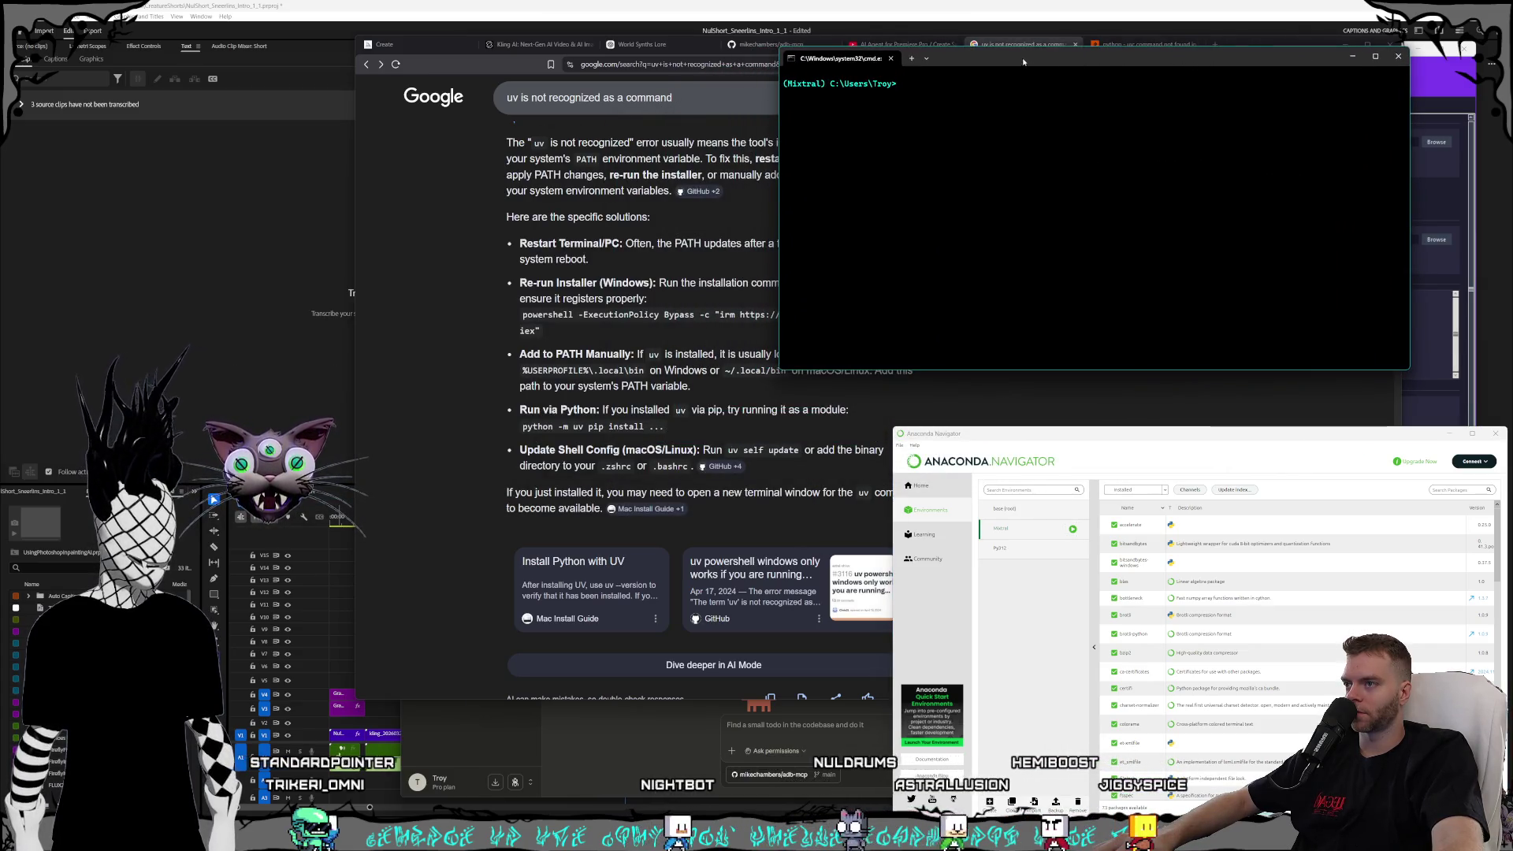
pyautogui.moveTo(1007, 52)
pyautogui.mouseDown()
pyautogui.moveTo(1048, 55)
pyautogui.moveTo(1033, 57)
pyautogui.mouseUp()
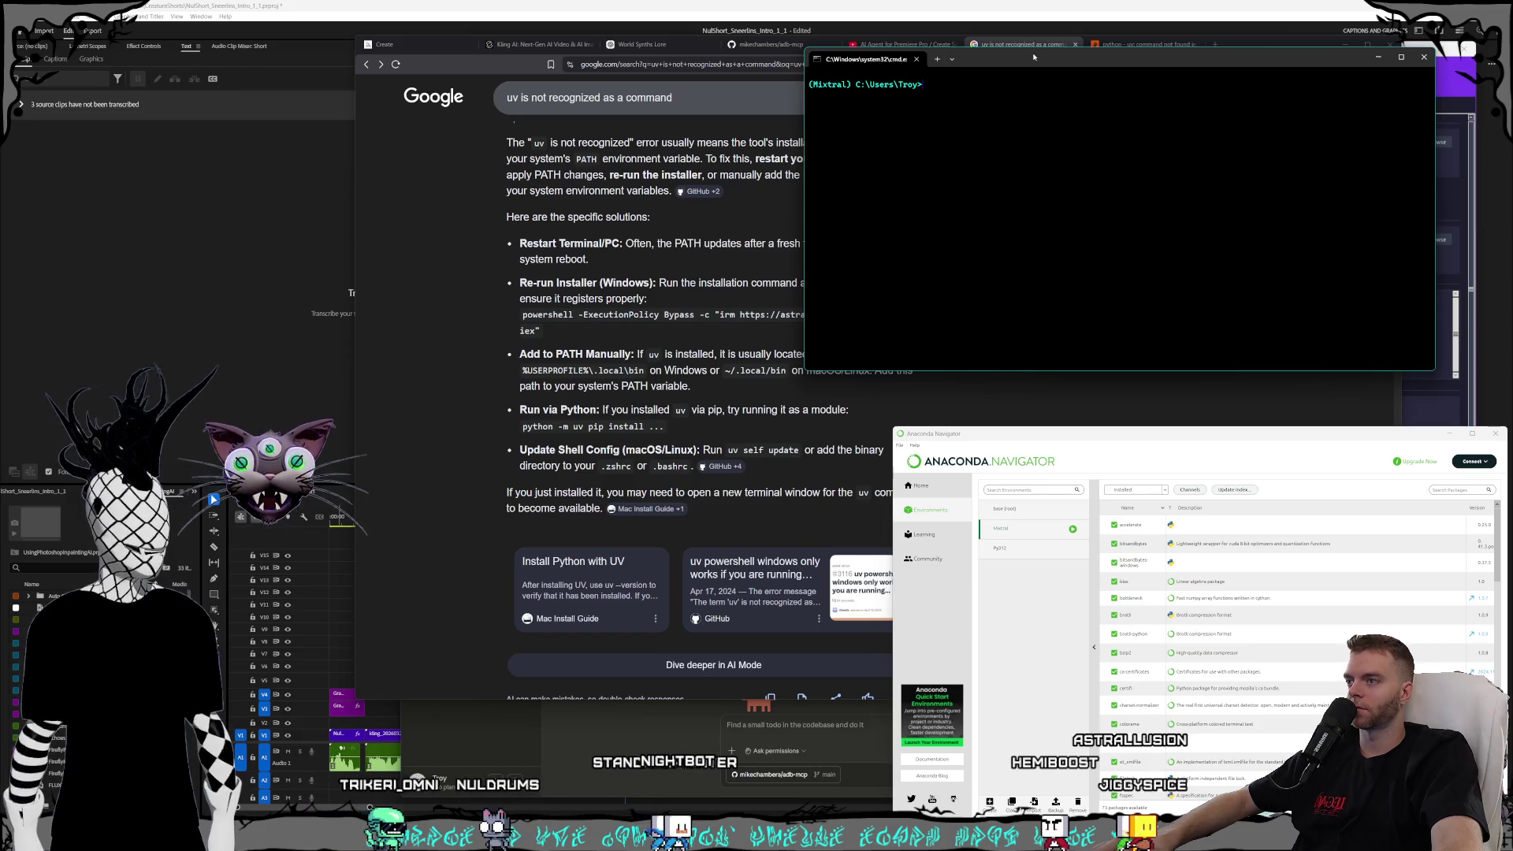
# - Run uv in the Mixtral terminal, which reports it is not recognized
pyautogui.write('uv')
pyautogui.press('Return')
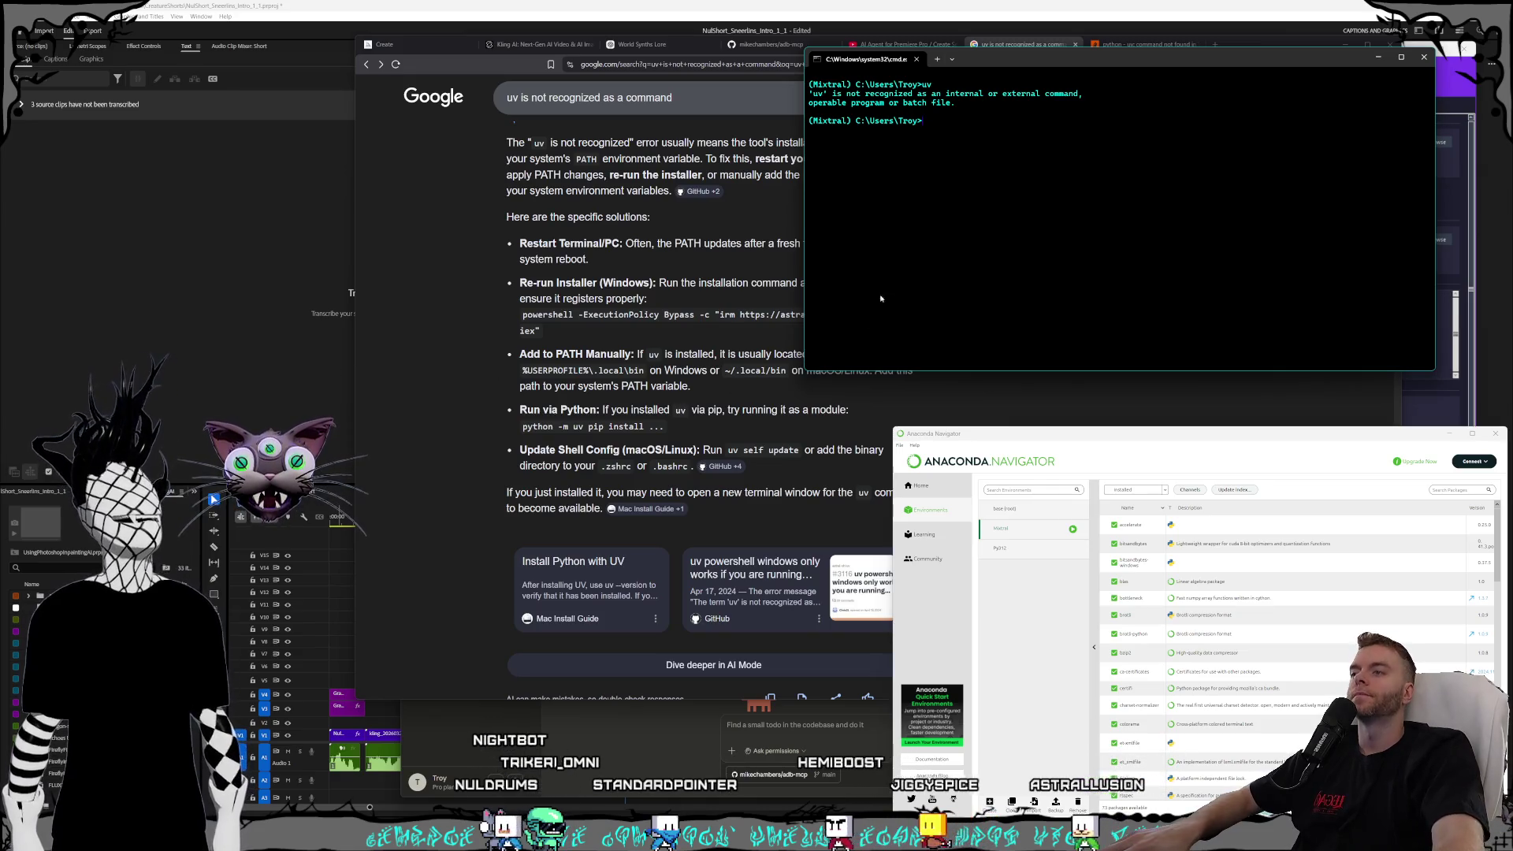
pyautogui.moveTo(977, 66)
pyautogui.mouseDown()
pyautogui.moveTo(1060, 63)
pyautogui.moveTo(1019, 60)
pyautogui.mouseUp()
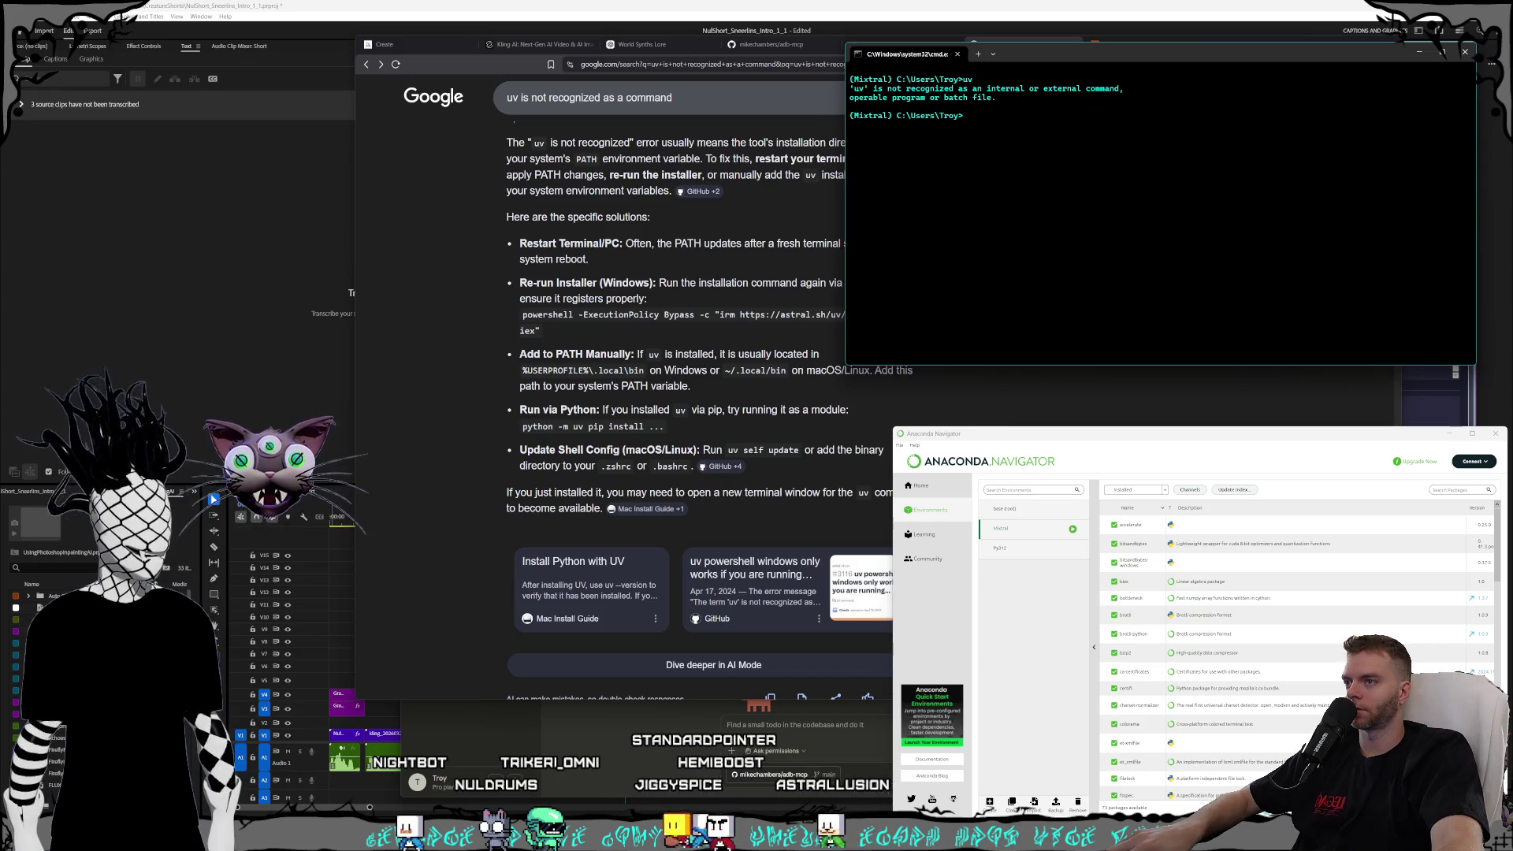
# - Open the system environment variables settings, then close System Properties
pyautogui.press('super')
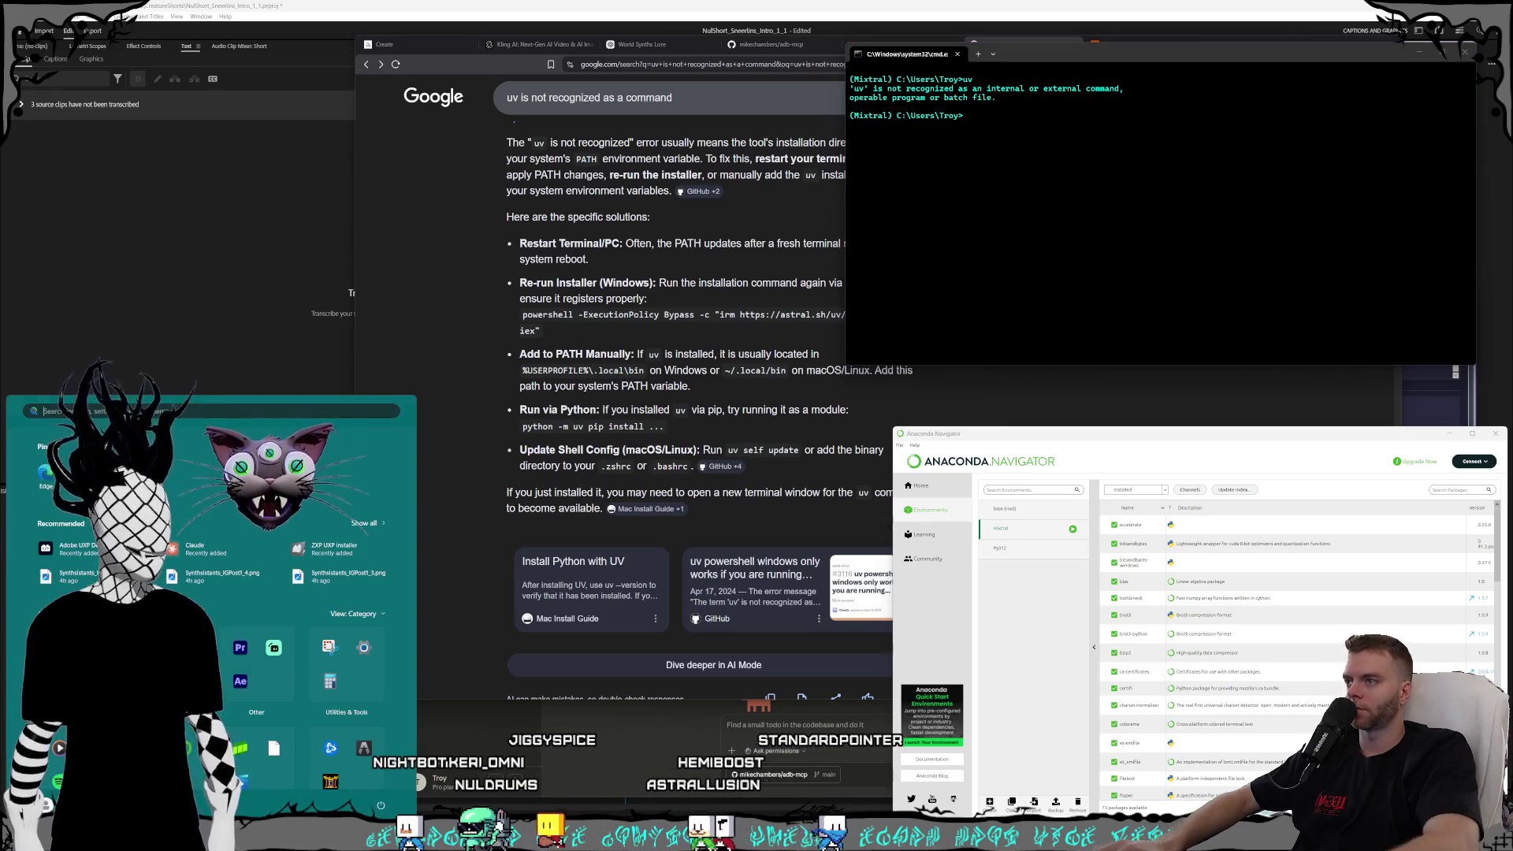
pyautogui.write('en')
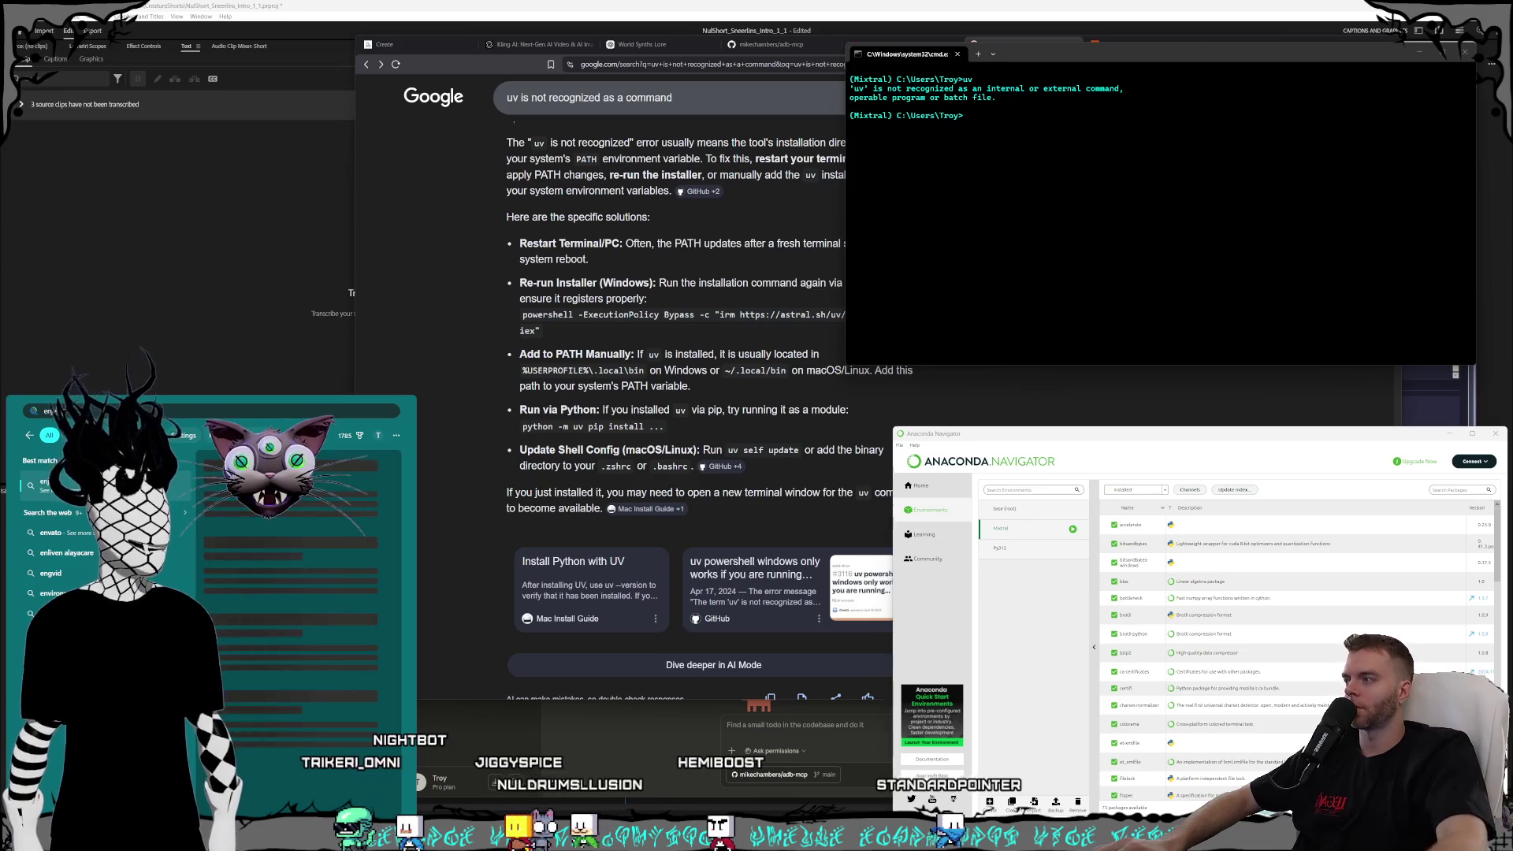
pyautogui.press('BackSpace')
pyautogui.press('BackSpace')
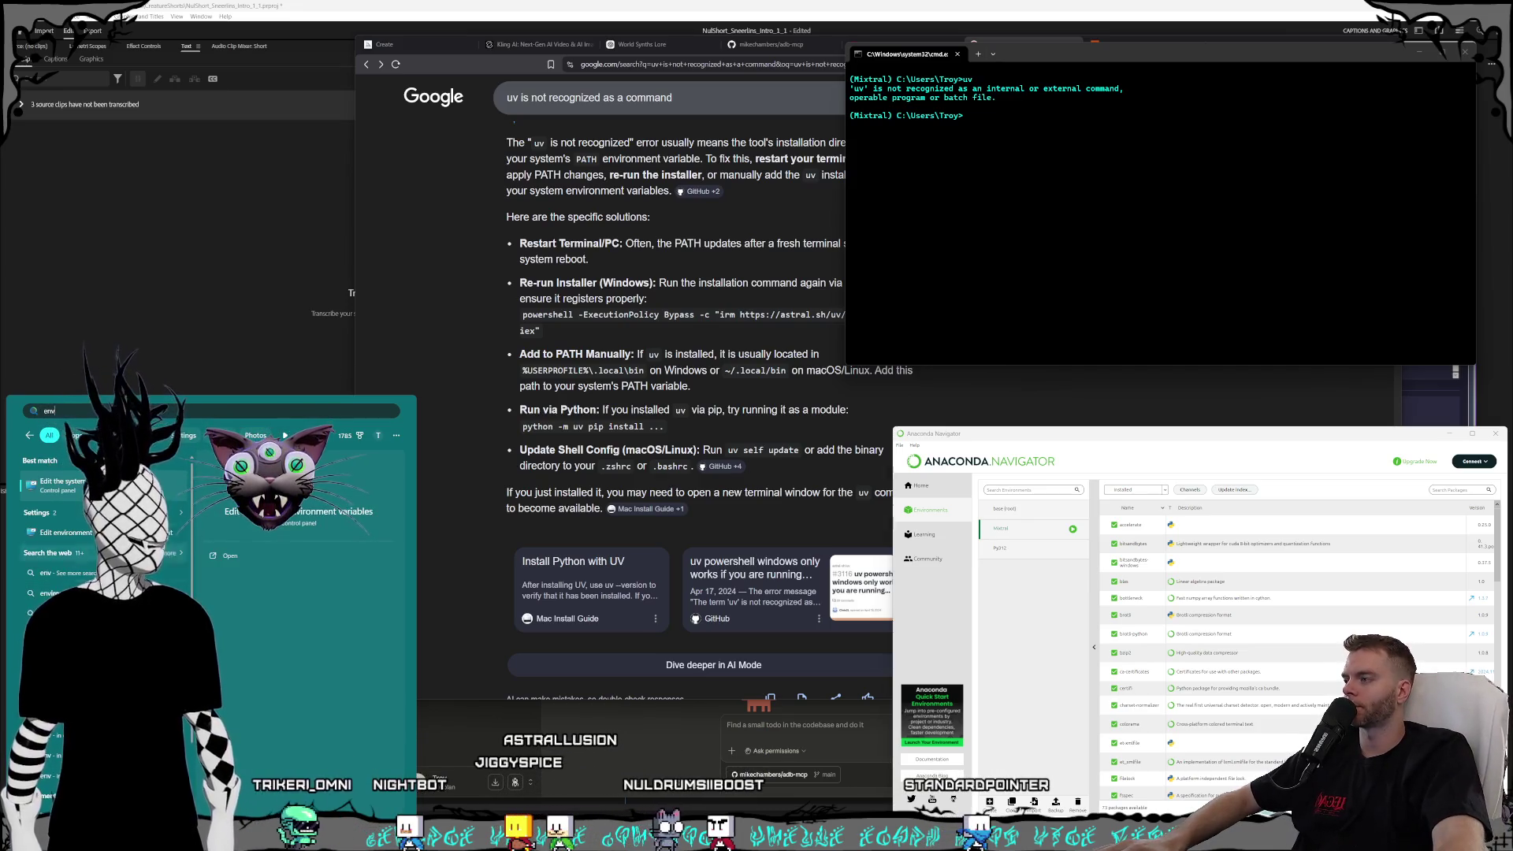
pyautogui.press('Return')
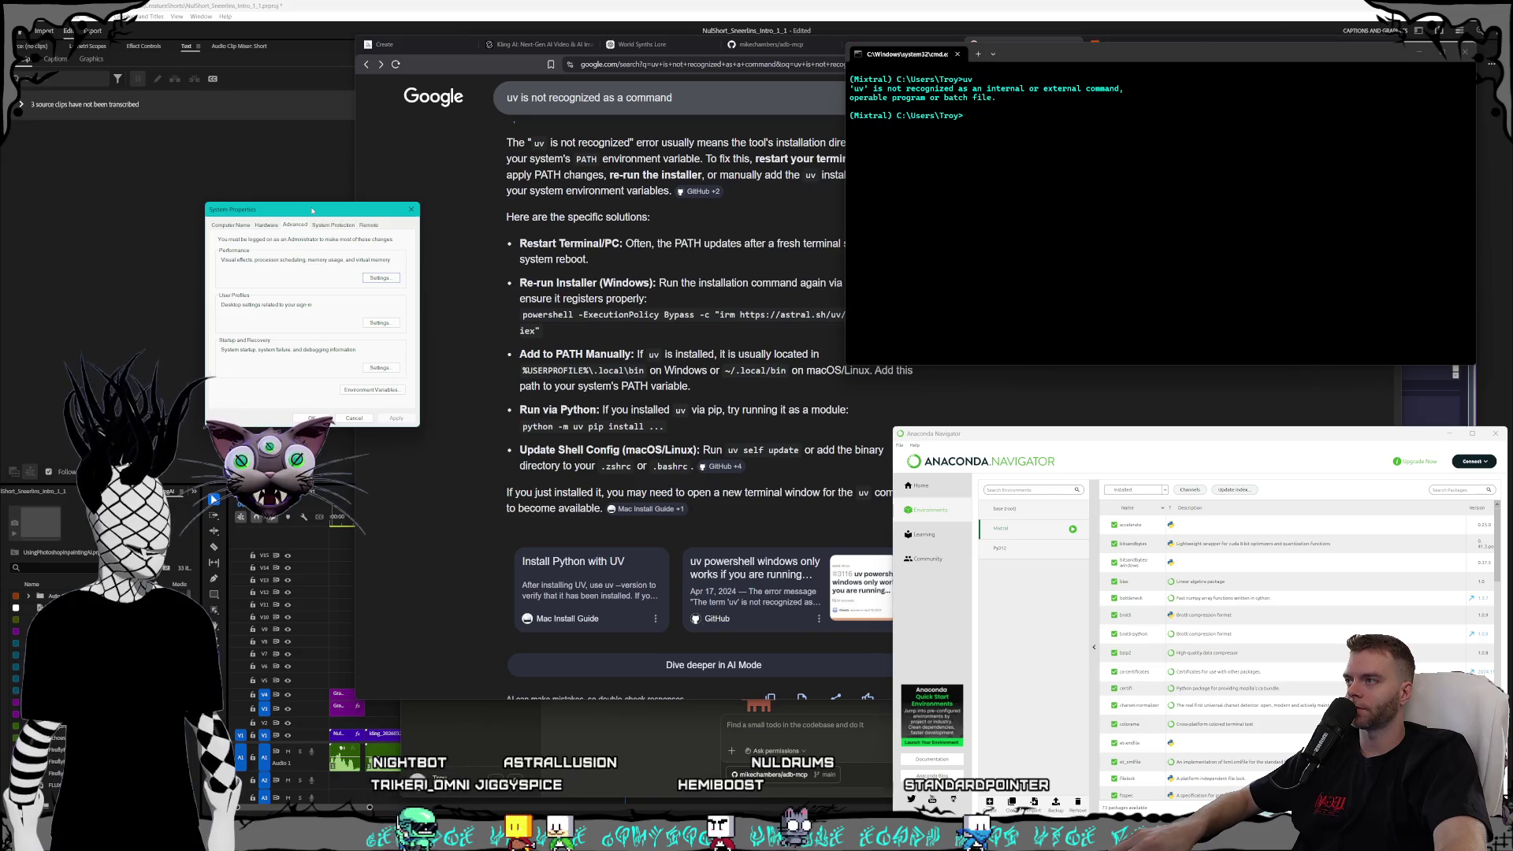
pyautogui.moveTo(312, 211); pyautogui.dragTo(0, 210)
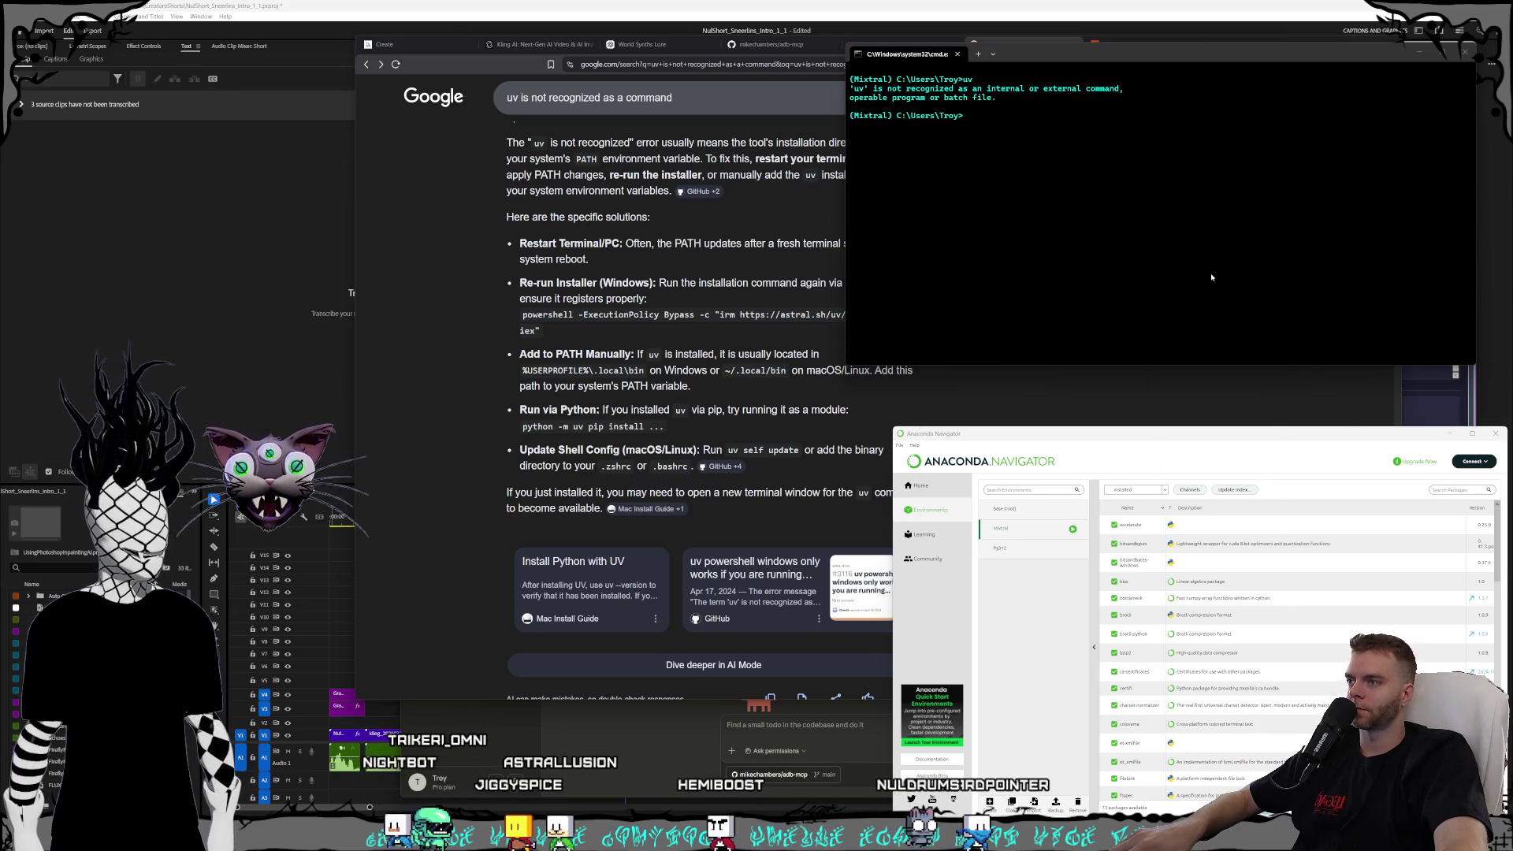
# - Run uv --version in Command Prompt and select the %USERPROFILE%\.local\bin path in the answer
pyautogui.click(1188, 272)
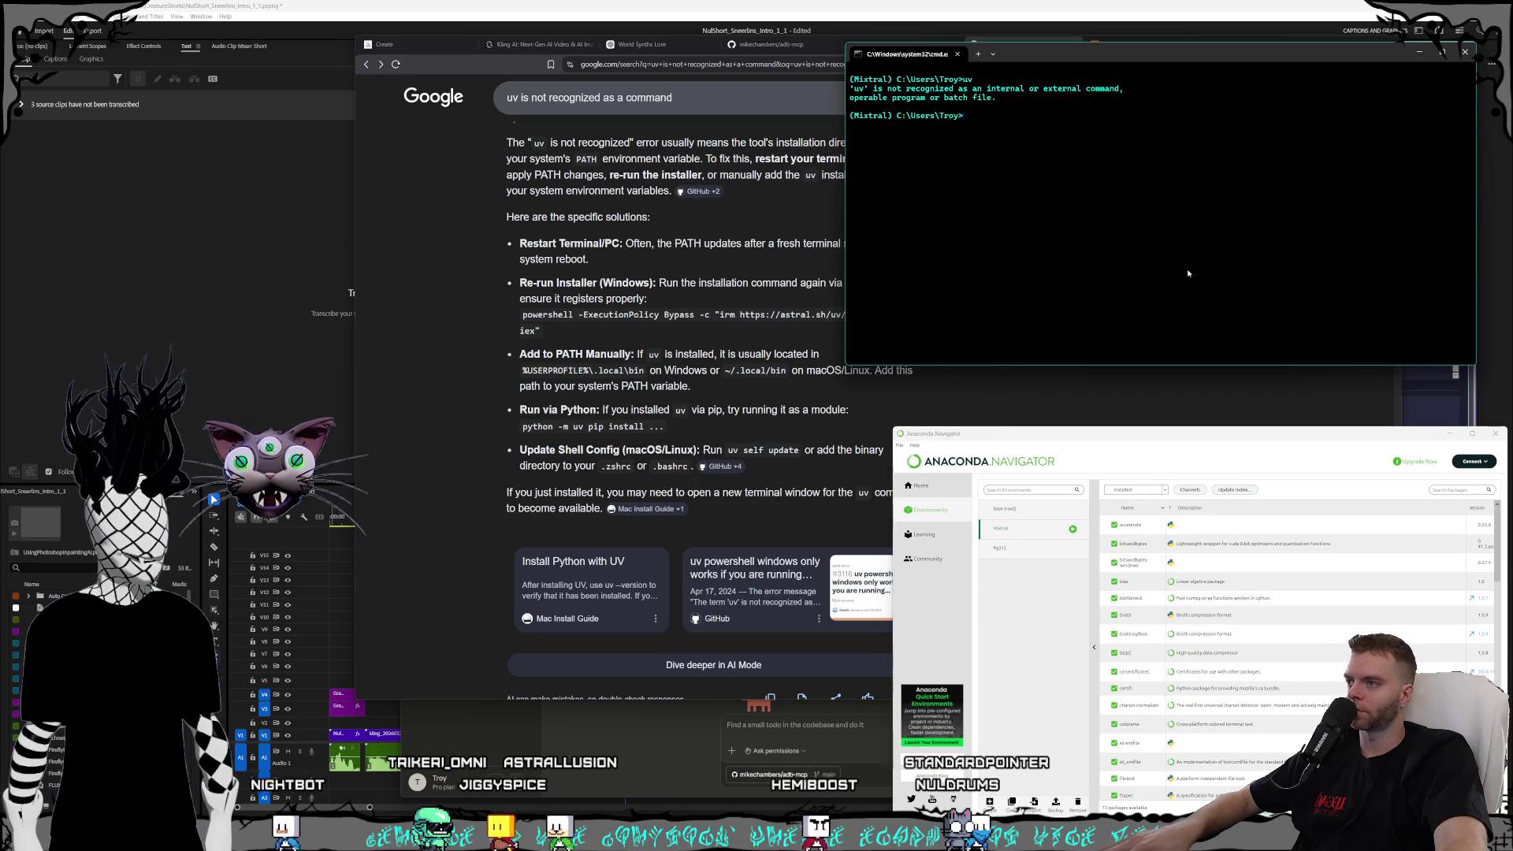
pyautogui.write('python -m pi')
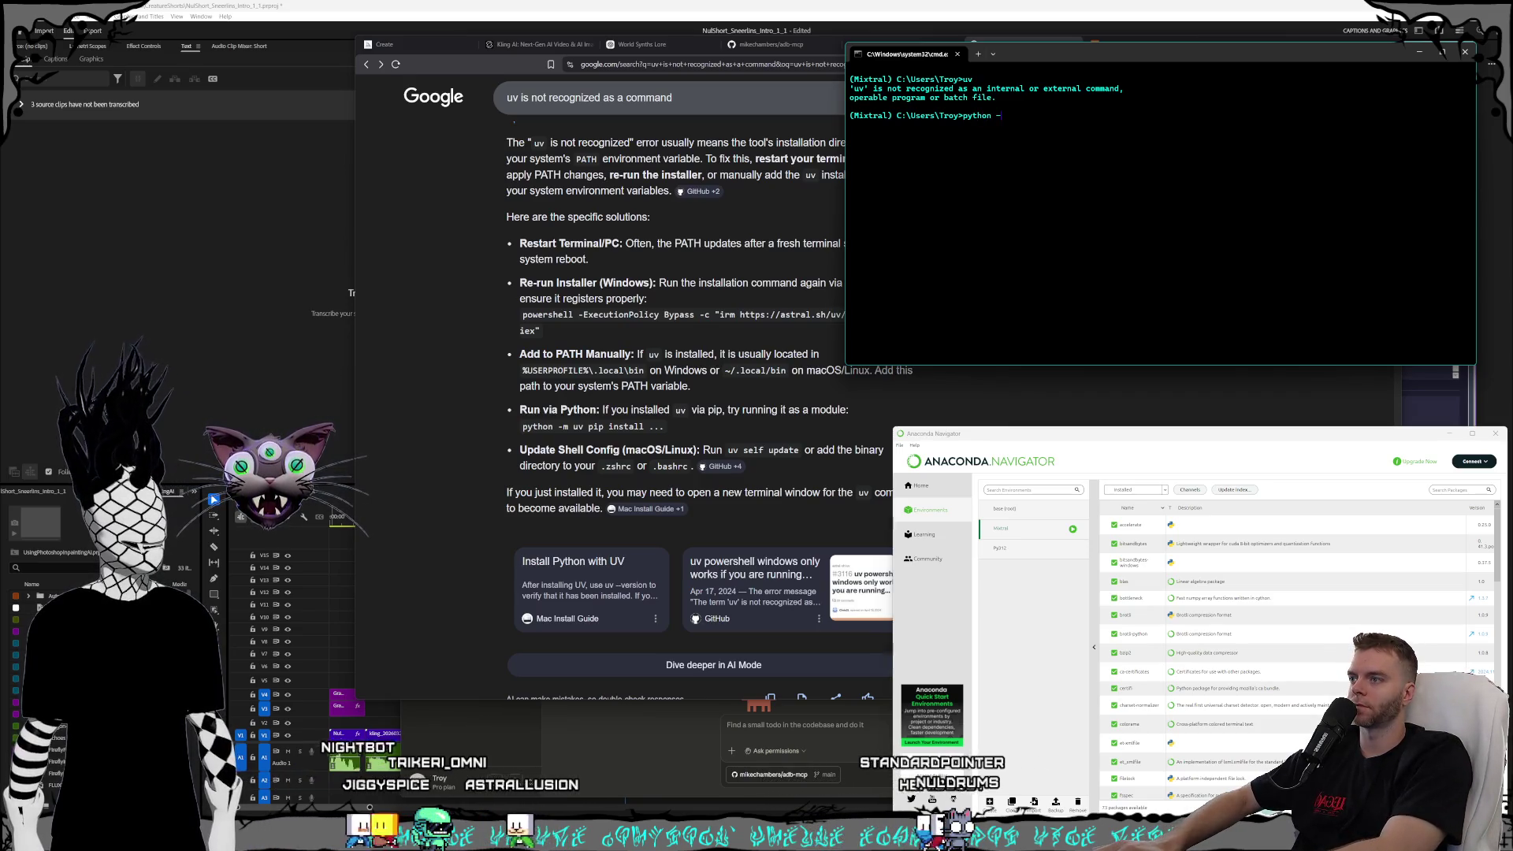
pyautogui.write('p install')
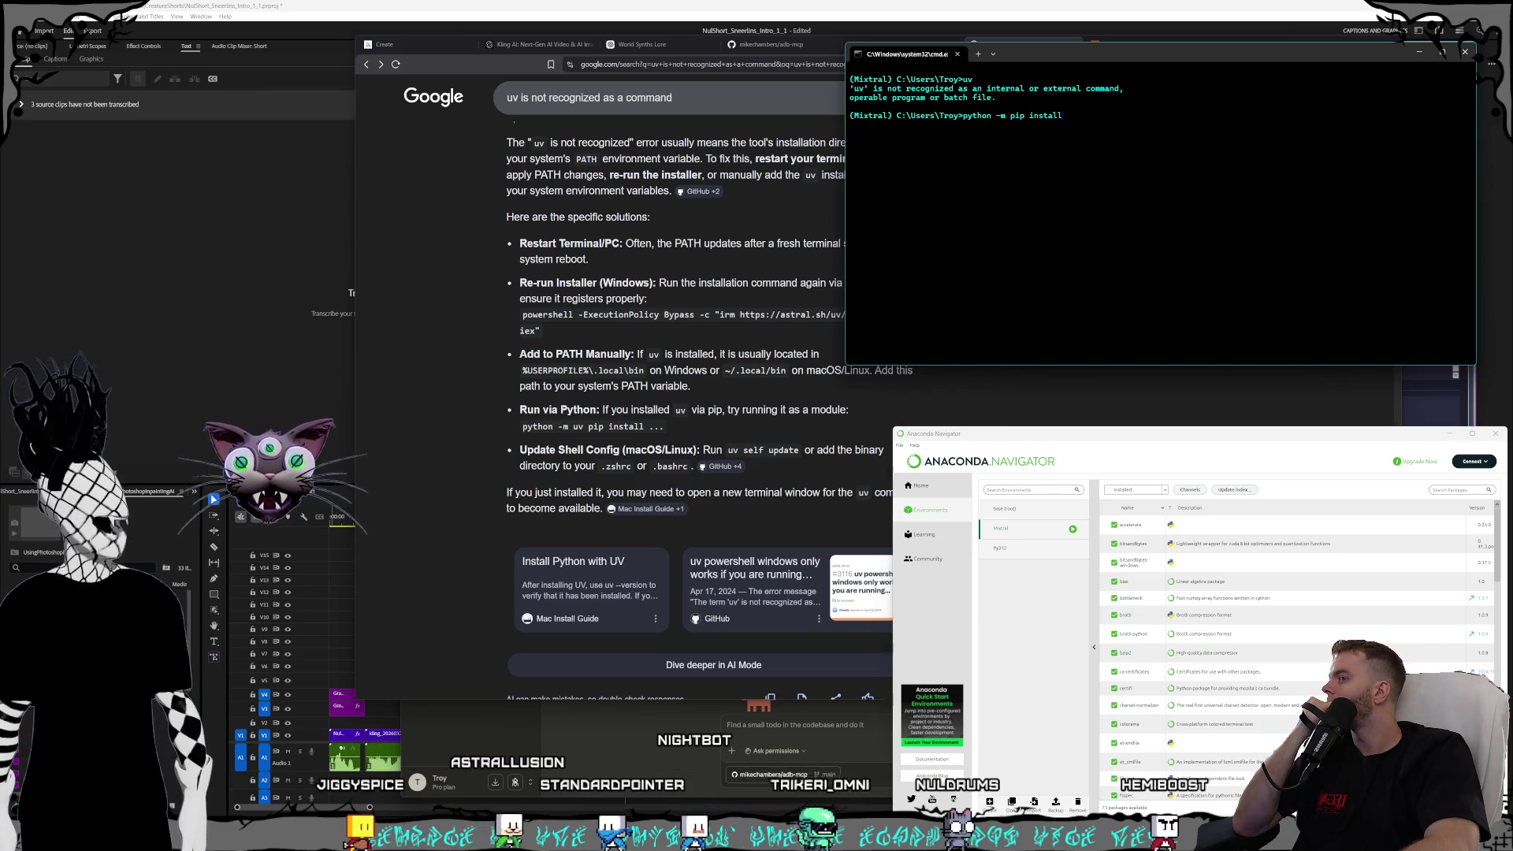
pyautogui.press('BackSpace')
pyautogui.press('BackSpace')
pyautogui.press('BackSpace')
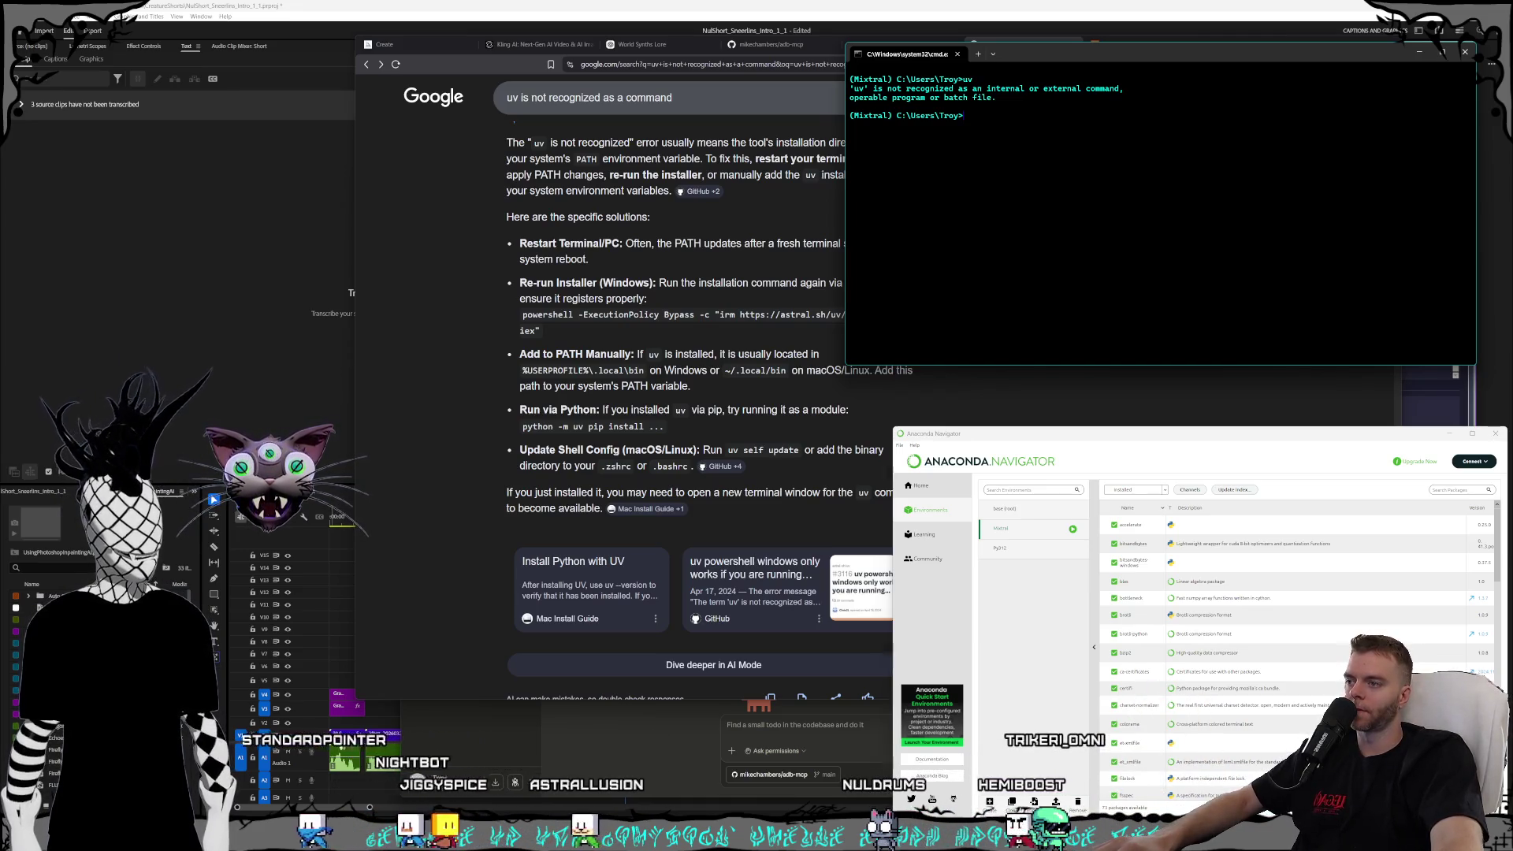
pyautogui.write('u')
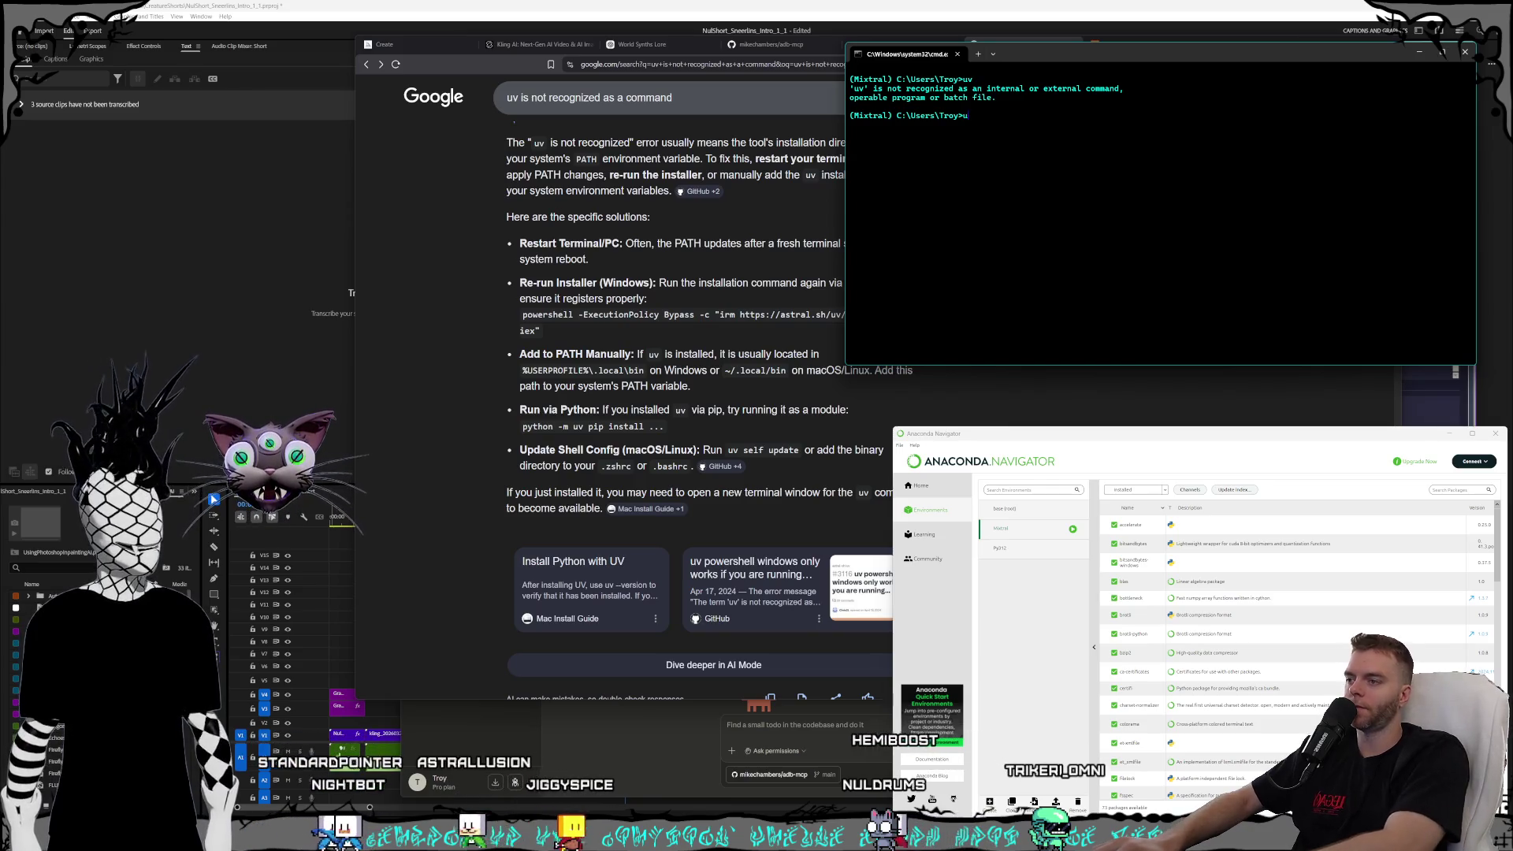
pyautogui.write('v --version')
pyautogui.press('Return')
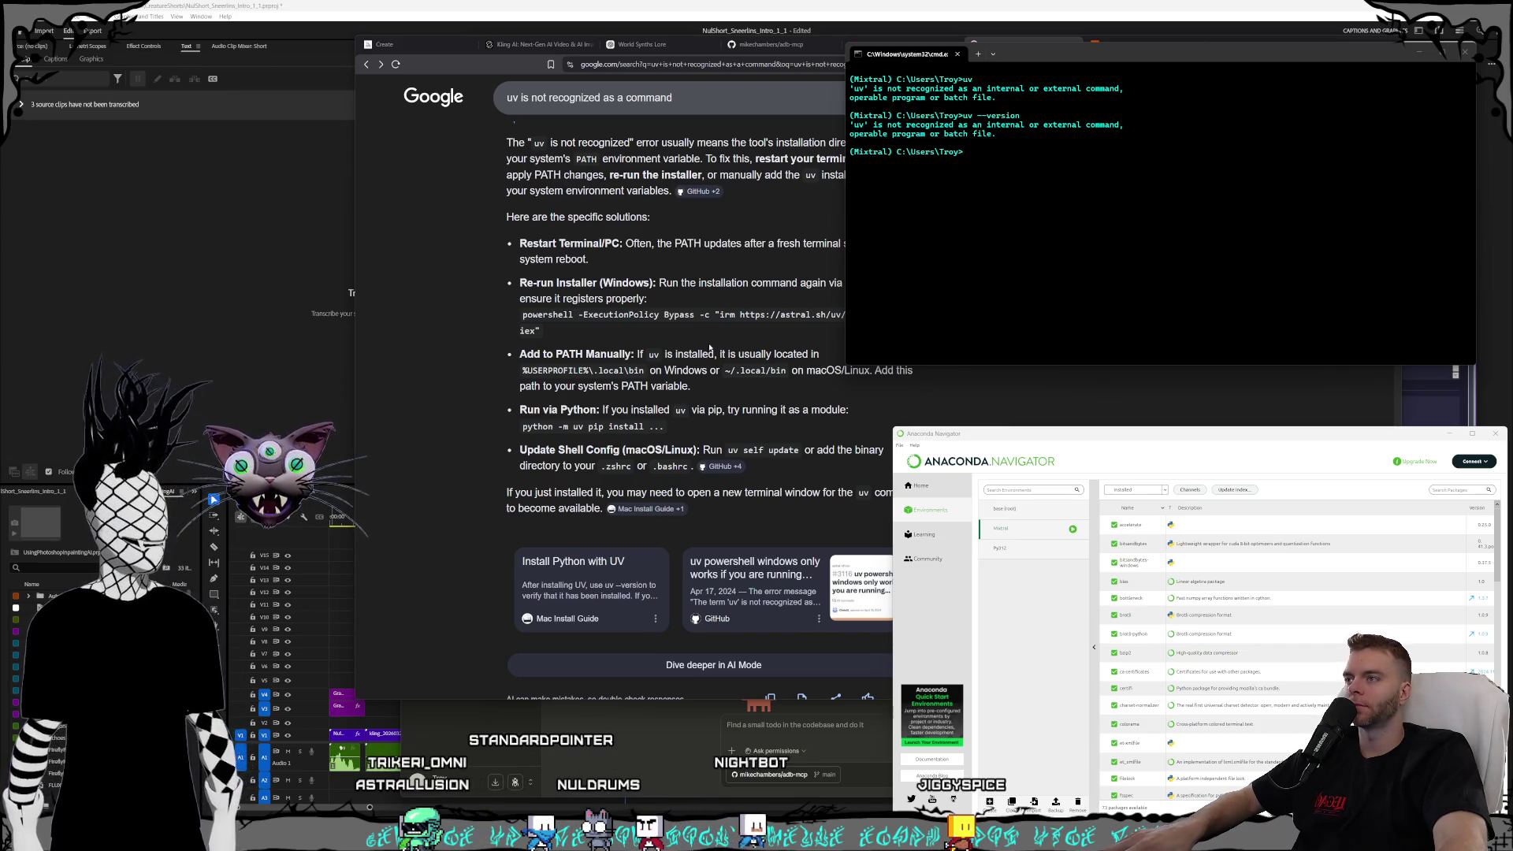
pyautogui.moveTo(643, 371); pyautogui.dragTo(558, 370)
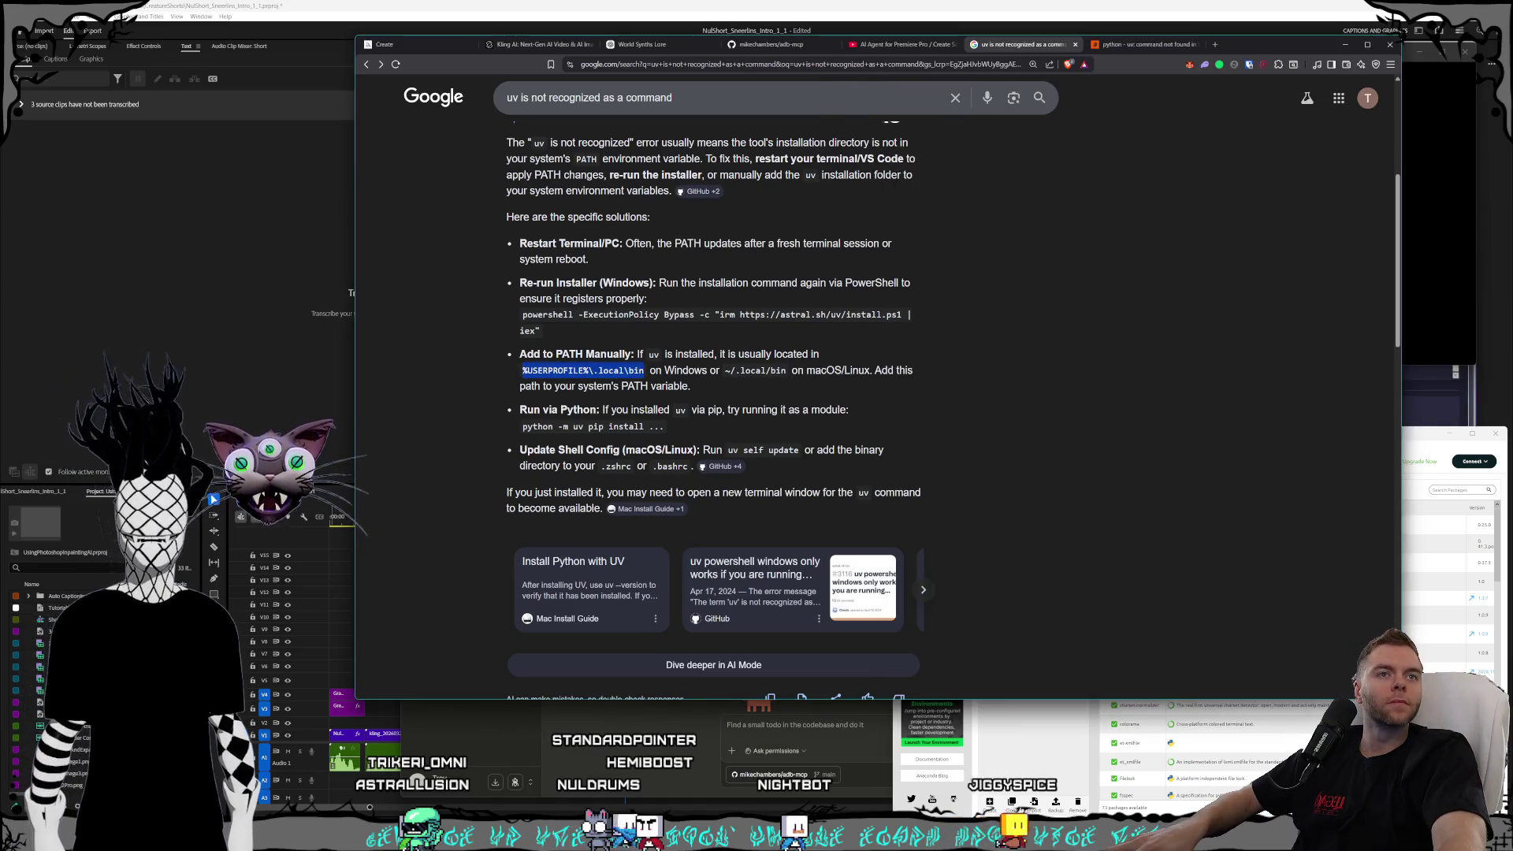
# - Open another Mixtral environment terminal and place it at the upper right beside the search results
pyautogui.hotkey('alt', 'Tab')
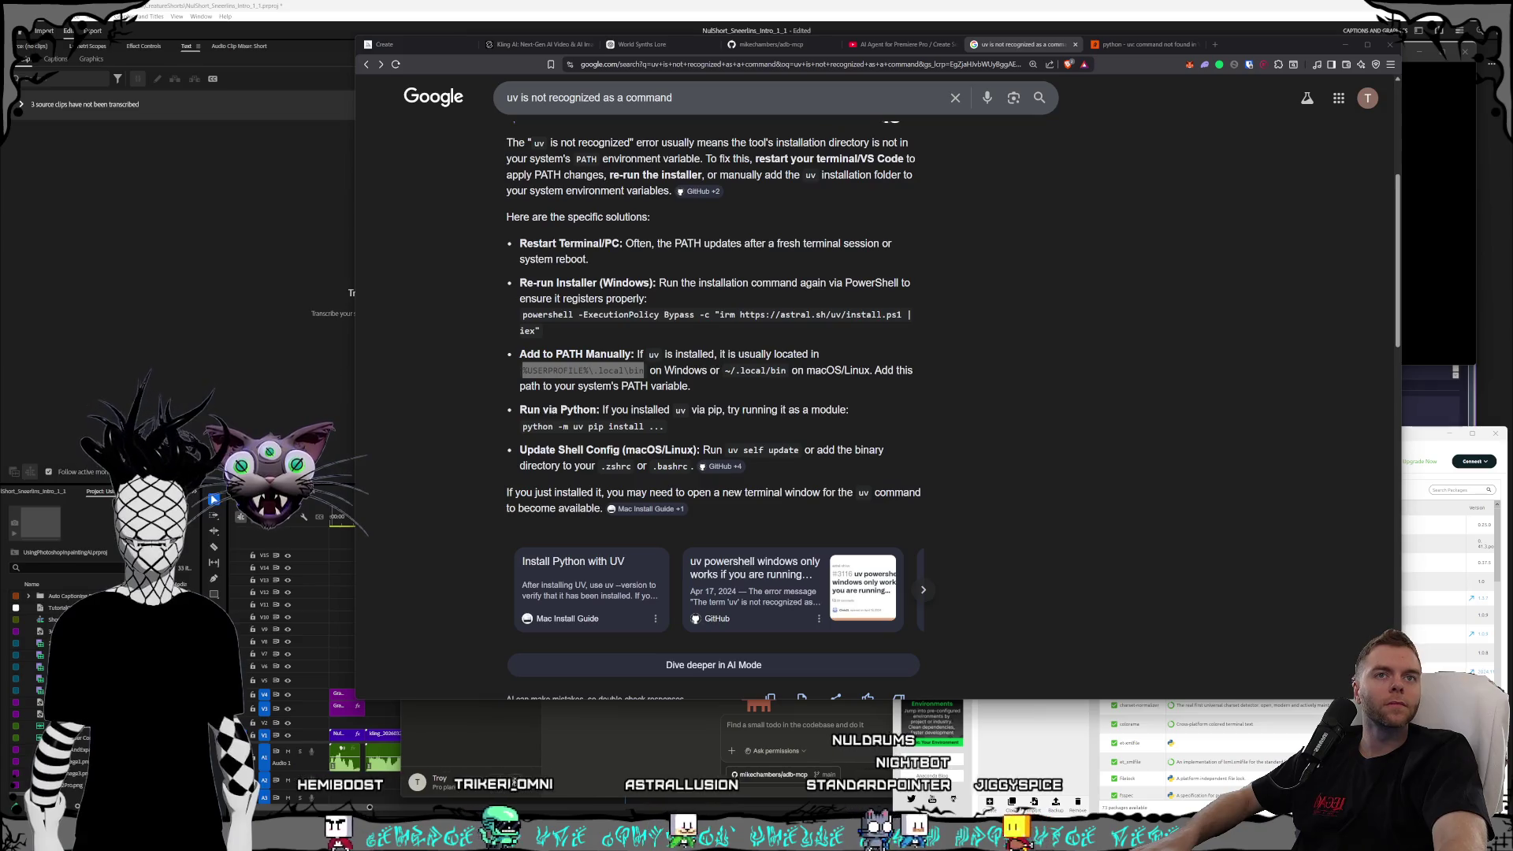
pyautogui.hotkey('alt', 'Tab')
pyautogui.click(1175, 354)
pyautogui.click(1434, 237)
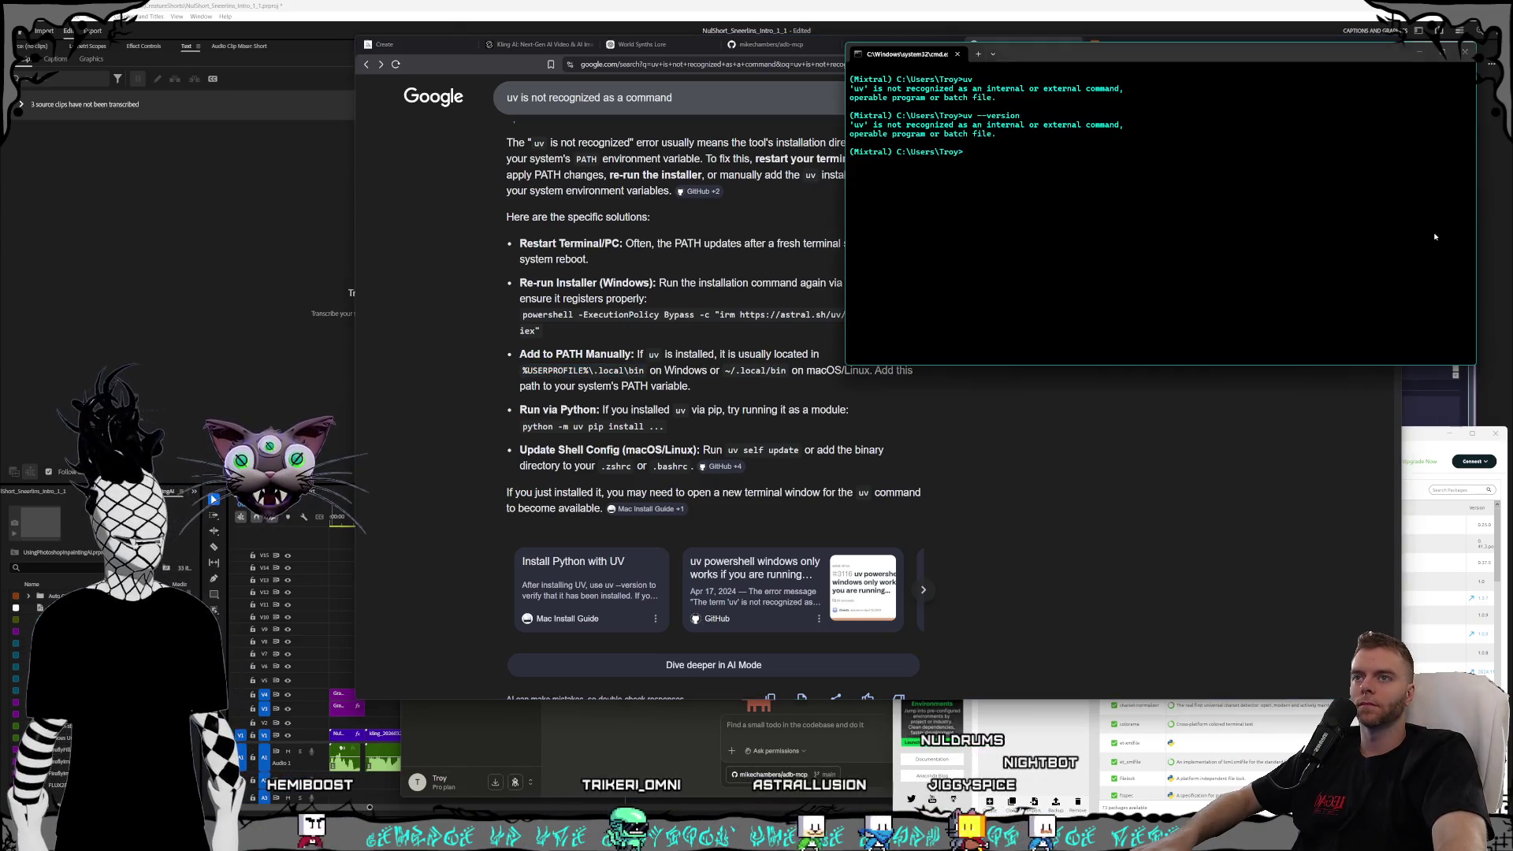
pyautogui.hotkey('alt', 'Tab')
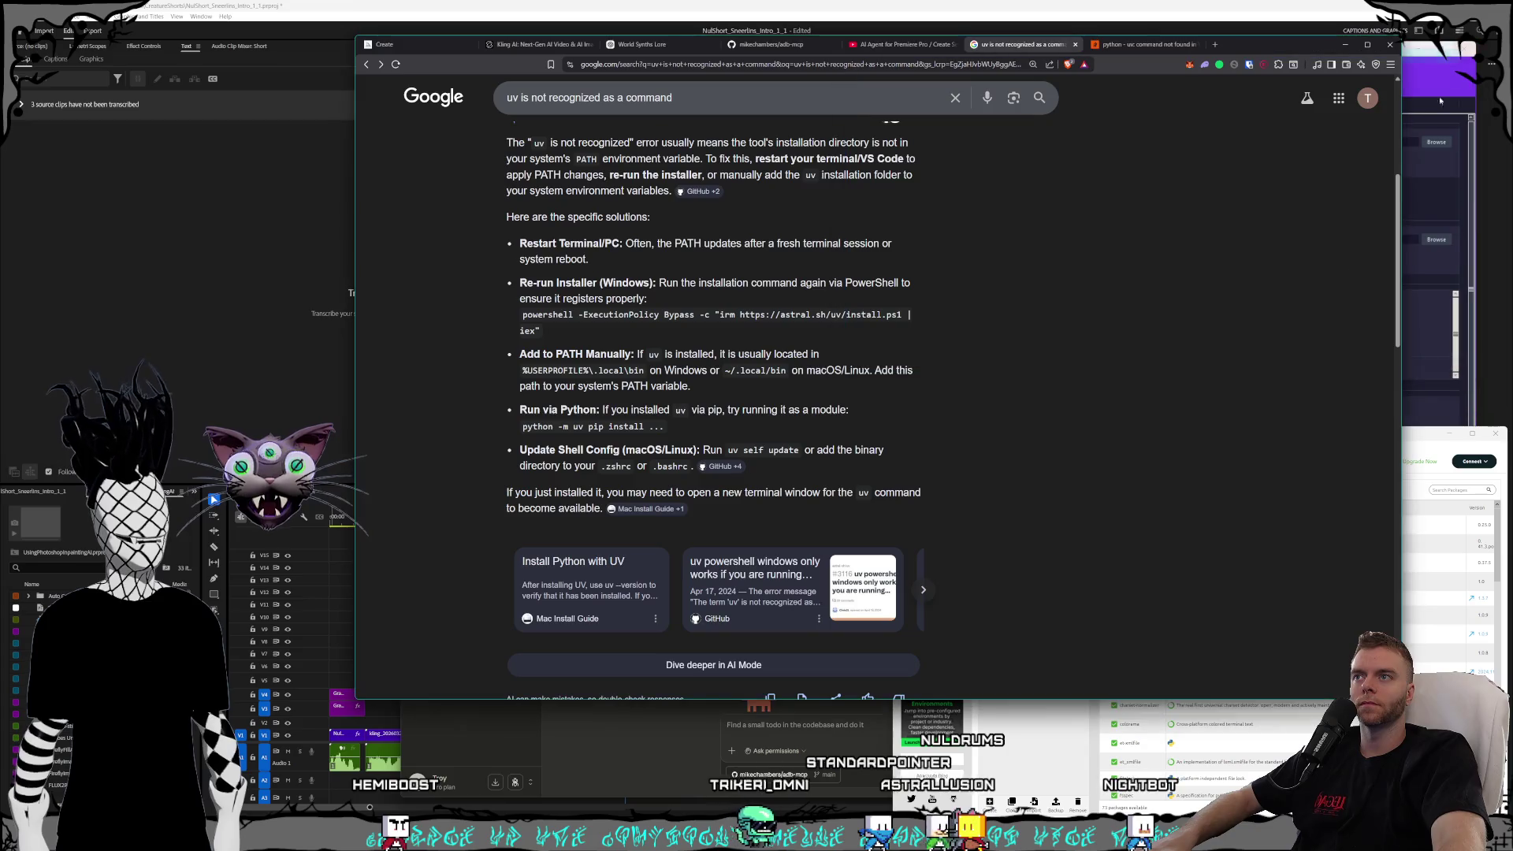
pyautogui.click(1410, 465)
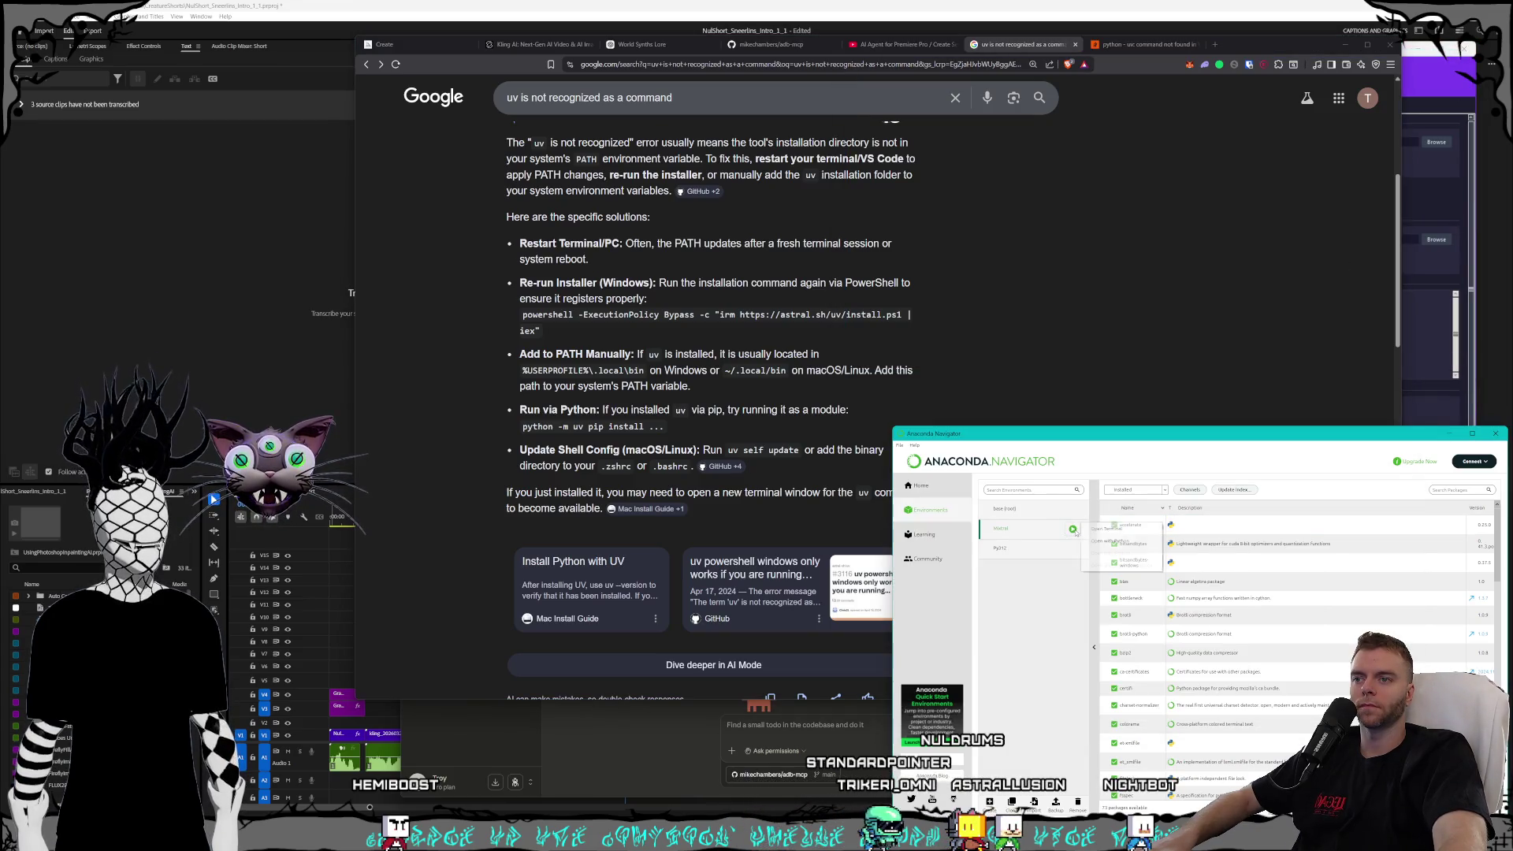
pyautogui.click(995, 554)
pyautogui.moveTo(345, 27)
pyautogui.mouseDown()
pyautogui.moveTo(1206, 126)
pyautogui.moveTo(1146, 101)
pyautogui.mouseUp()
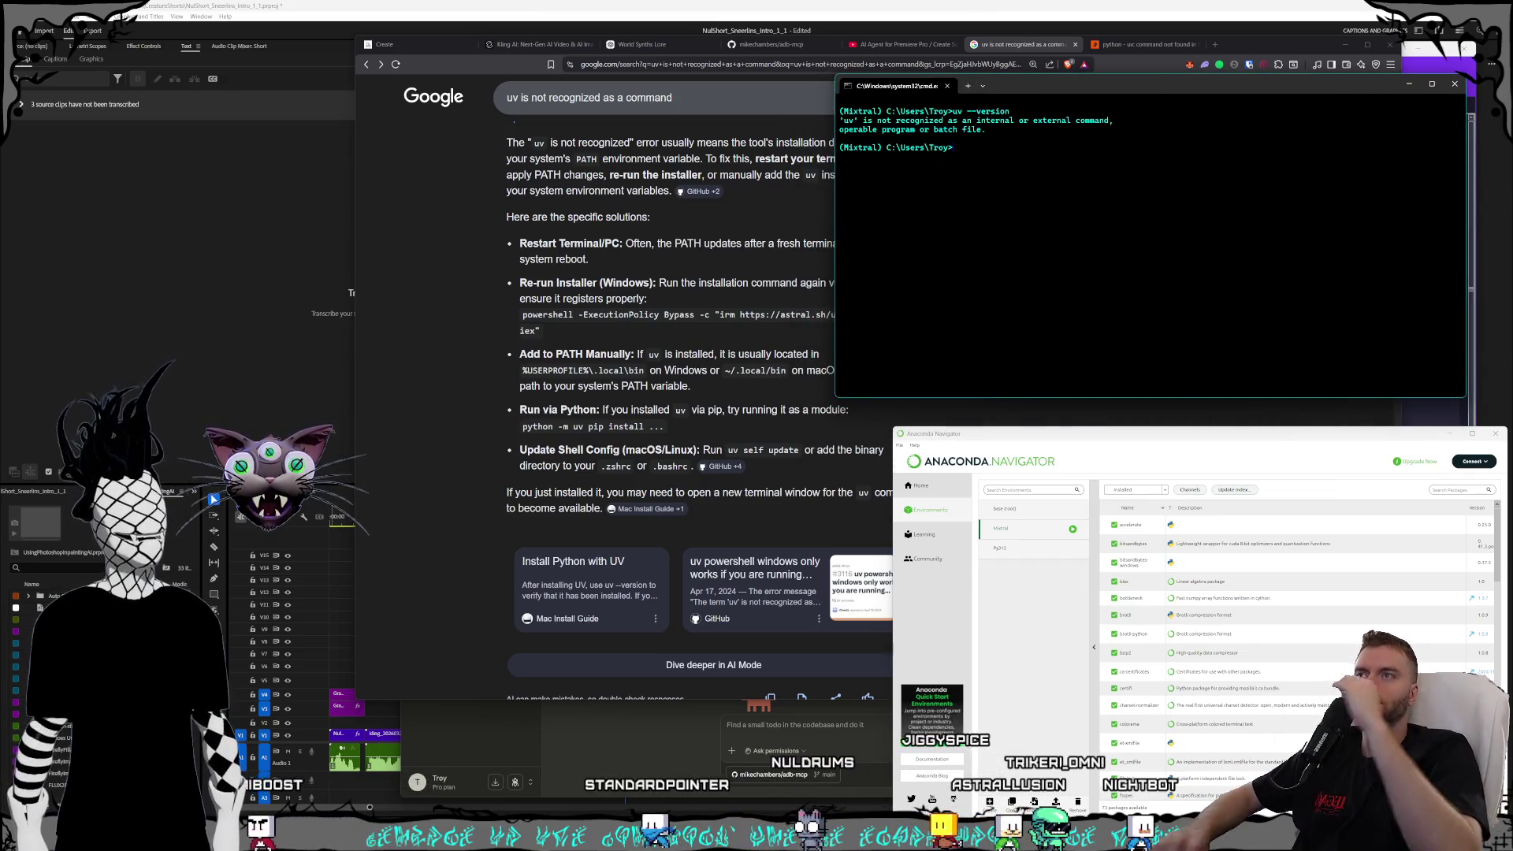
# - Open the Reddit 'Struggling to install UV' and GitHub uv powershell results in new tabs, viewing the GitHub issue
pyautogui.click(461, 294)
pyautogui.scroll(-3, 504, 299)
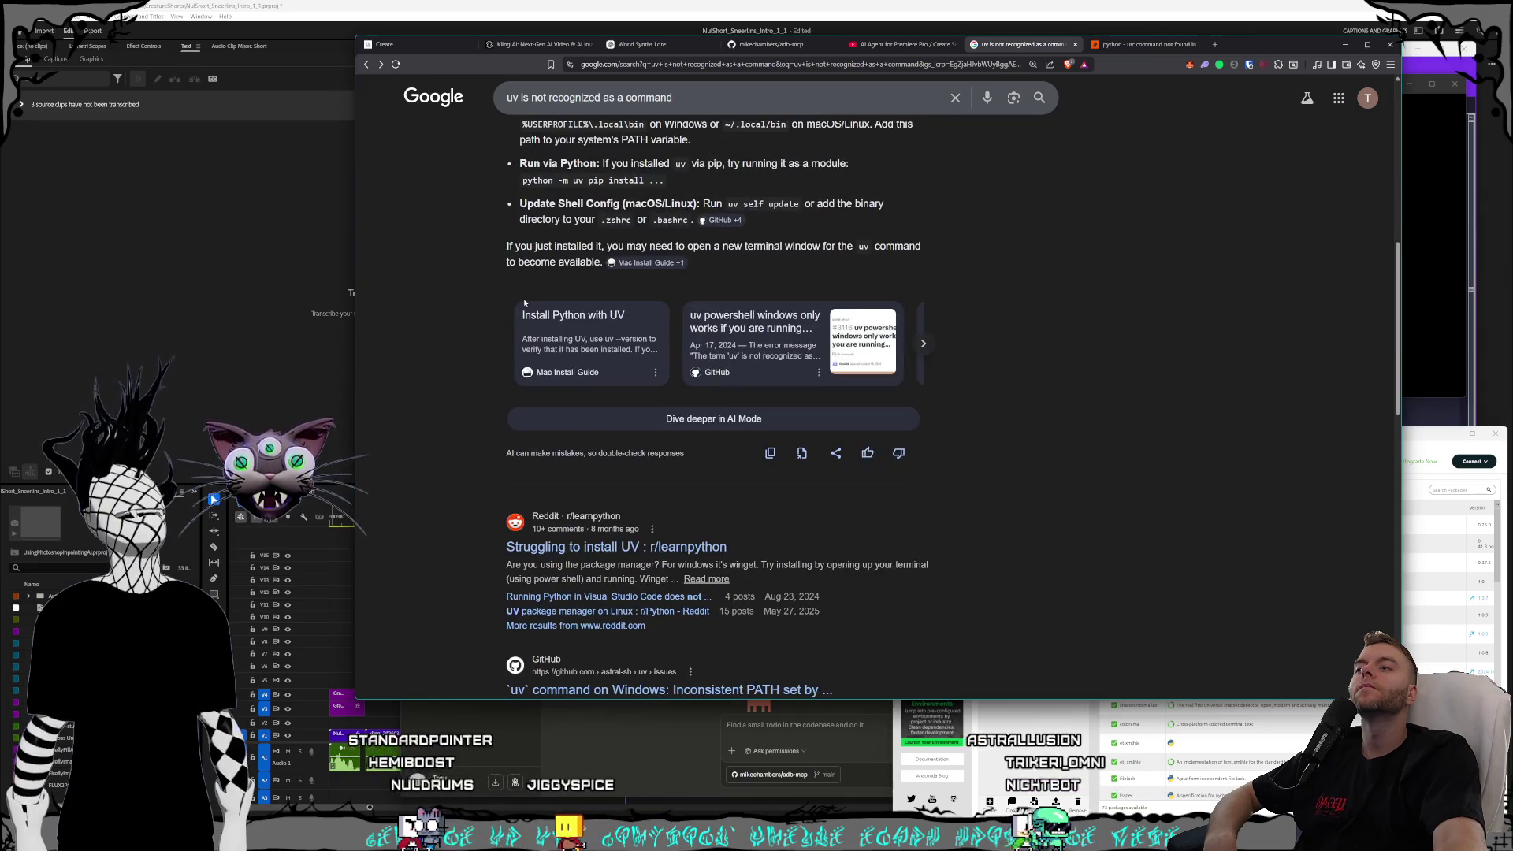
pyautogui.rightClick(694, 548)
pyautogui.click(729, 565)
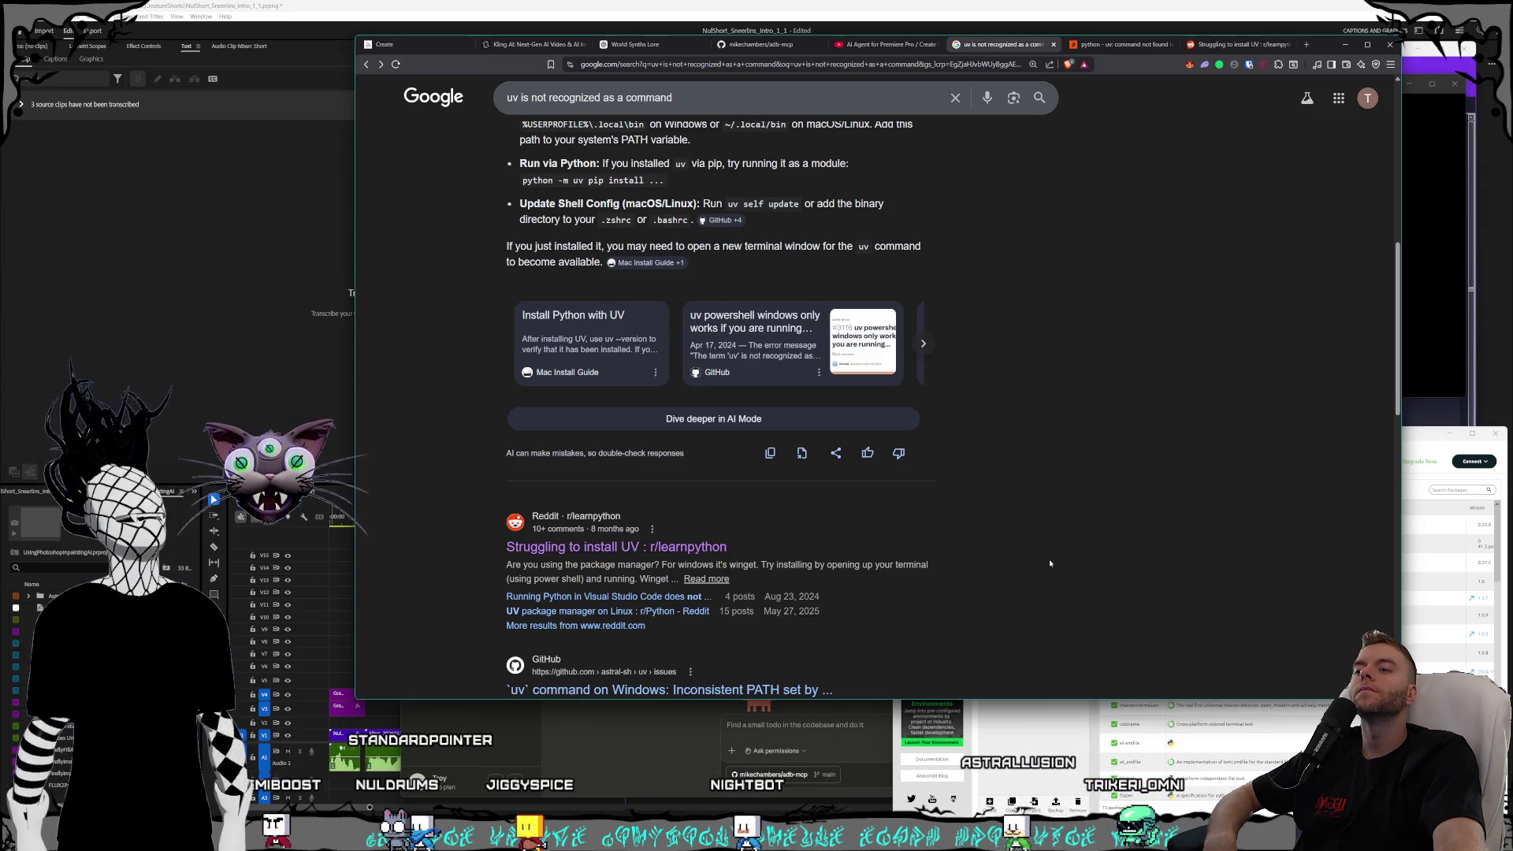
pyautogui.scroll(-1, 1049, 563)
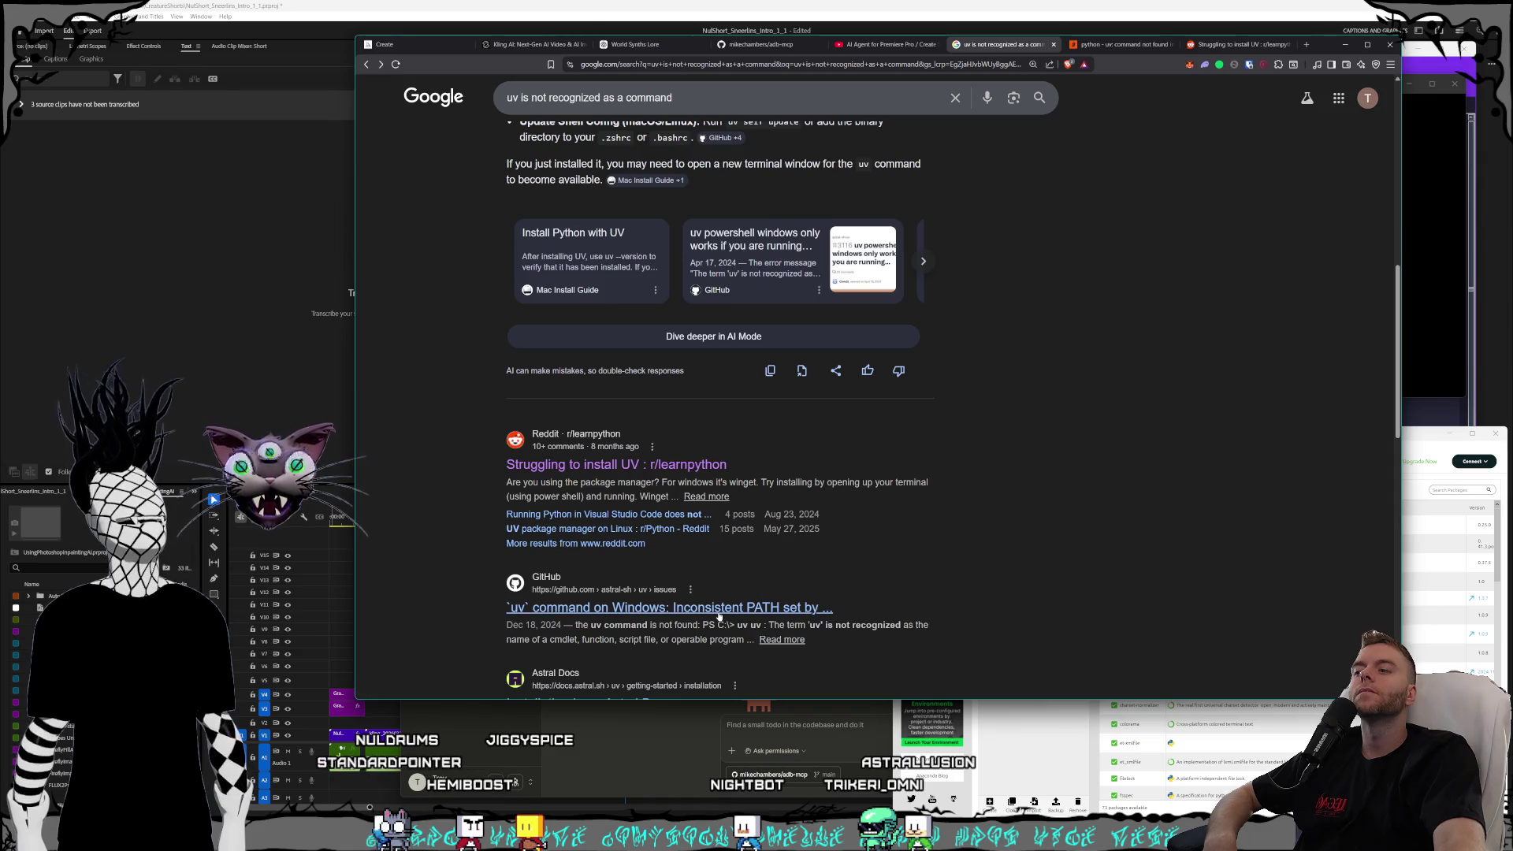
pyautogui.click(768, 625)
pyautogui.scroll(2, 997, 597)
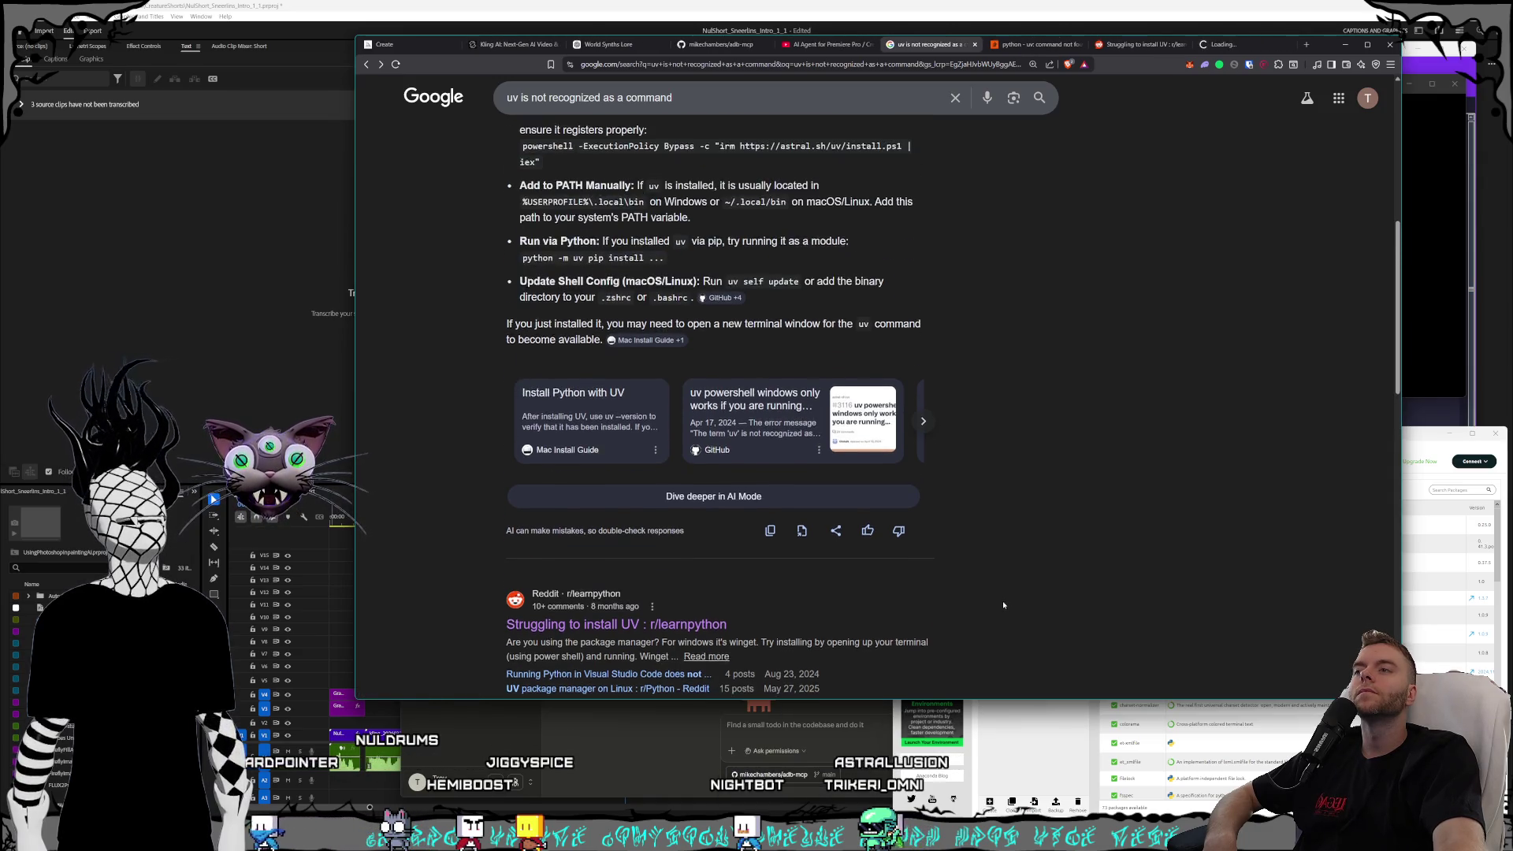
pyautogui.scroll(2, 997, 596)
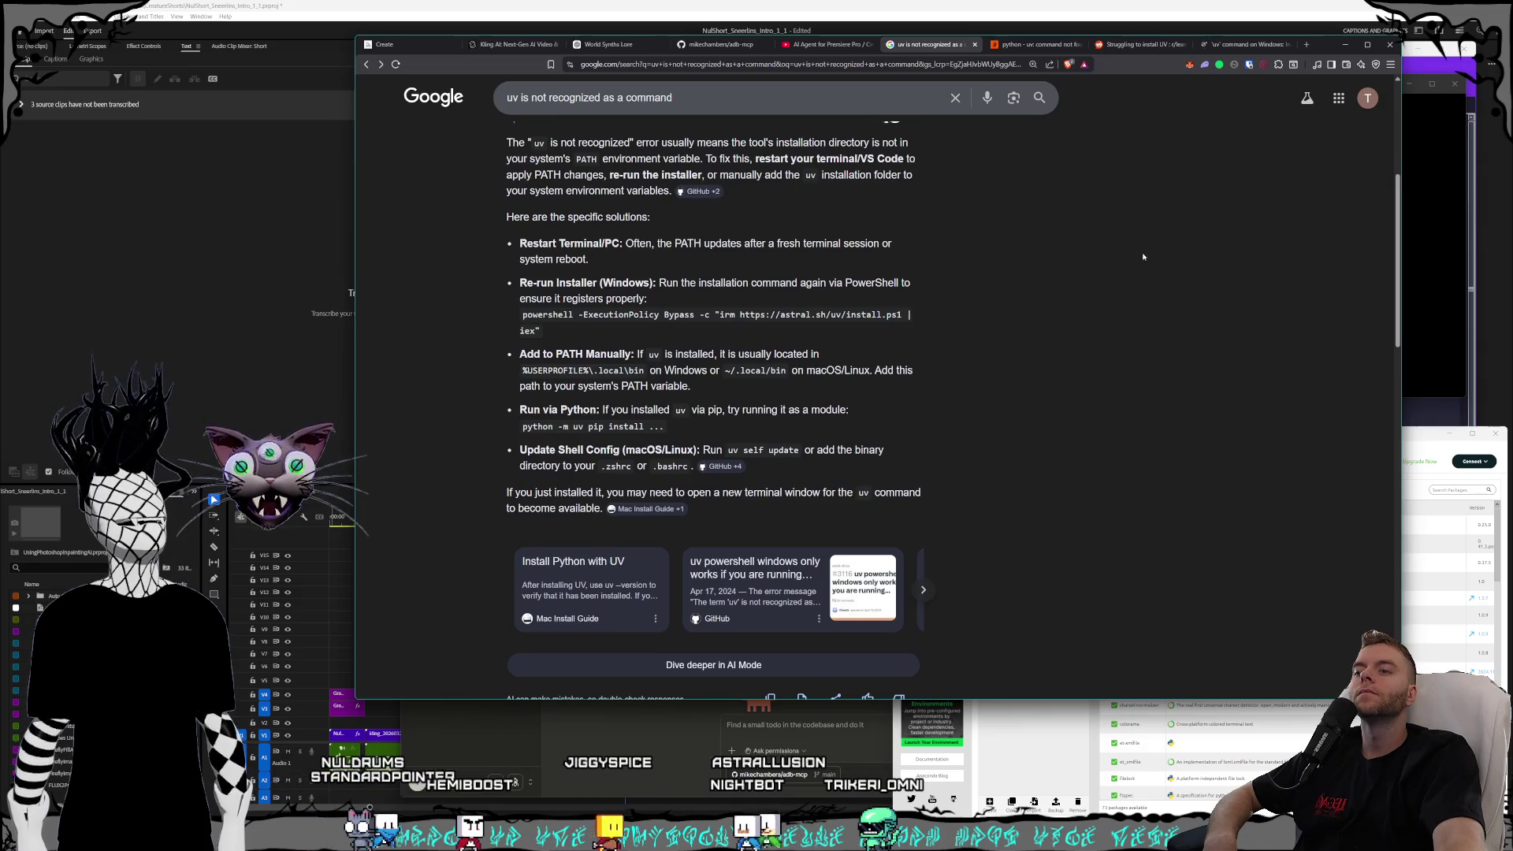
pyautogui.rightClick(783, 566)
pyautogui.click(820, 575)
pyautogui.click(1240, 46)
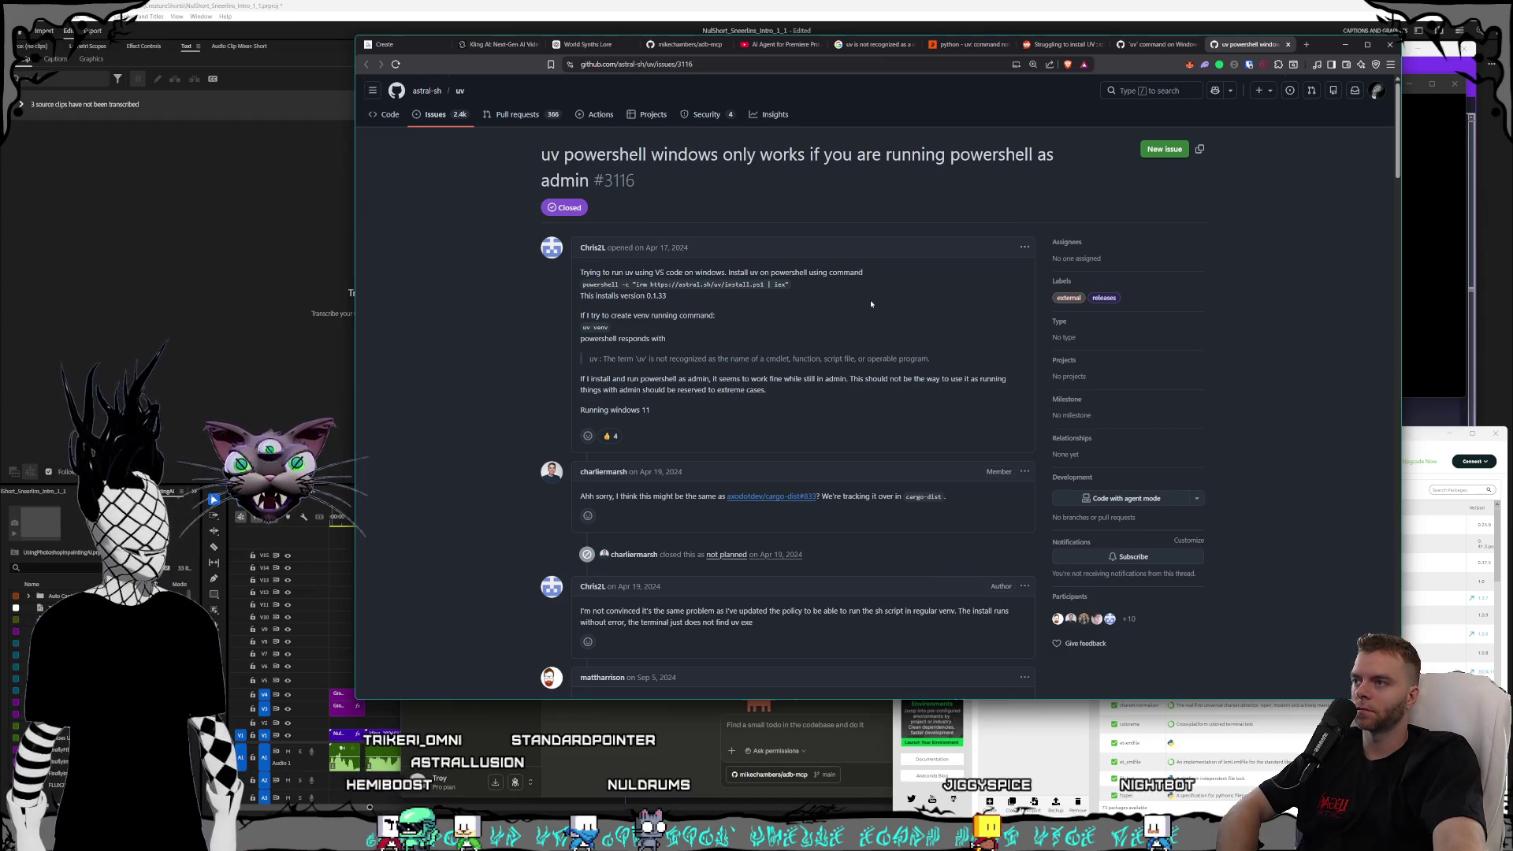
# - Scroll GitHub issue #3116 down to the tl;dr workaround comment
pyautogui.scroll(-1, 871, 303)
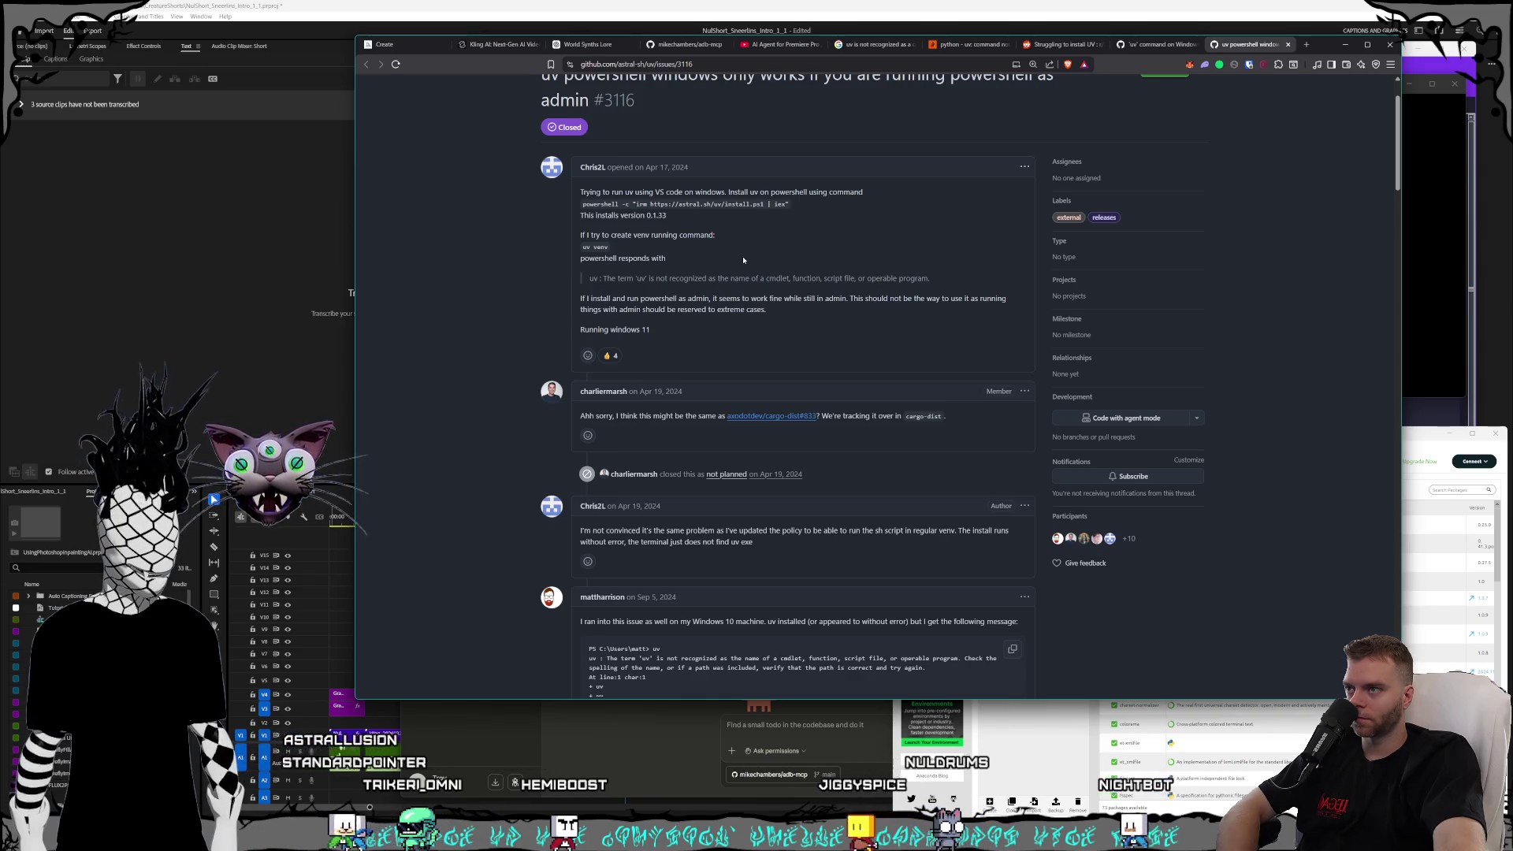
pyautogui.scroll(-1, 743, 260)
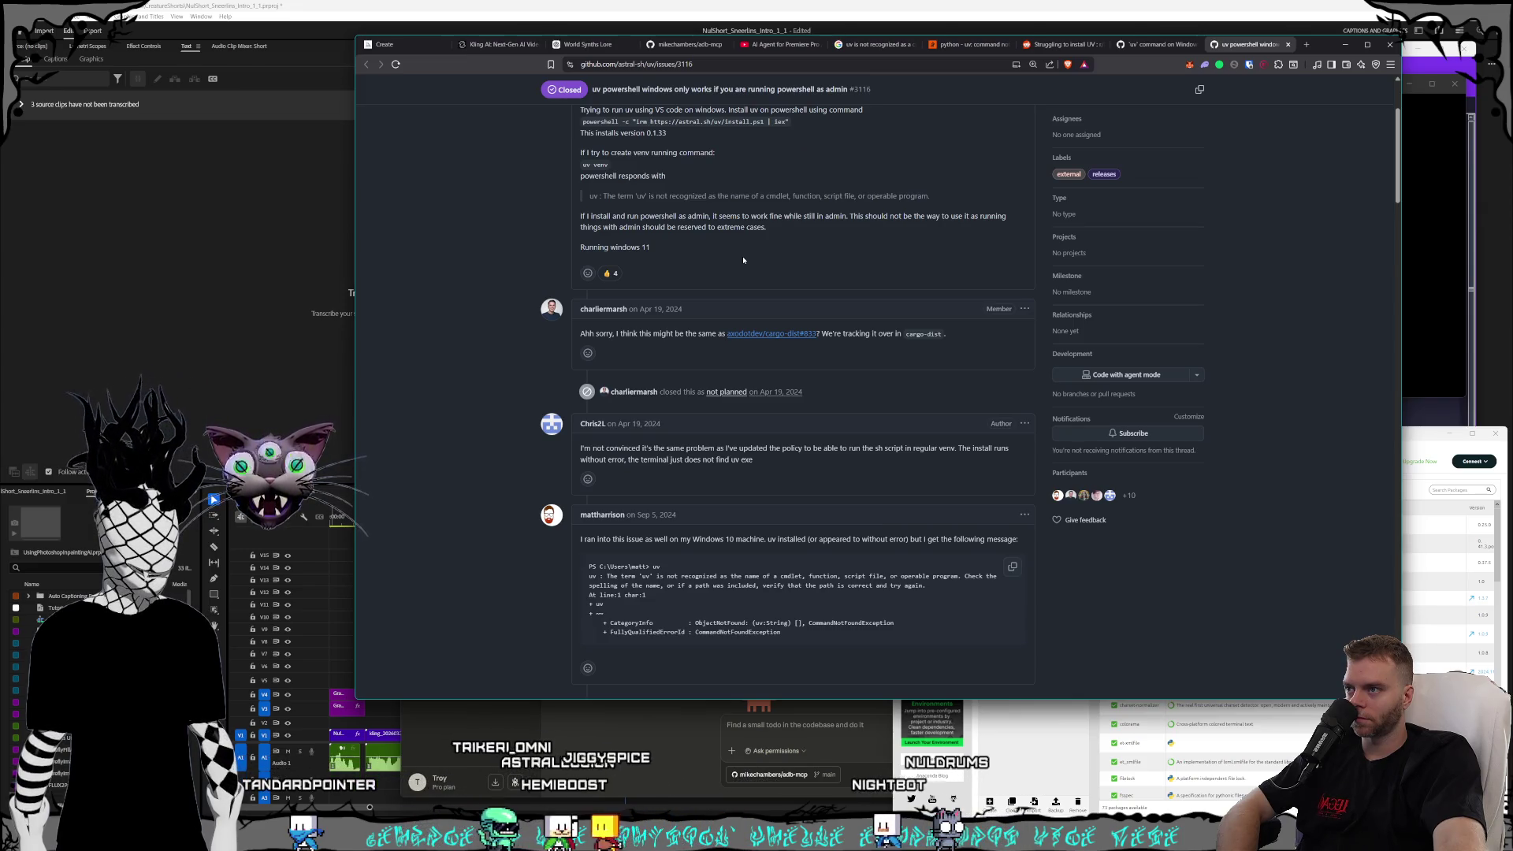
pyautogui.scroll(-1, 743, 260)
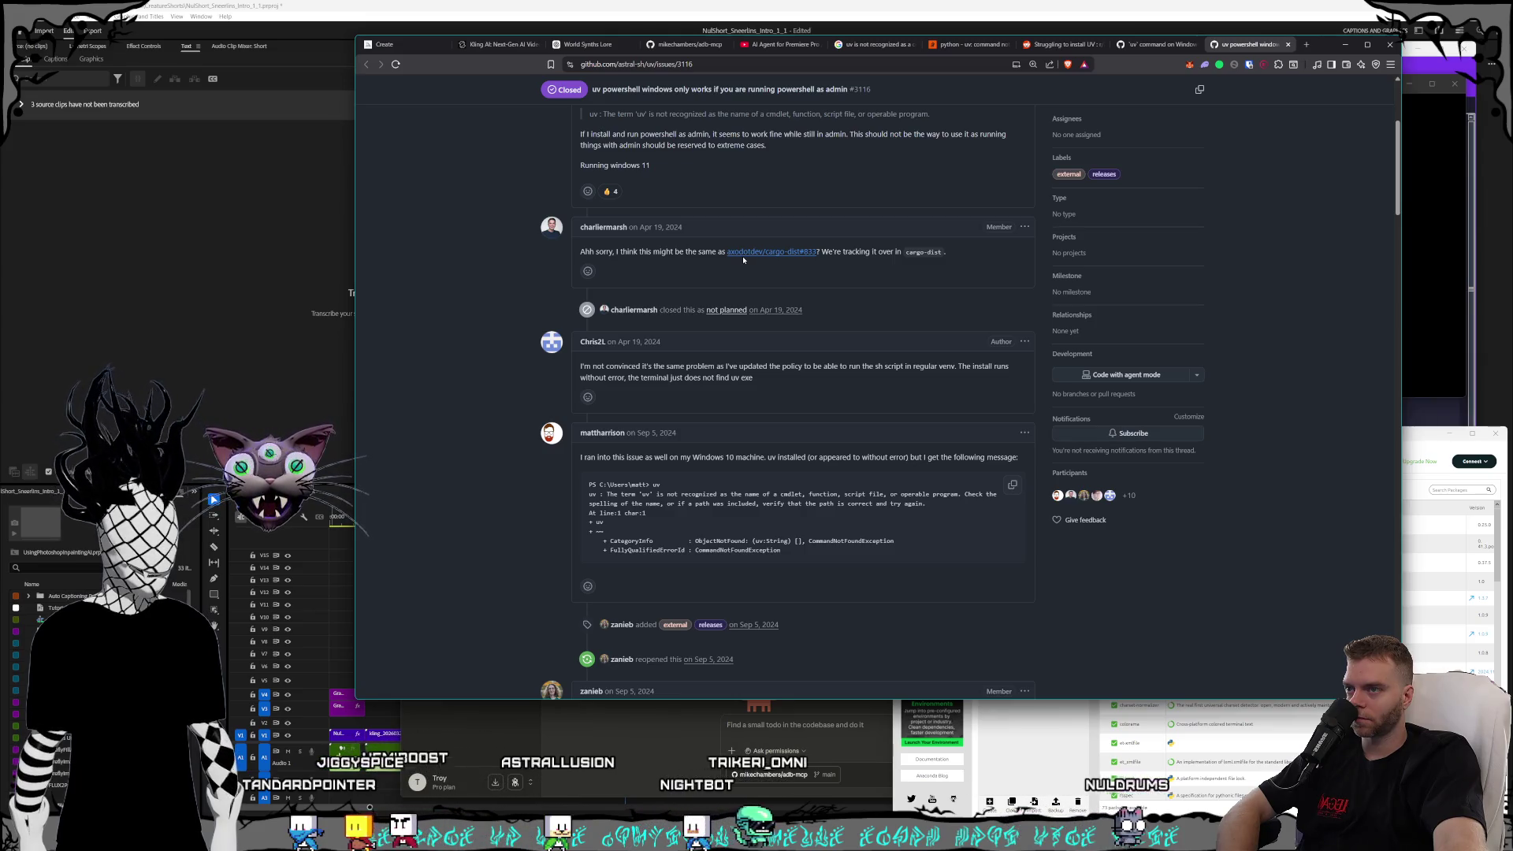
pyautogui.scroll(-1, 743, 260)
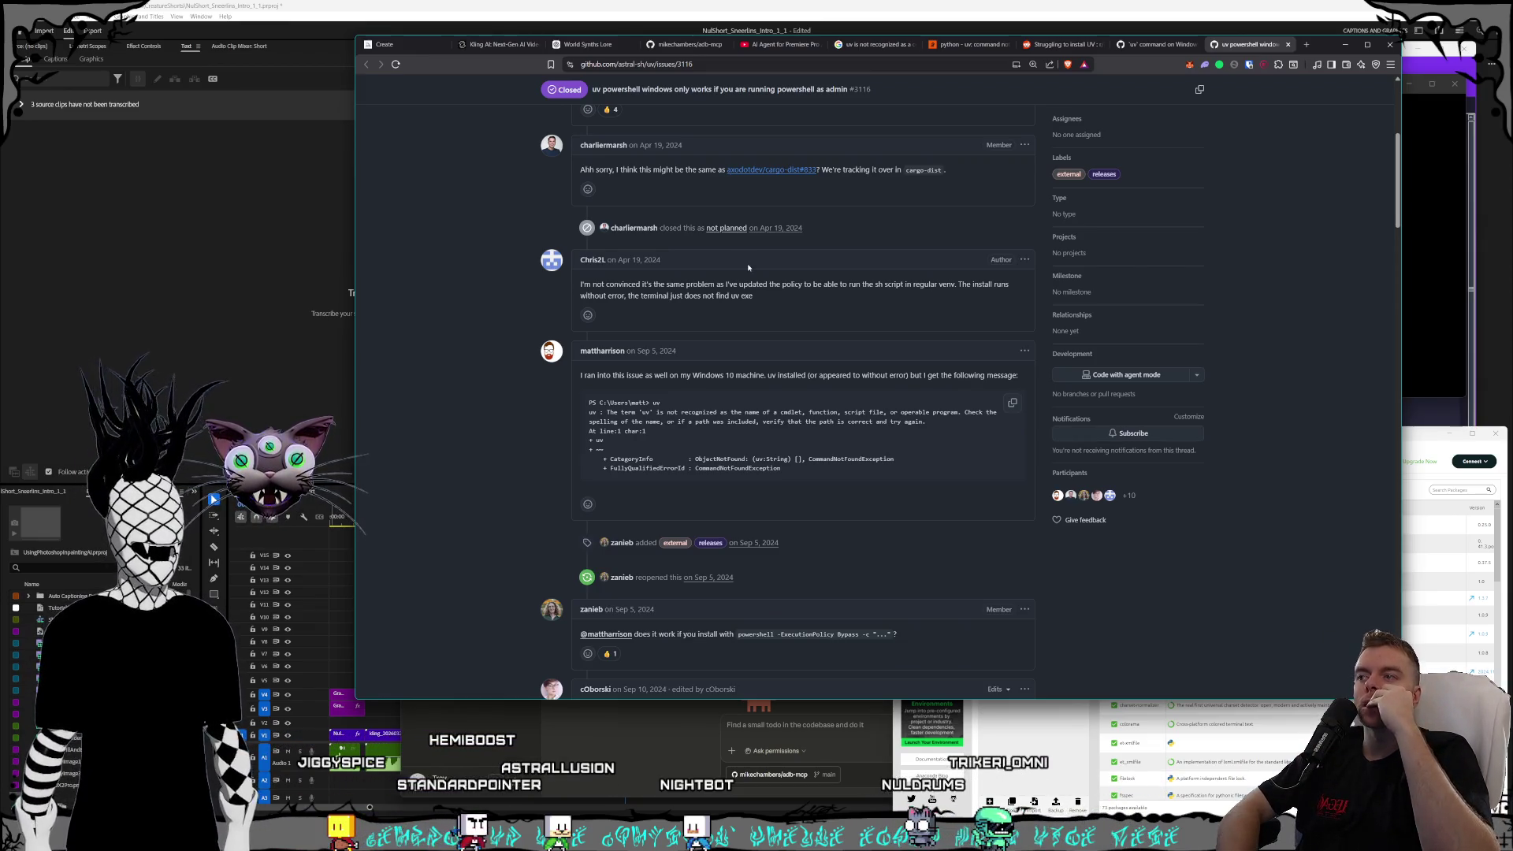
pyautogui.scroll(-1, 747, 260)
pyautogui.scroll(-1, 747, 253)
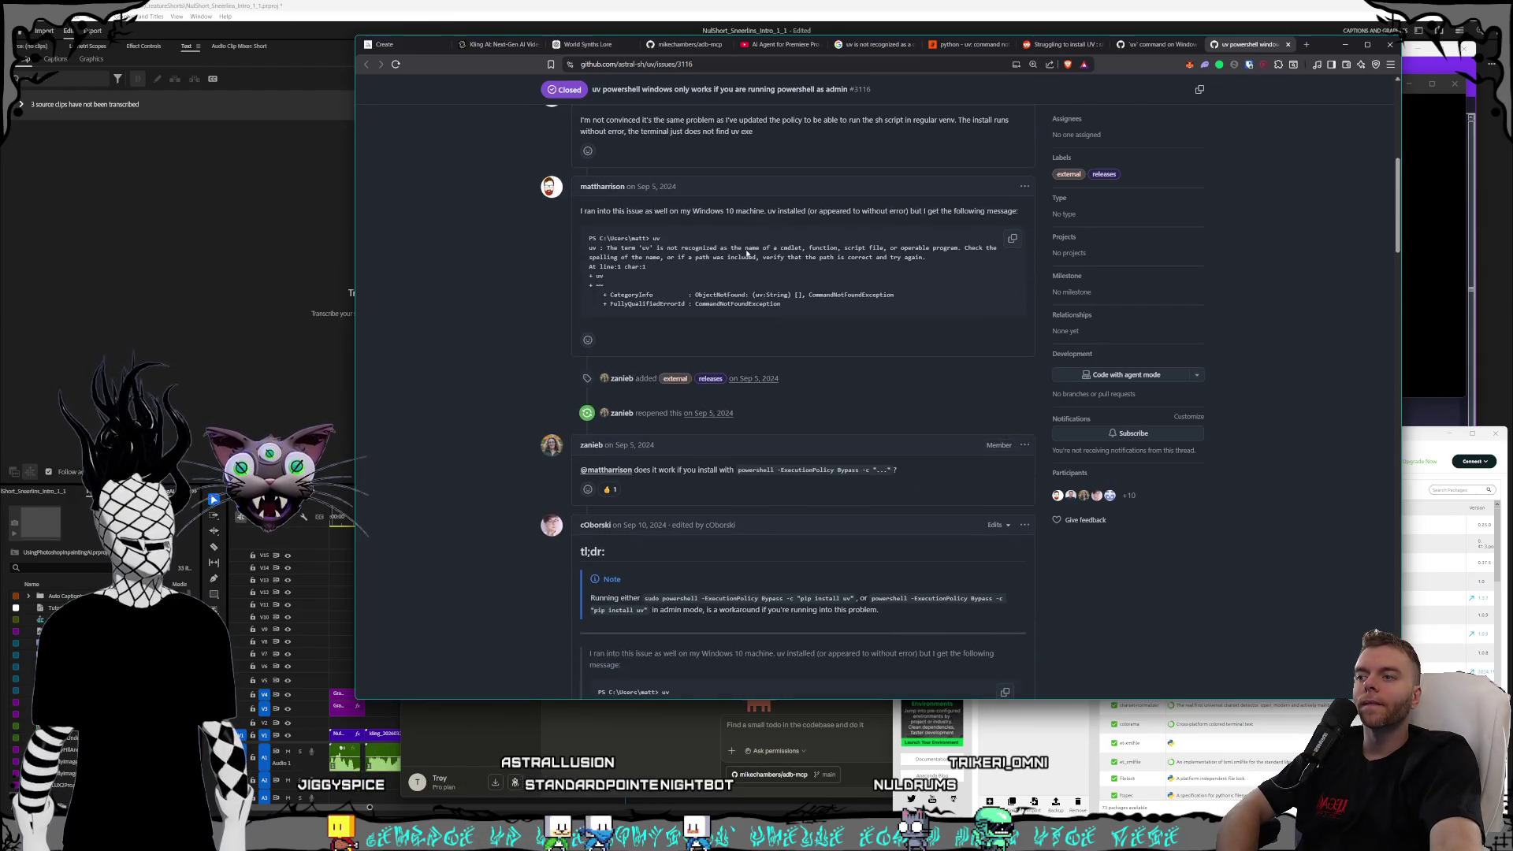
pyautogui.scroll(-1, 747, 252)
pyautogui.scroll(-1, 747, 252)
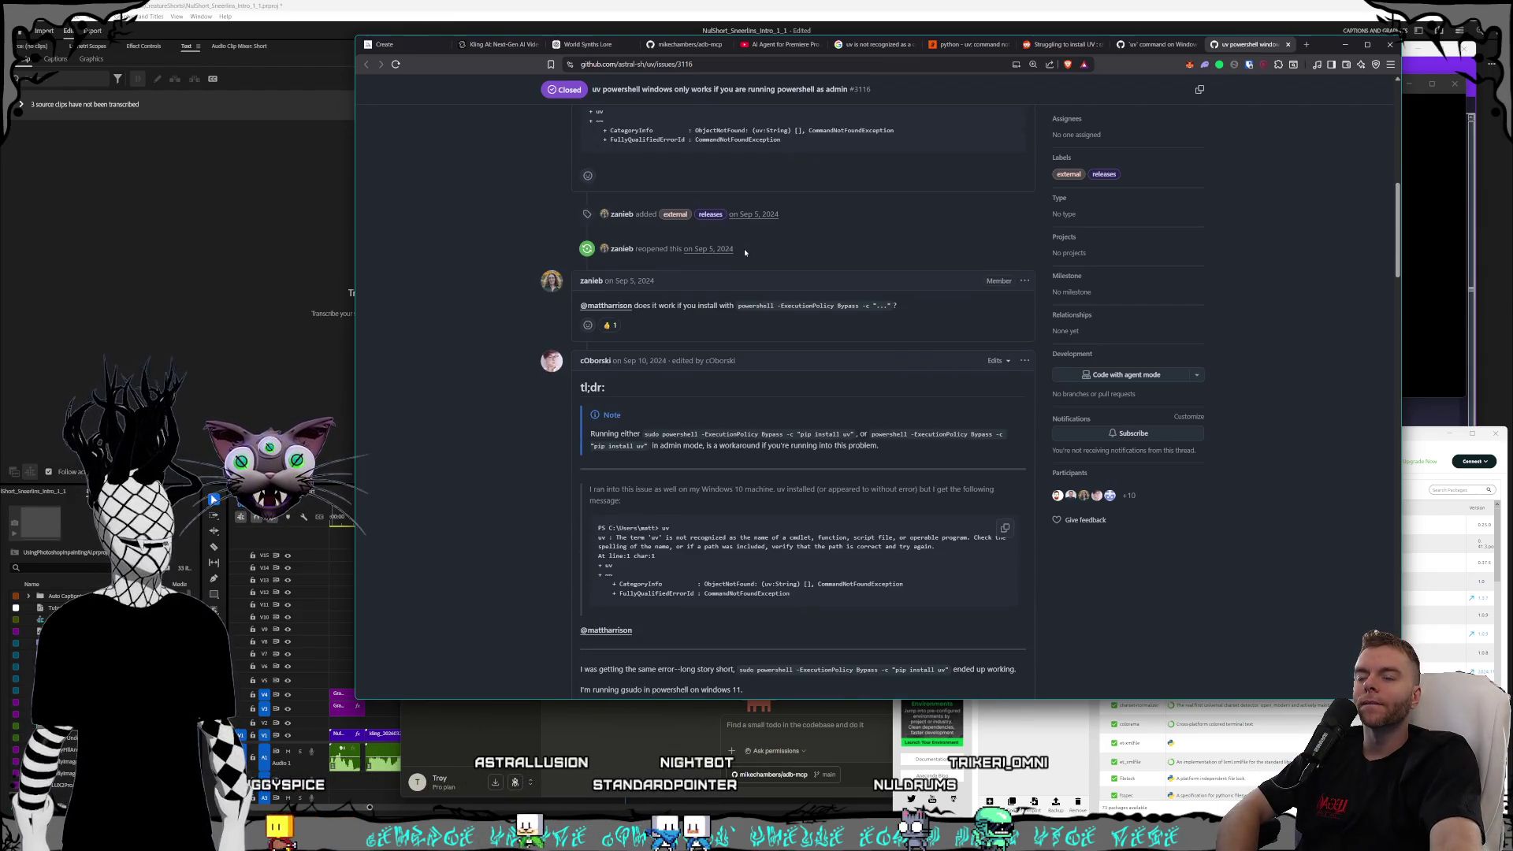
pyautogui.scroll(-1, 745, 252)
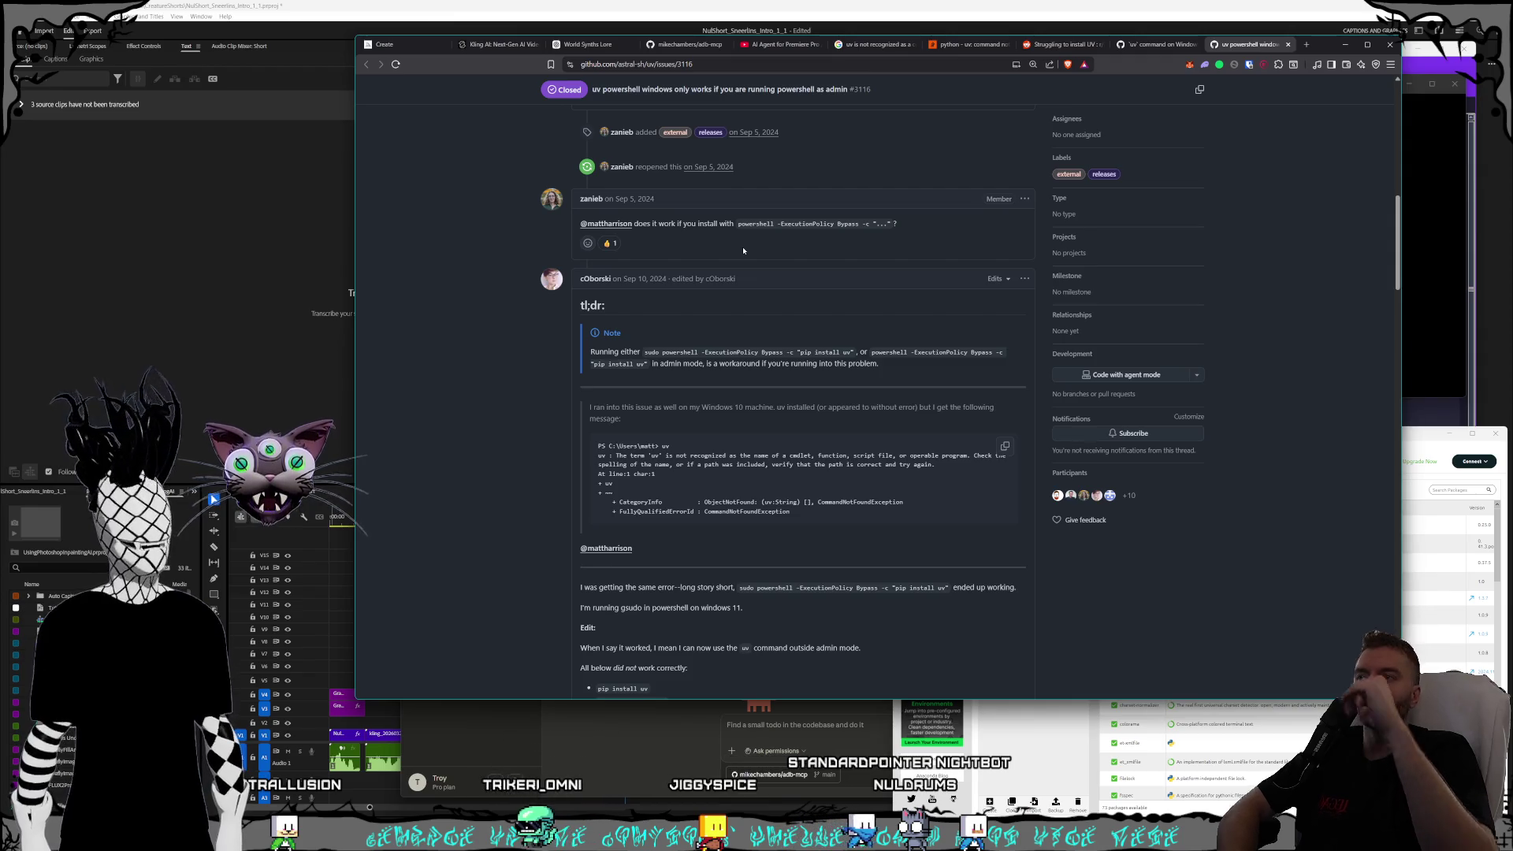
# - Close the leftover command window and list terminal apps from the taskbar icon
pyautogui.click(1438, 214)
pyautogui.click(1455, 86)
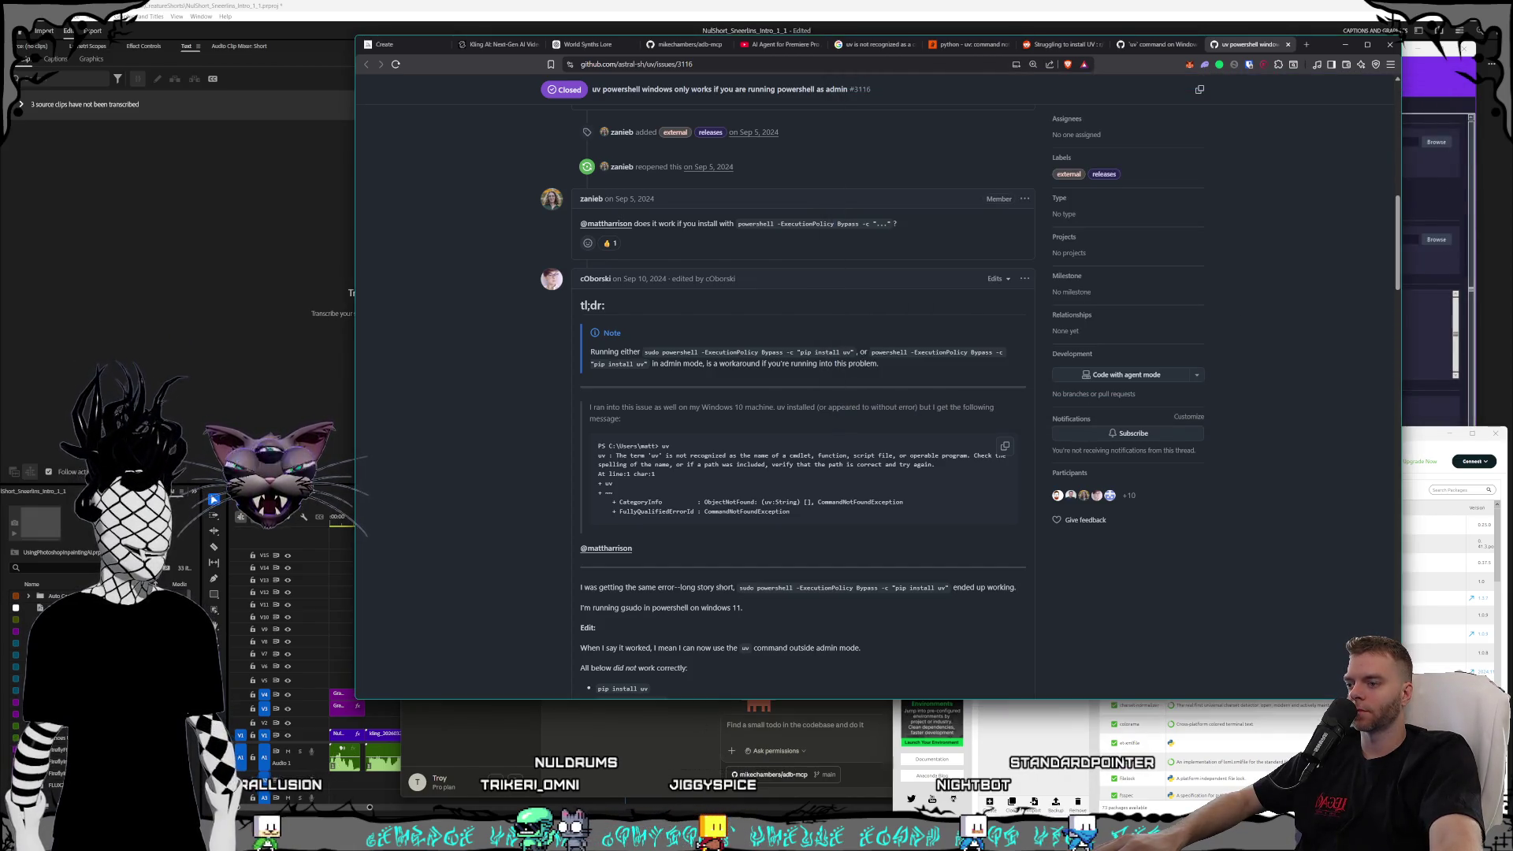
pyautogui.rightClick(731, 837)
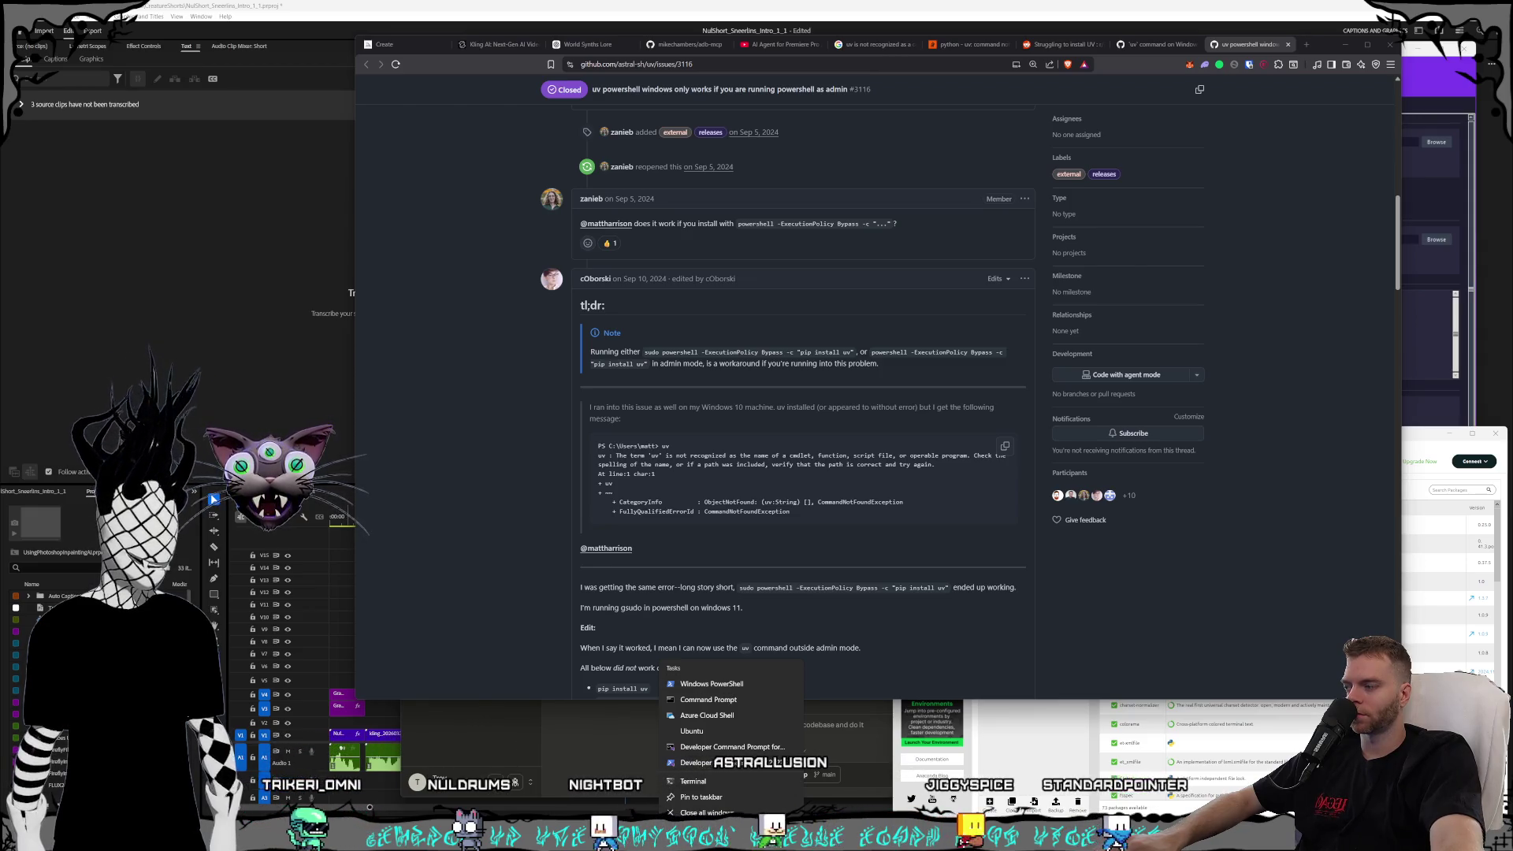
# - Launch Windows PowerShell as administrator, approving the UAC prompt
pyautogui.click(732, 686)
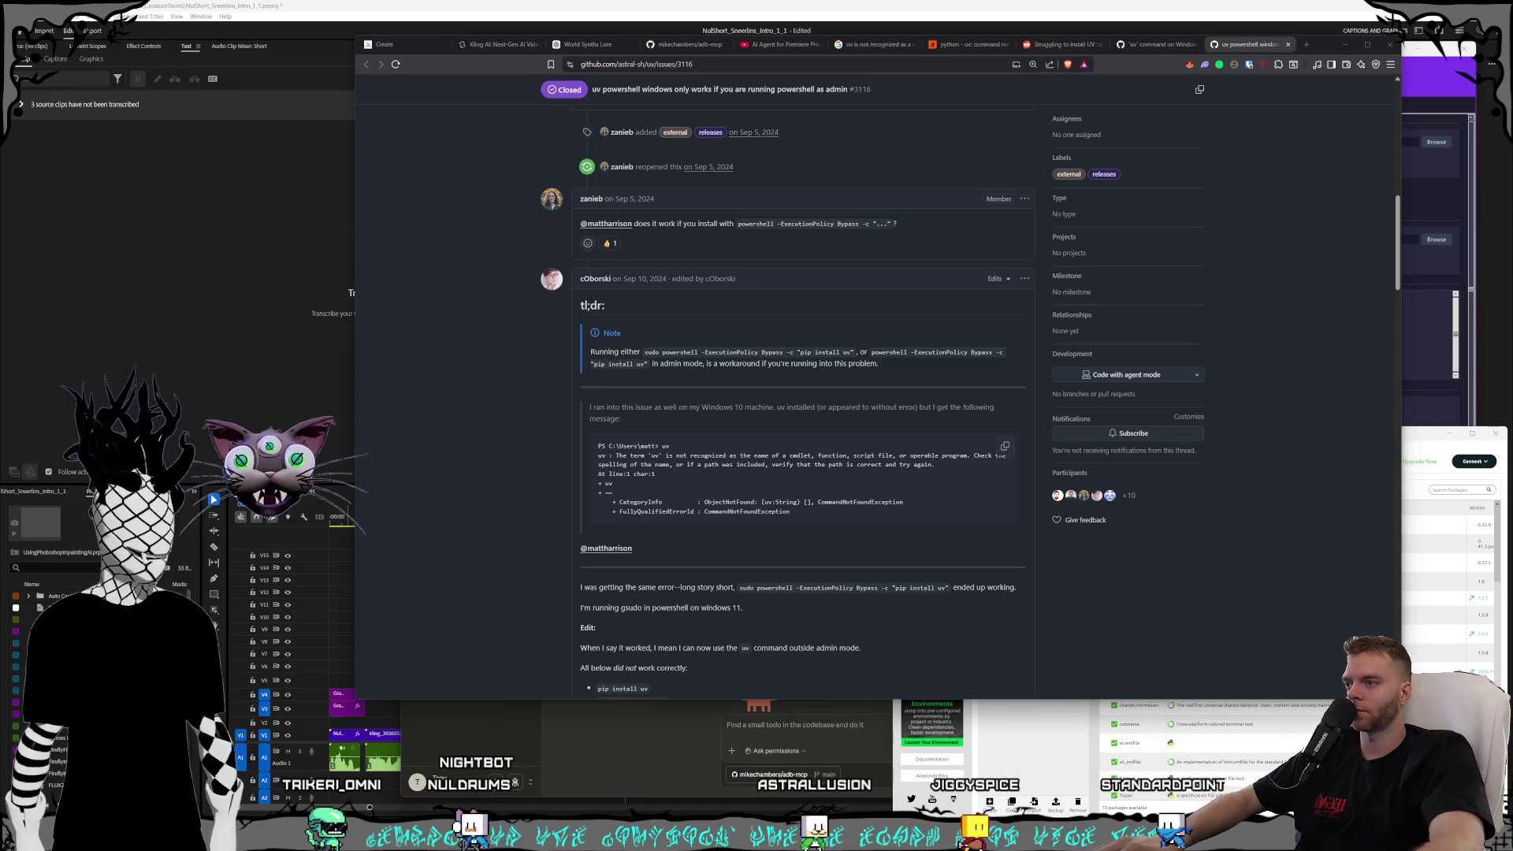
pyautogui.press('super')
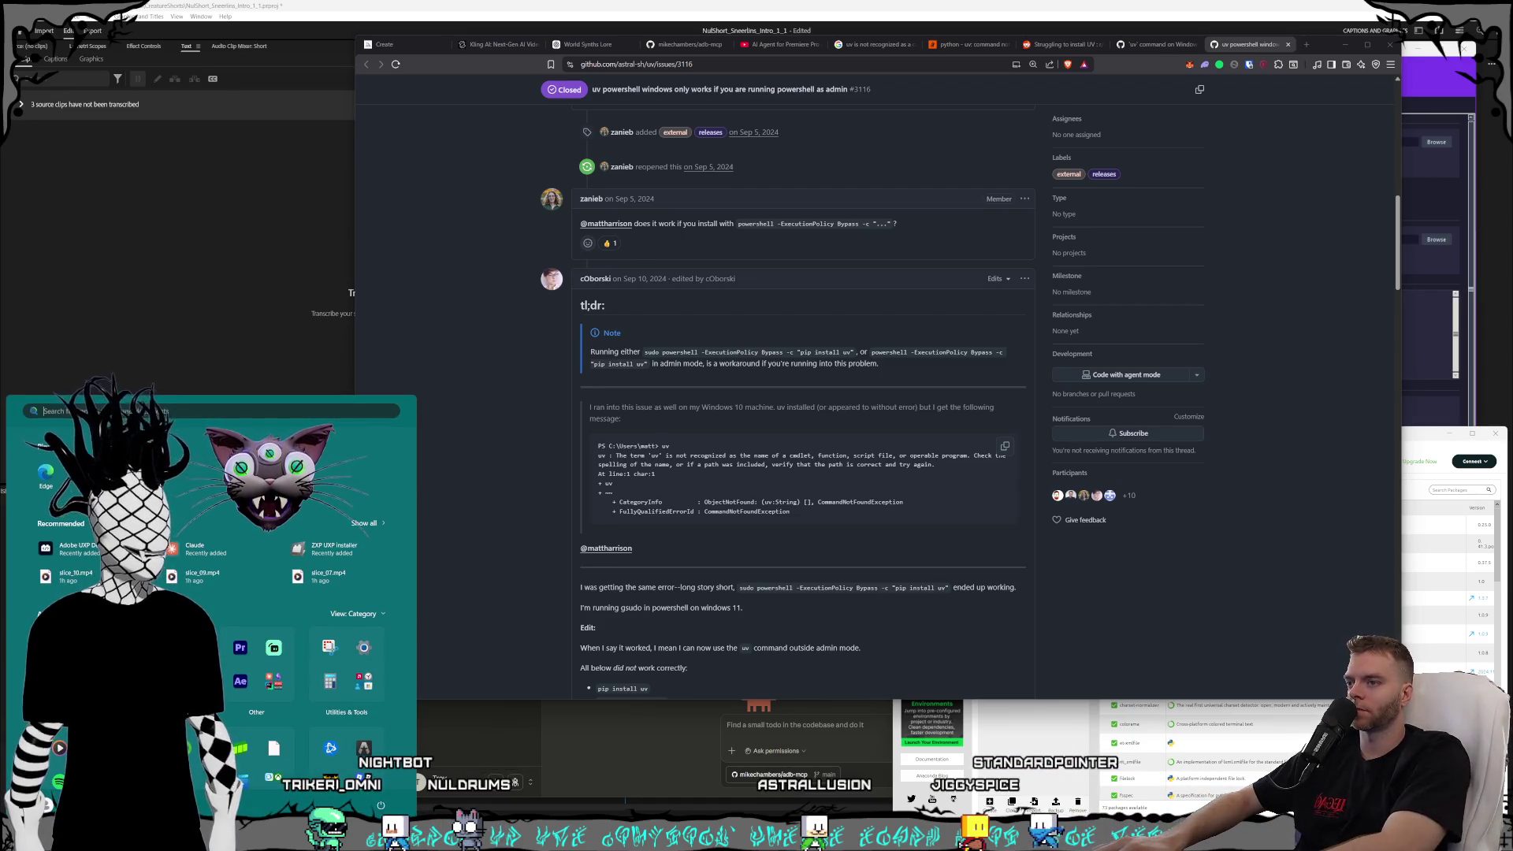
pyautogui.write('p')
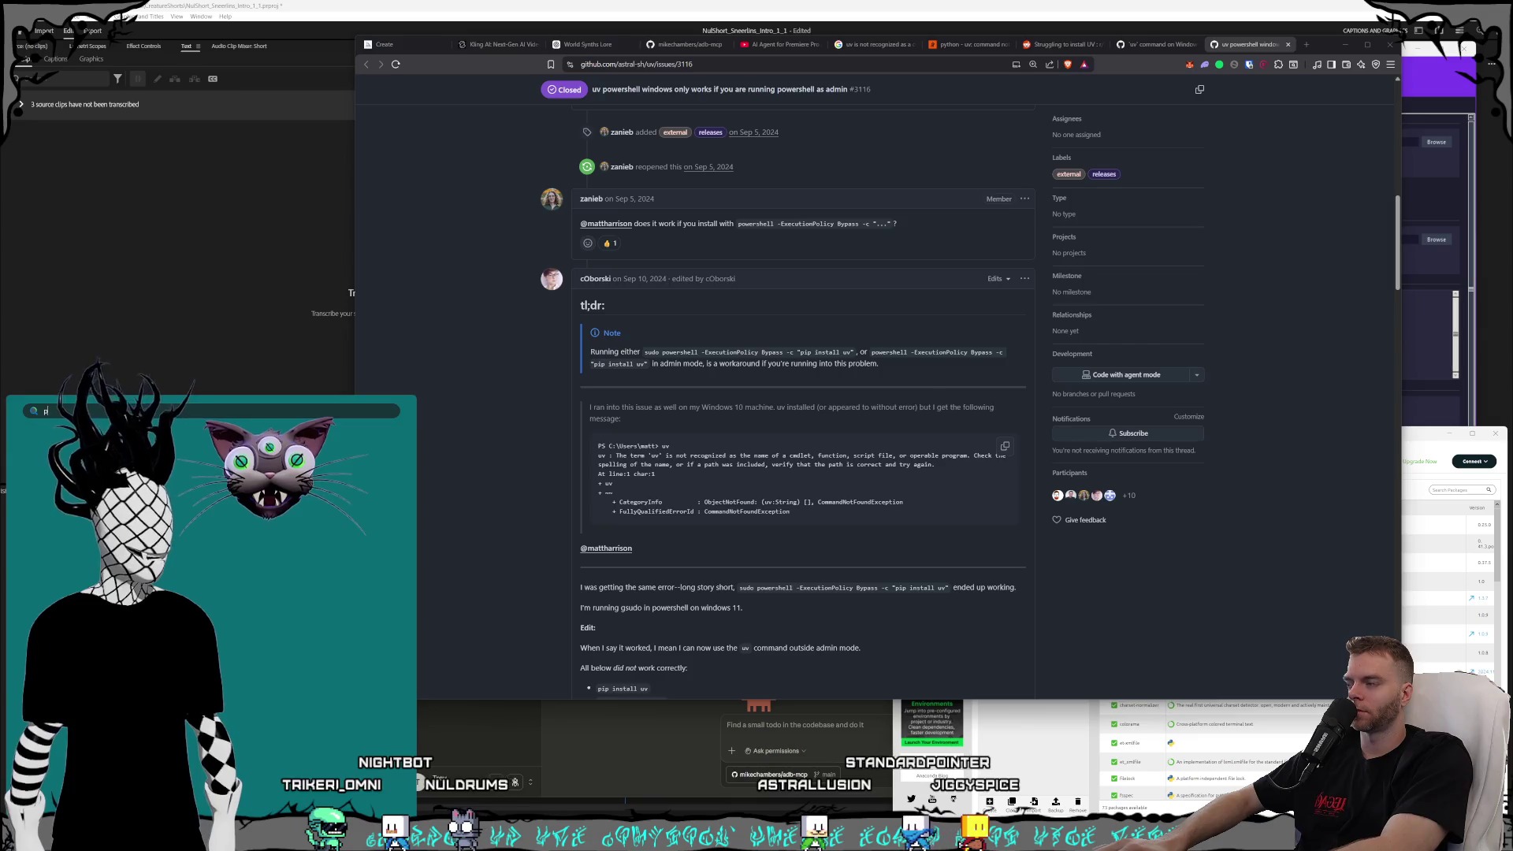
pyautogui.write('owershell')
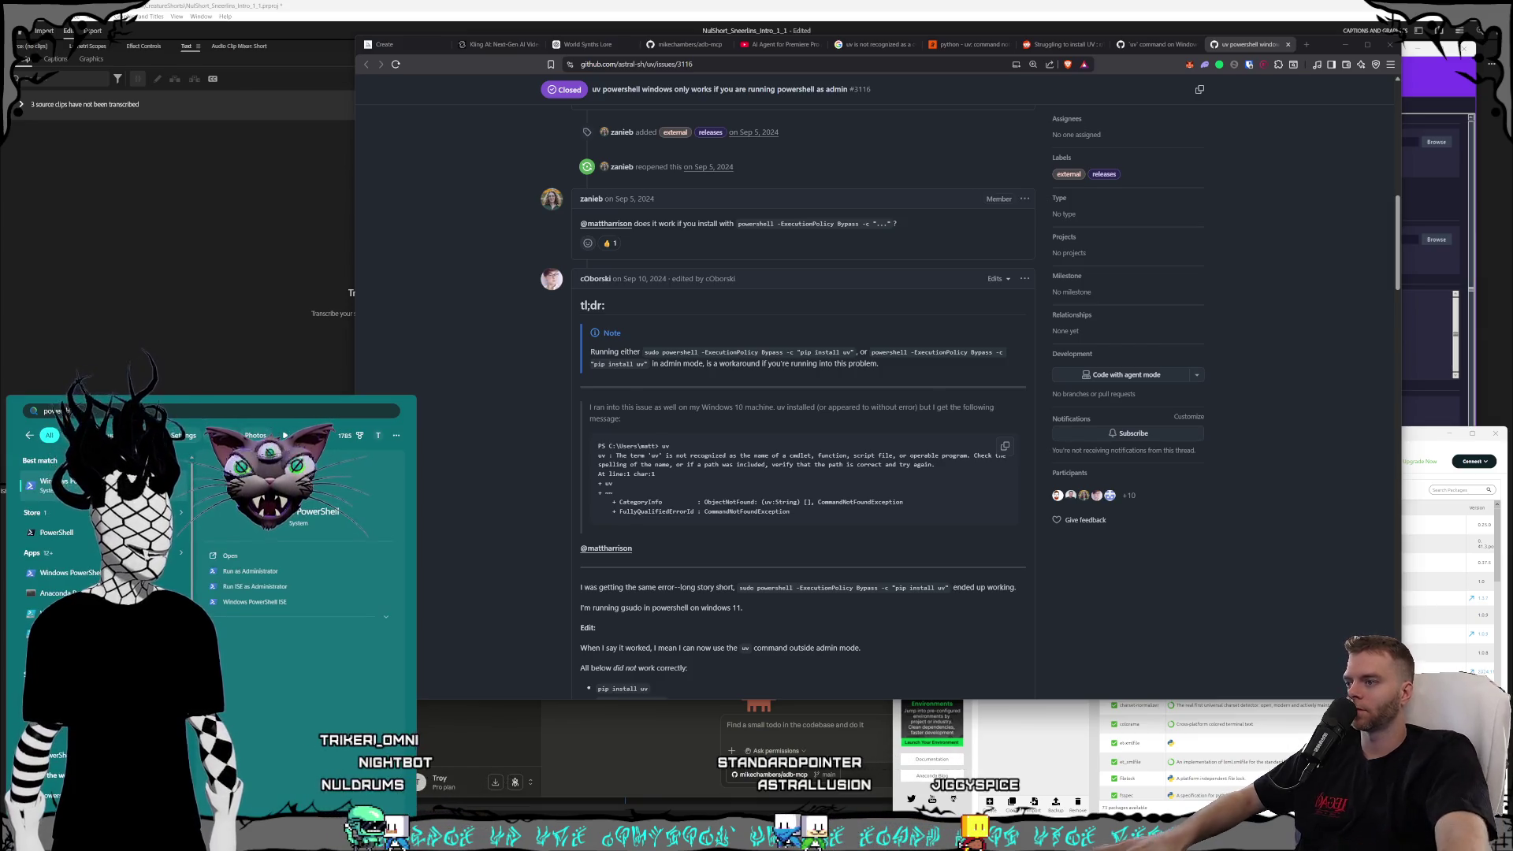
pyautogui.rightClick(59, 498)
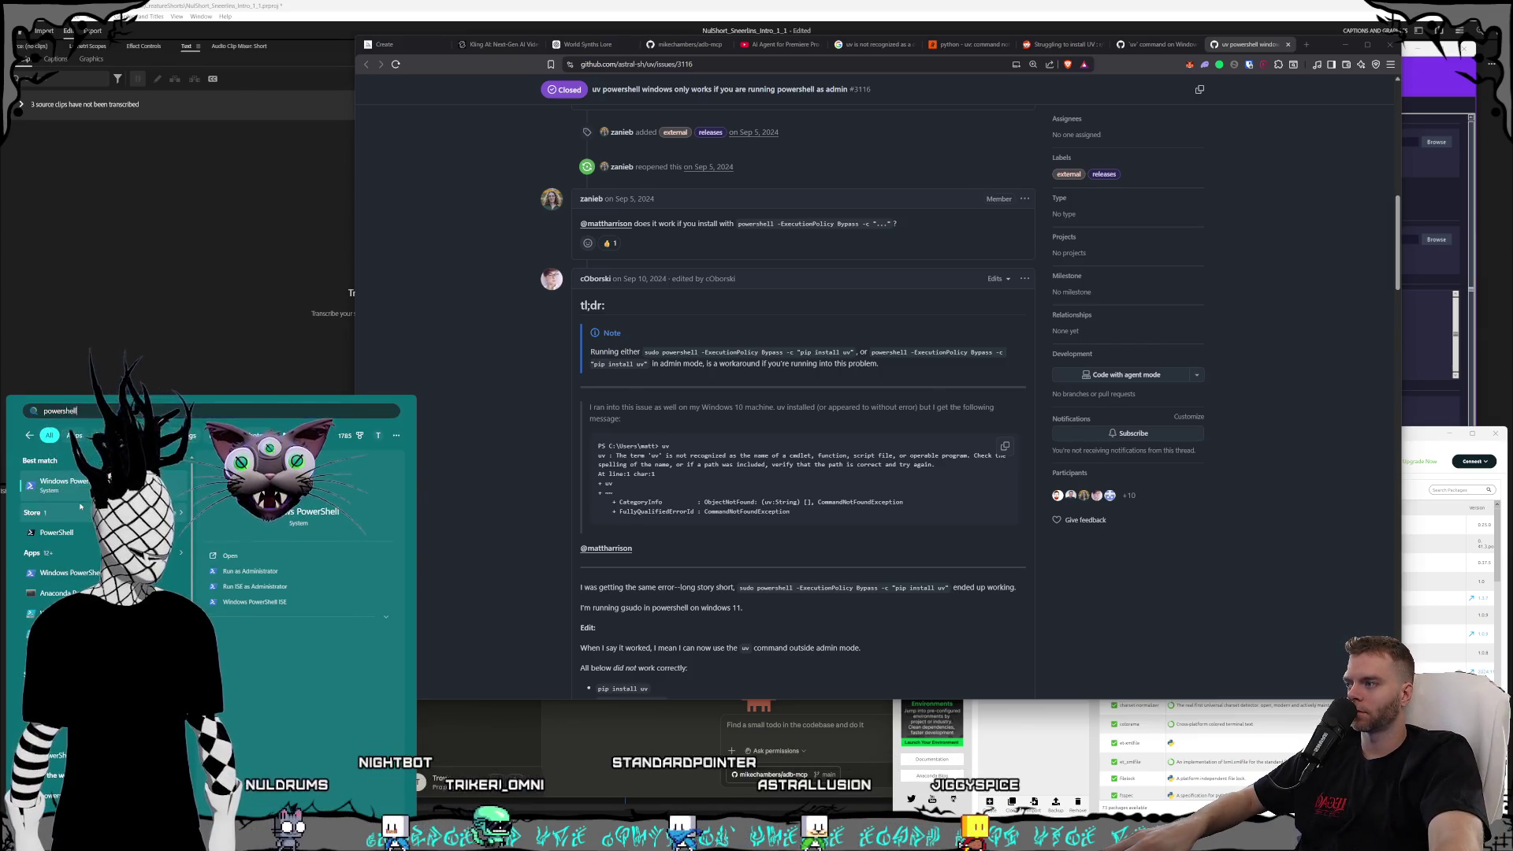
pyautogui.click(80, 506)
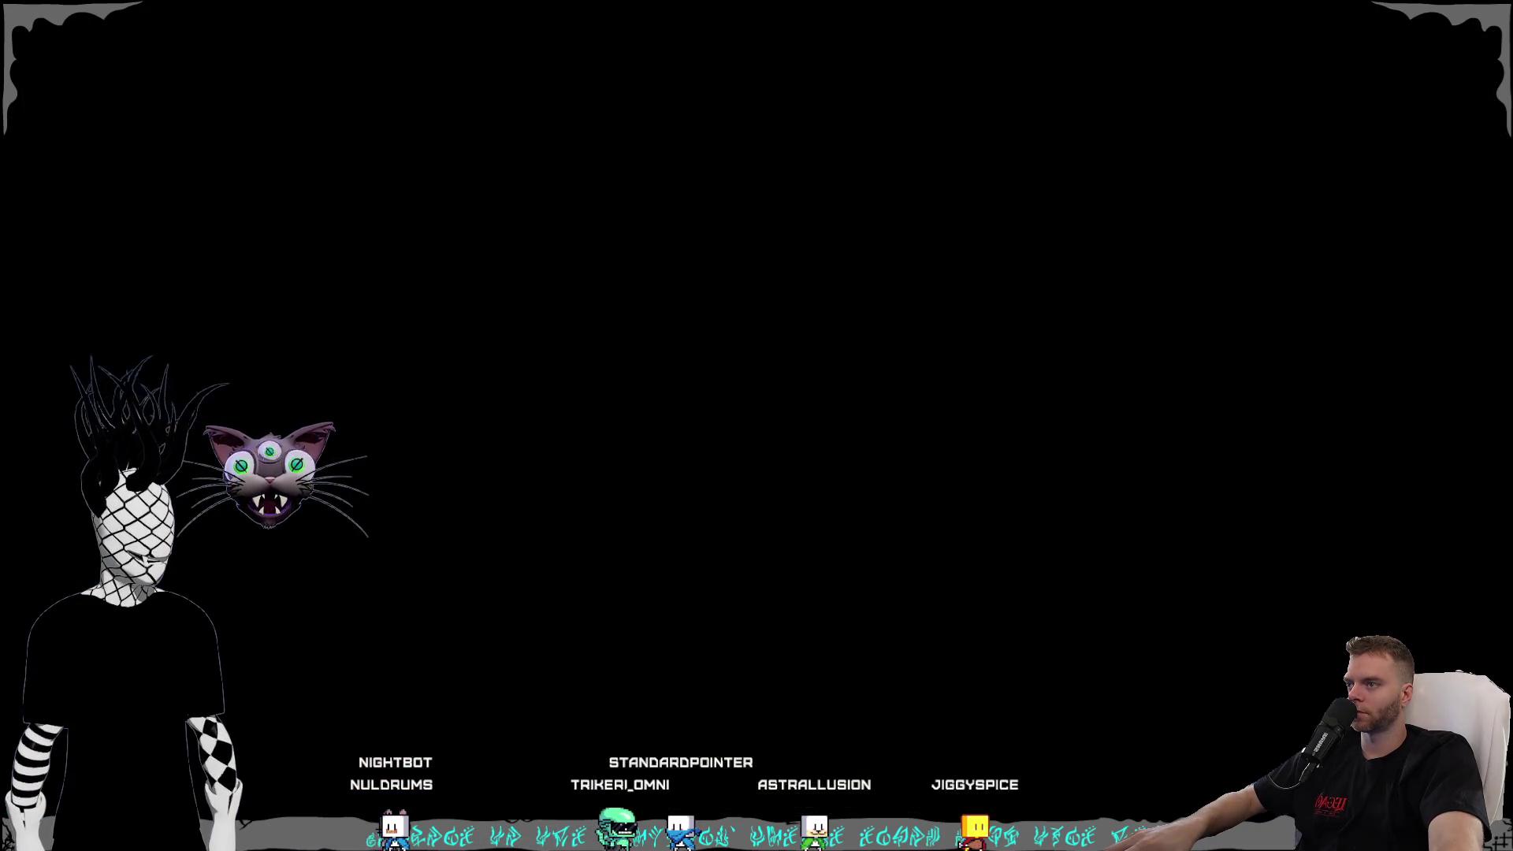
pyautogui.hotkey('alt', 'y')
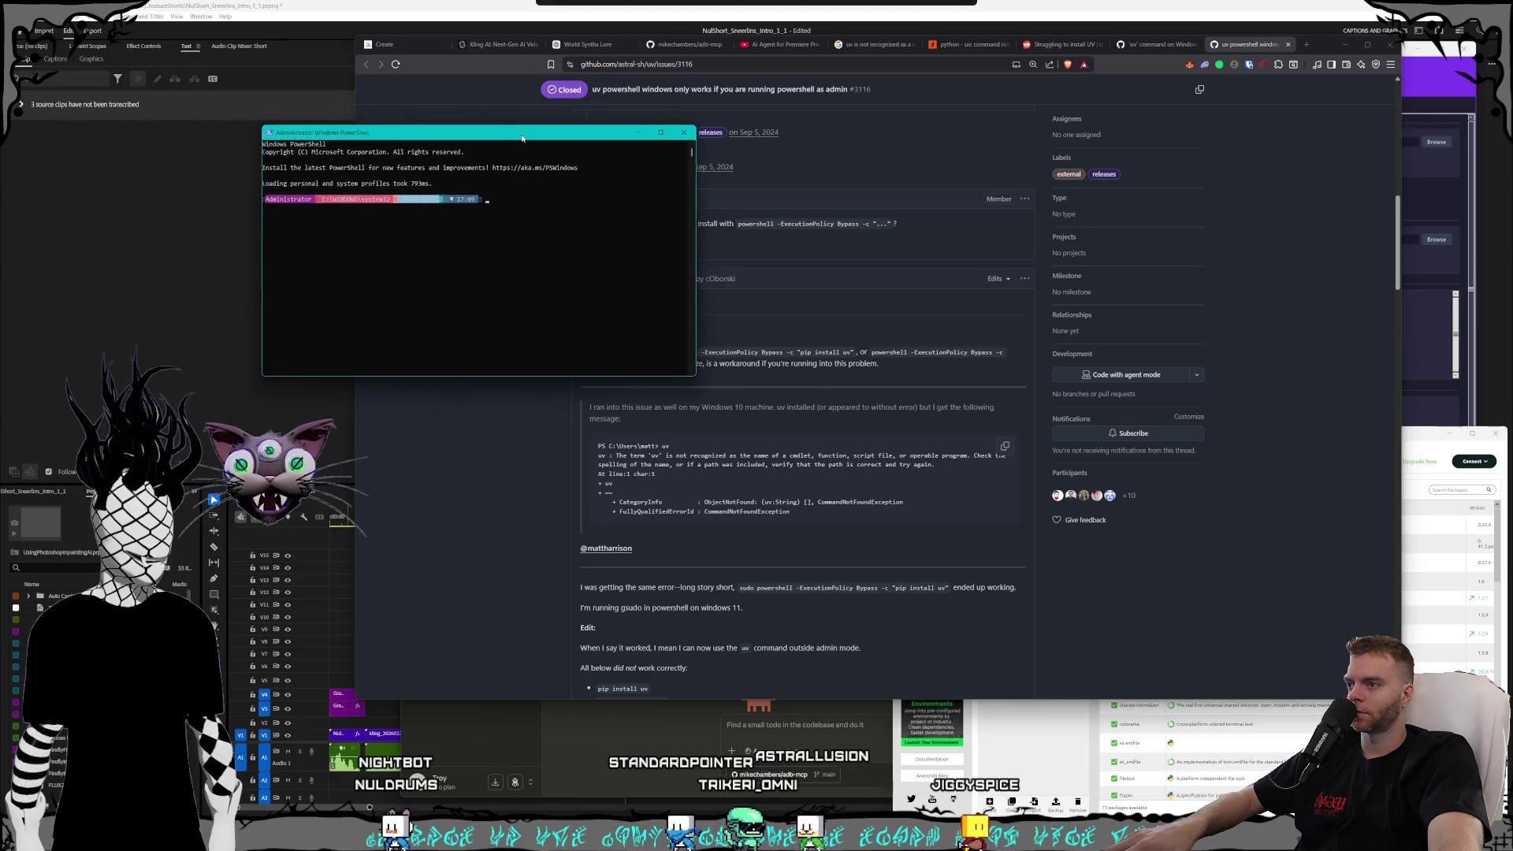
# - Select the sudo powershell pip install uv command on the GitHub issue, then bring Anaconda Navigator forward
pyautogui.click(763, 591)
pyautogui.moveTo(740, 588); pyautogui.dragTo(905, 589)
pyautogui.click(938, 615)
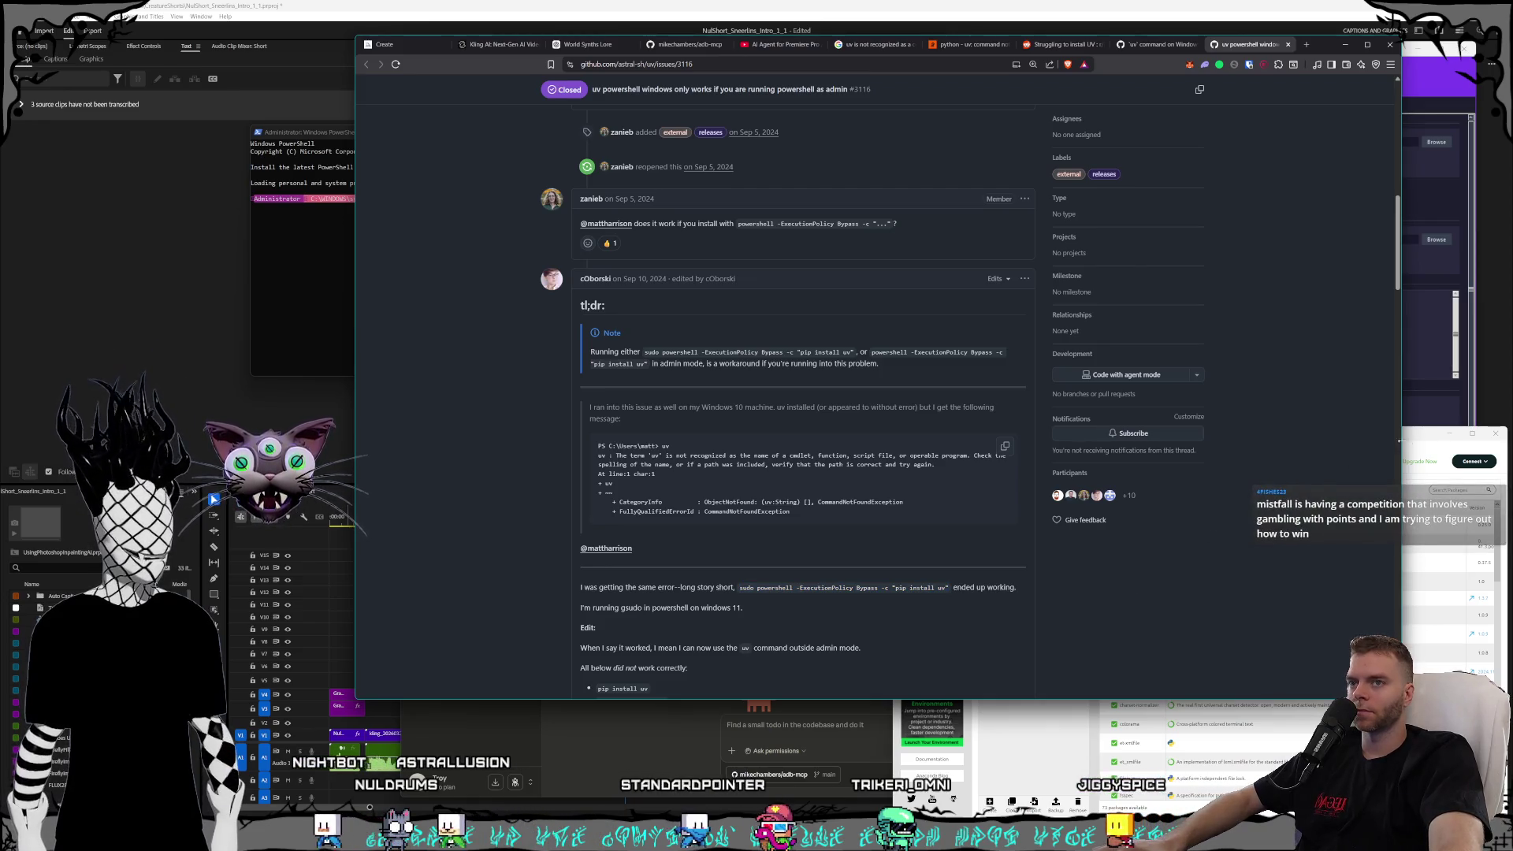
pyautogui.click(1406, 446)
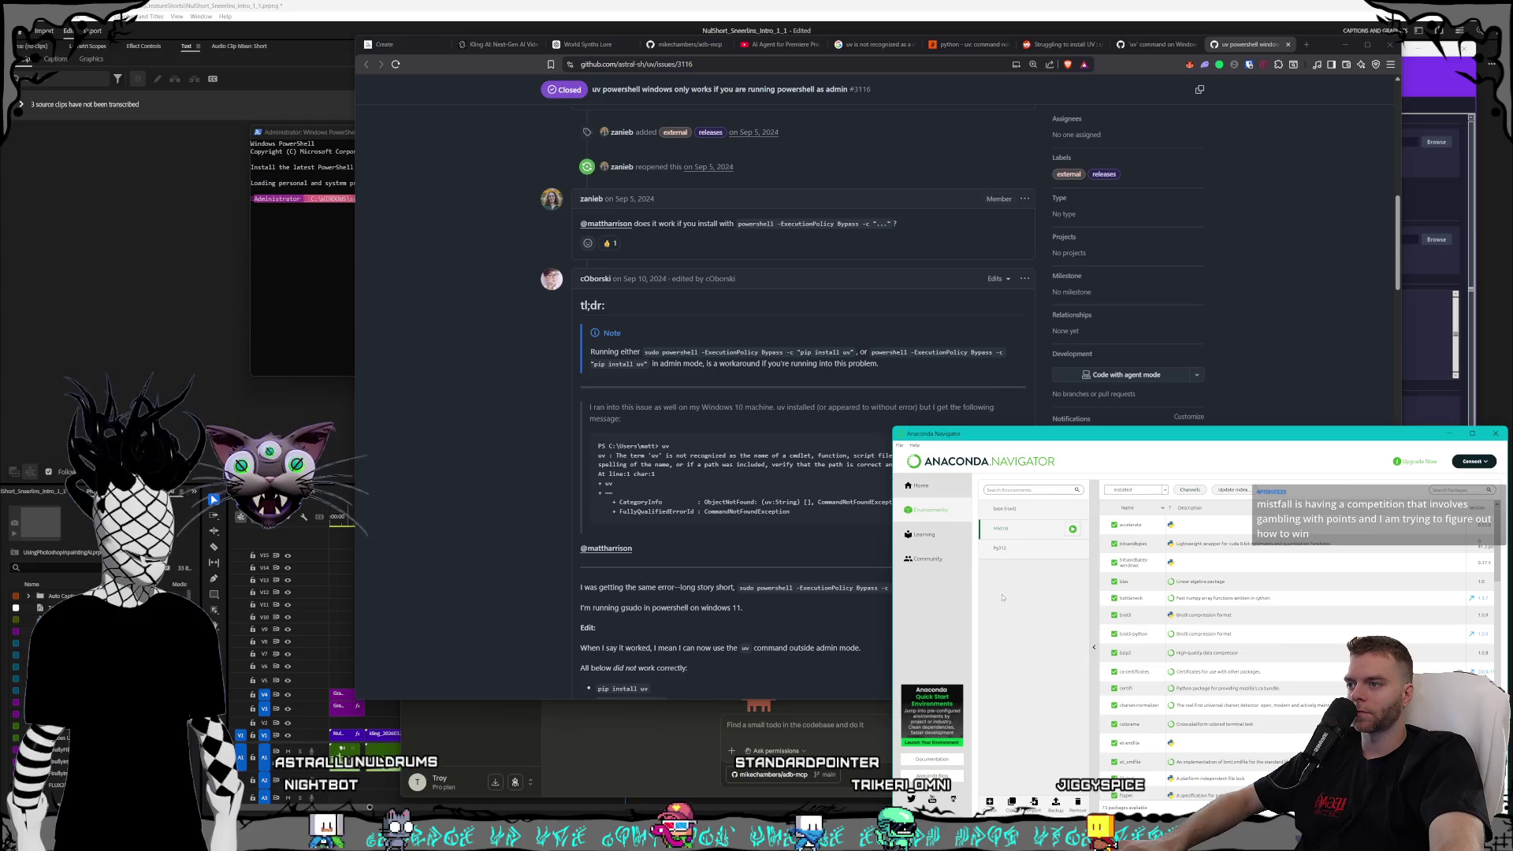
# - Open a Mixtral terminal and run uv --version, which is still not recognized
pyautogui.click(1072, 529)
pyautogui.click(1107, 535)
pyautogui.moveTo(374, 106)
pyautogui.mouseDown()
pyautogui.moveTo(897, 177)
pyautogui.moveTo(985, 154)
pyautogui.mouseUp()
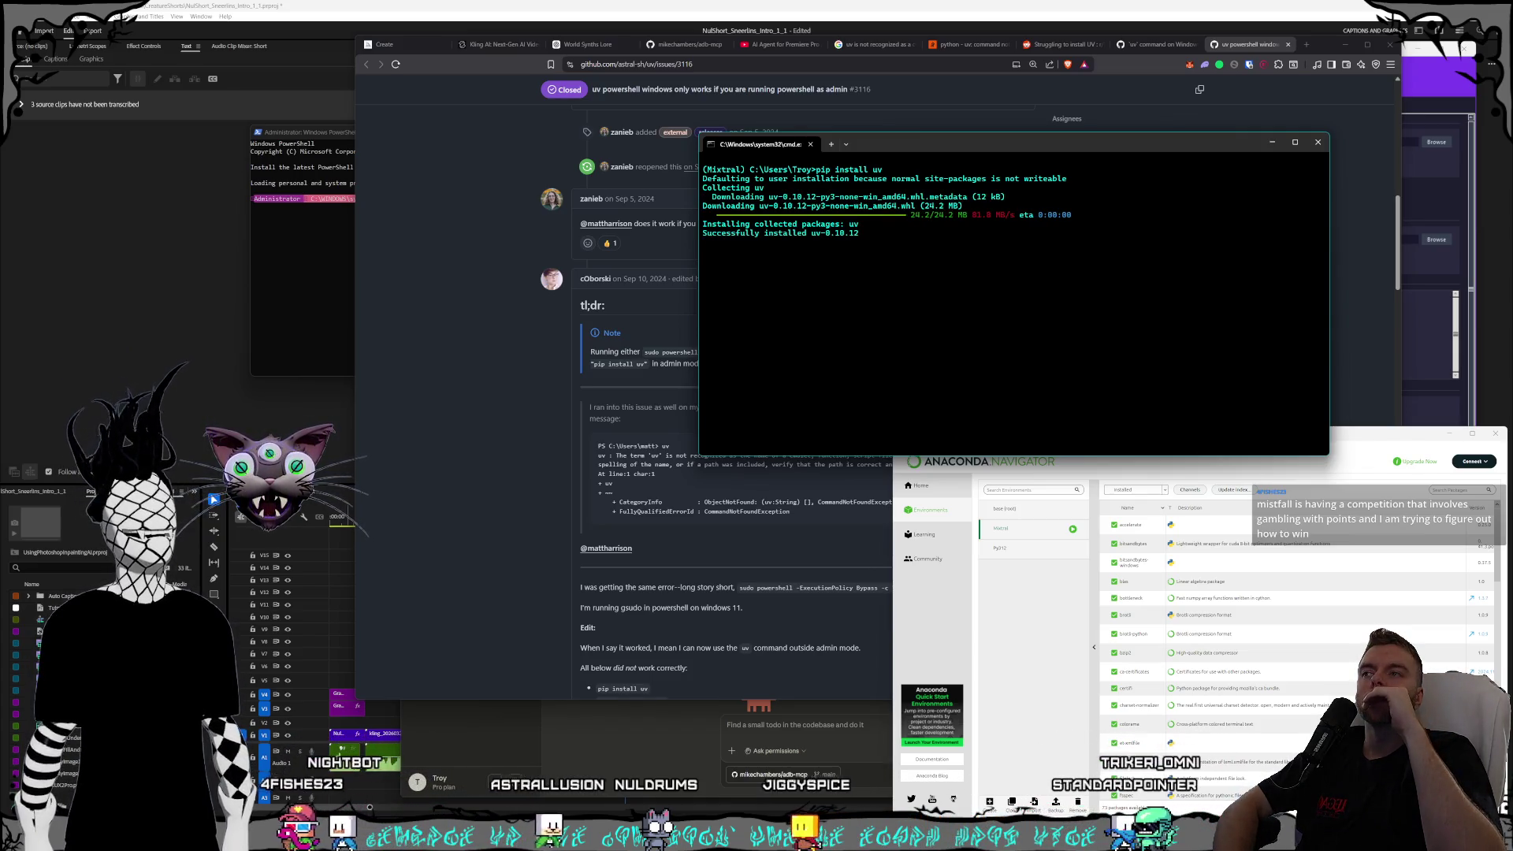
pyautogui.write('uv --version')
pyautogui.press('Return')
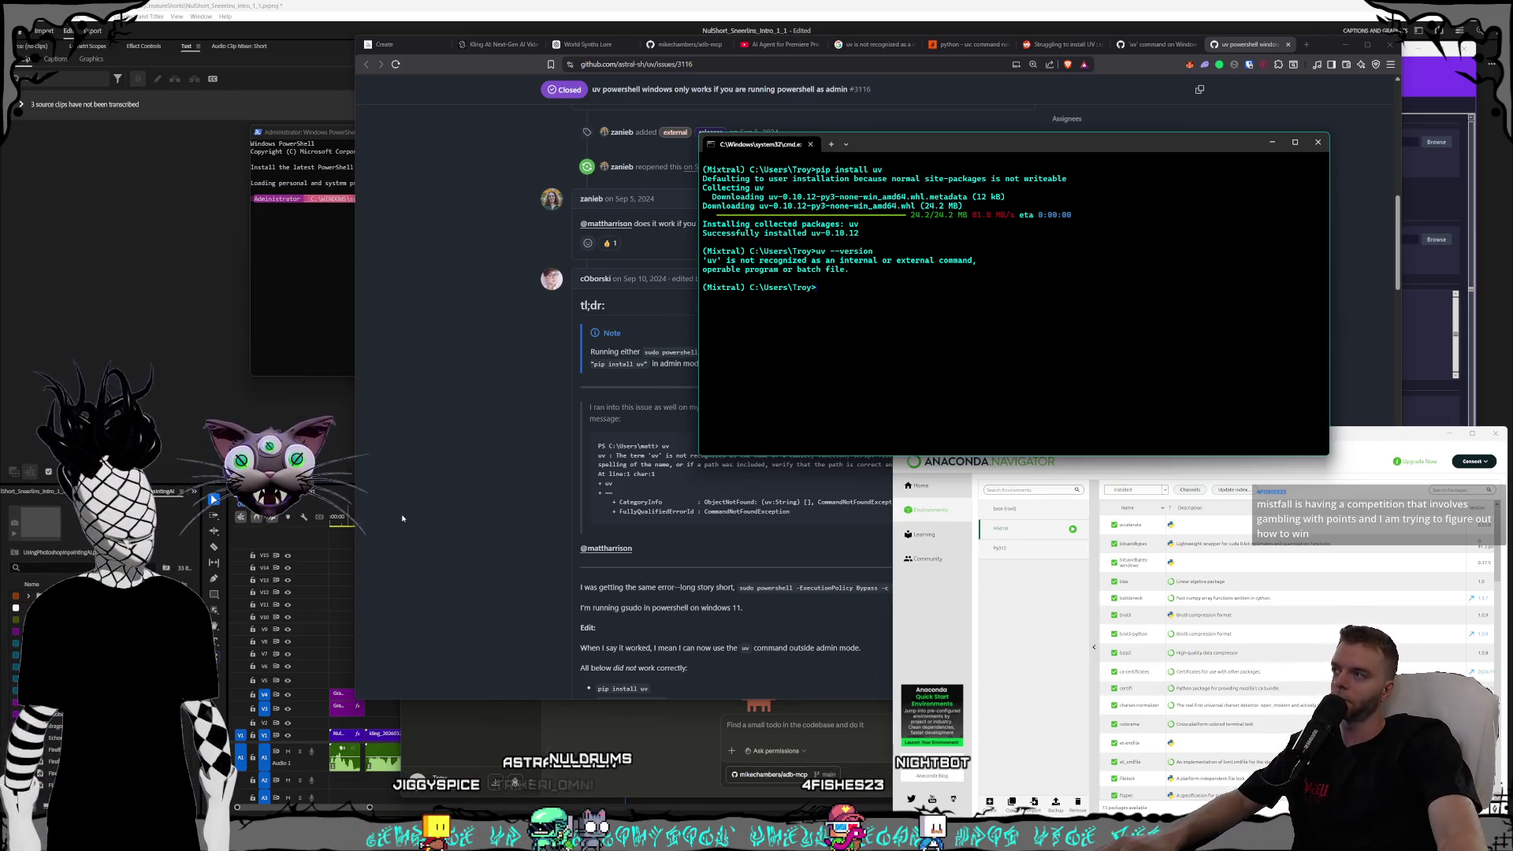
pyautogui.click(320, 132)
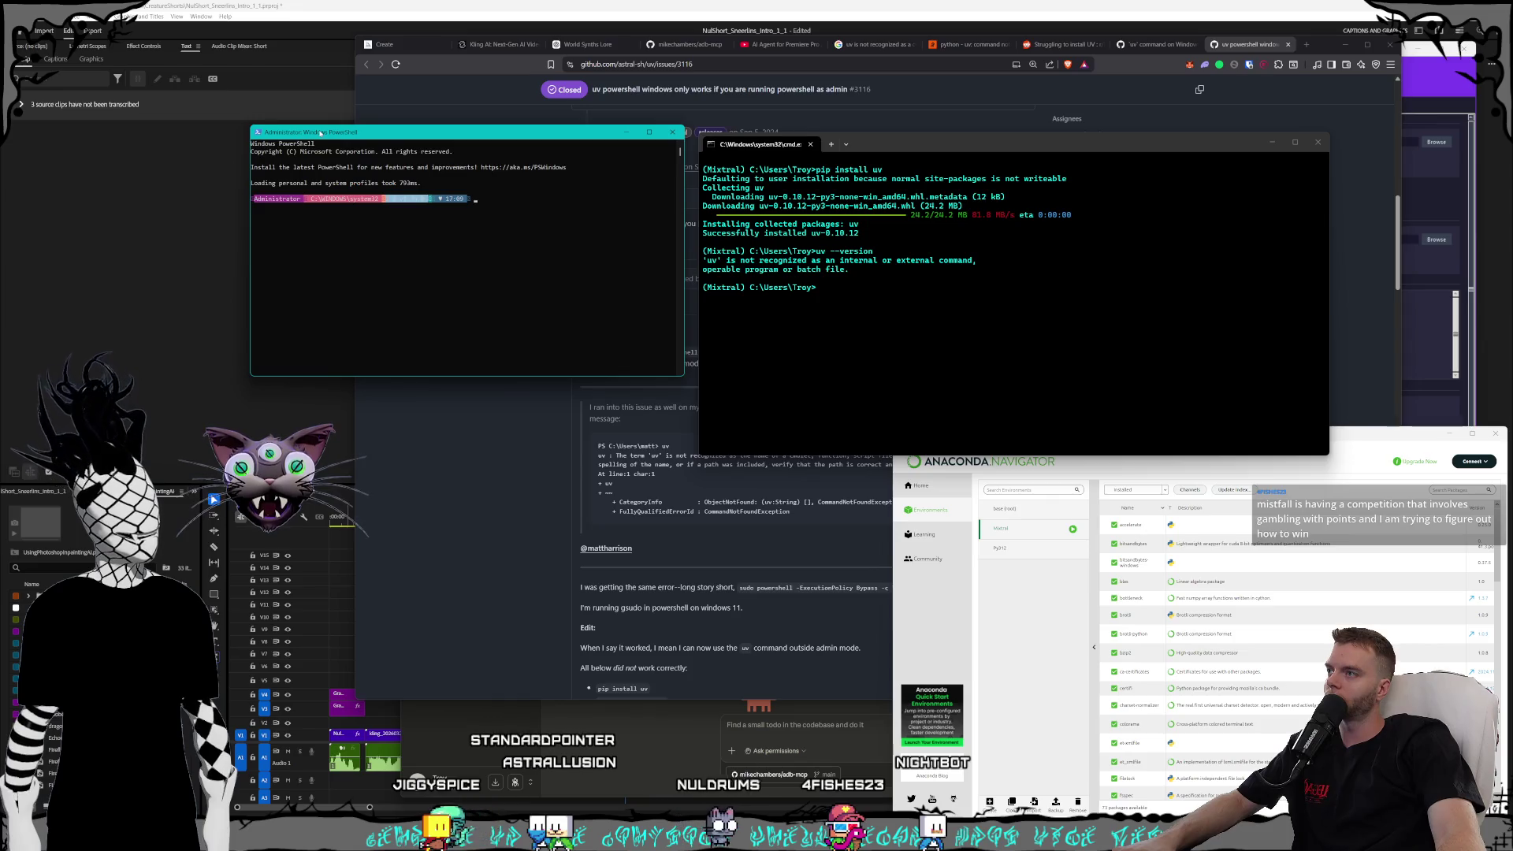
# - Copy the powershell -ExecutionPolicy Bypass -c "pip install uv" command from GitHub and run it in admin PowerShell
pyautogui.click(556, 557)
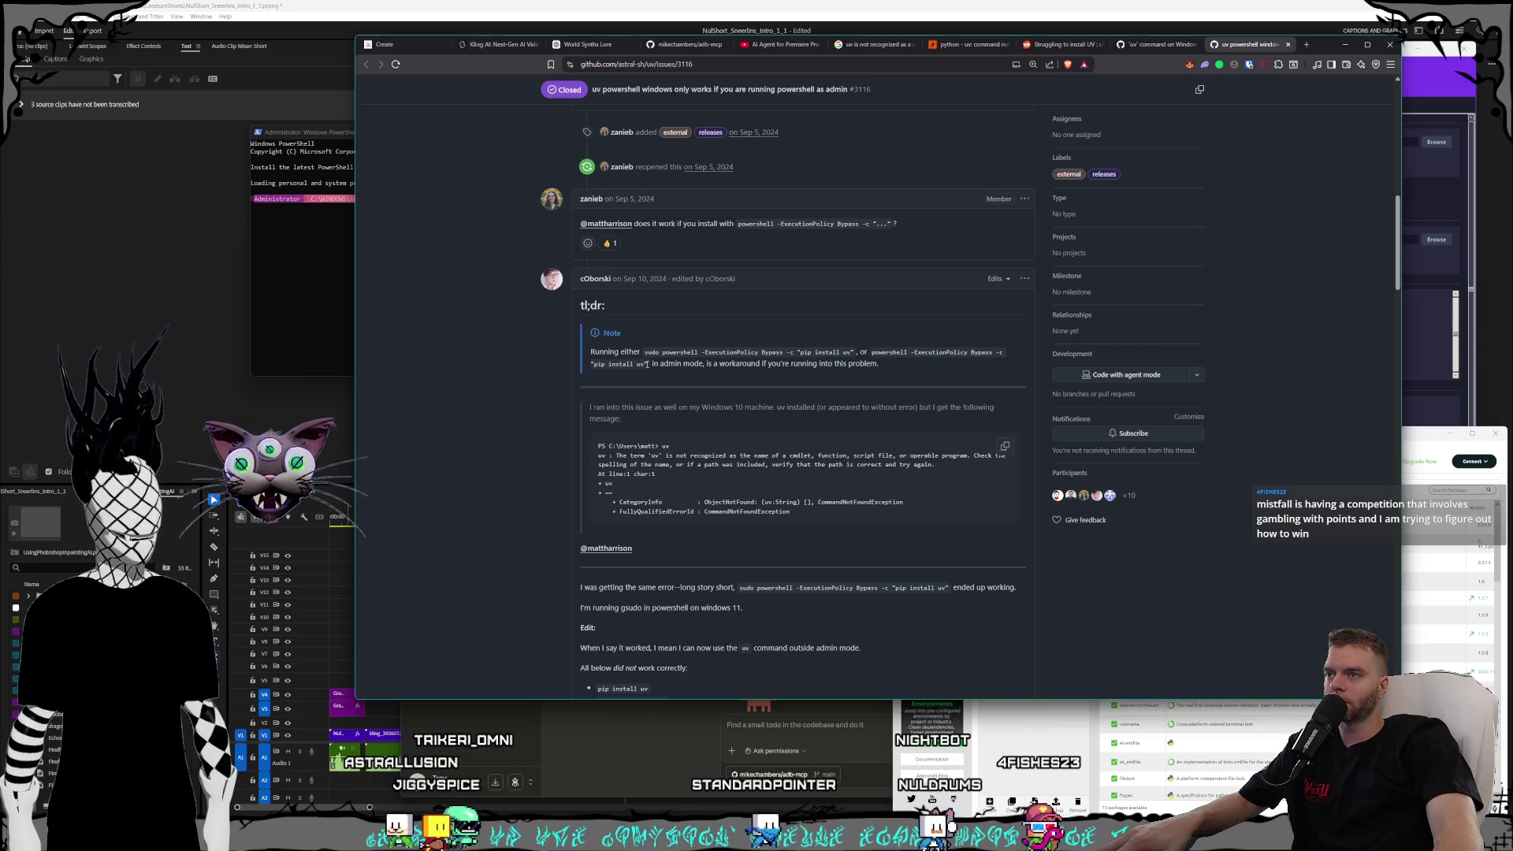
pyautogui.moveTo(854, 352); pyautogui.dragTo(656, 354)
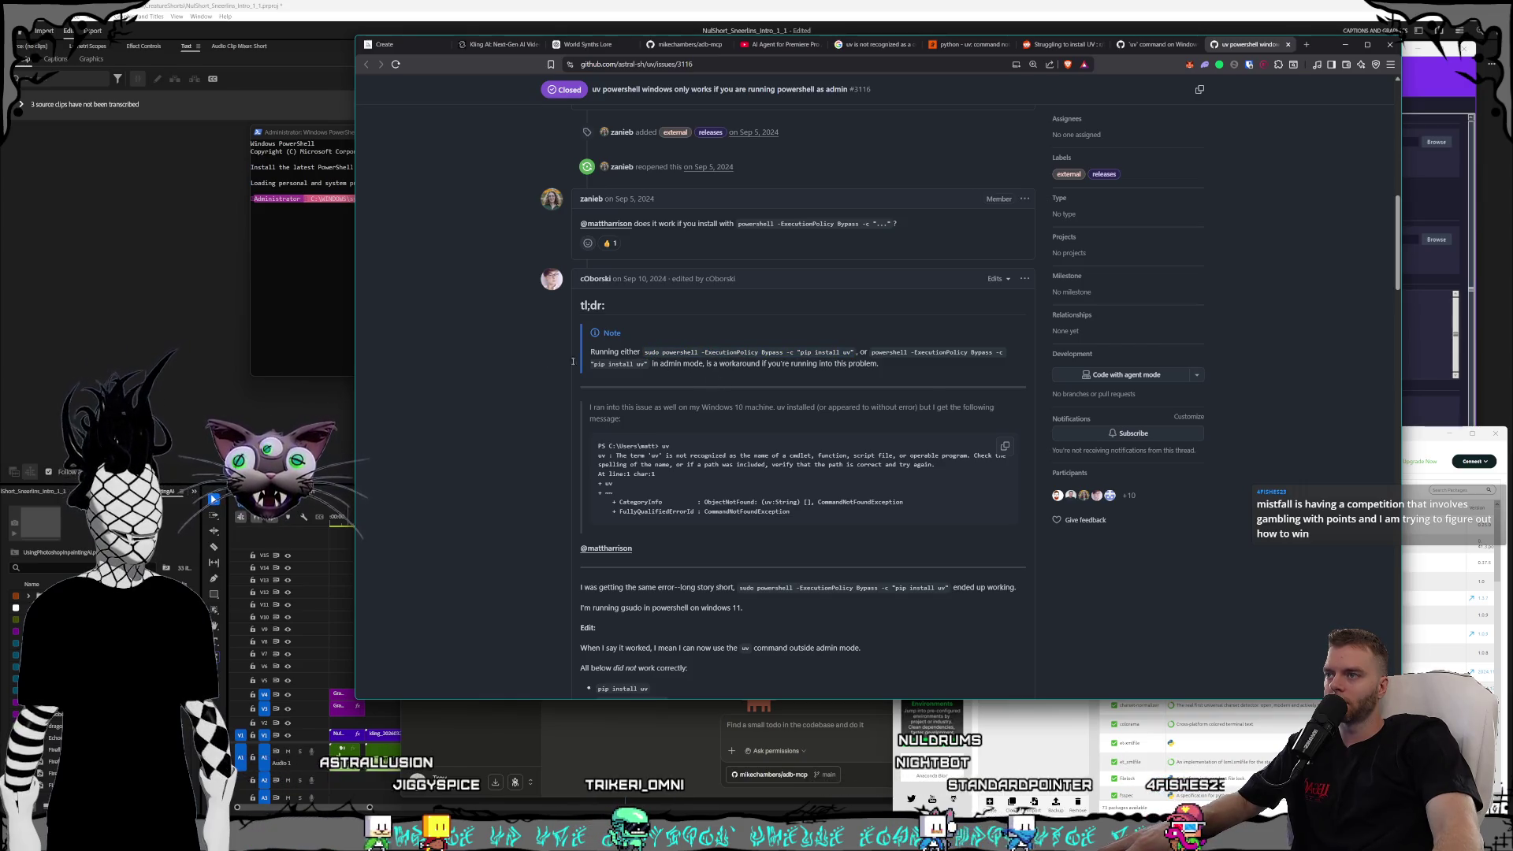
pyautogui.click(307, 268)
pyautogui.hotkey('ctrl', 'v')
pyautogui.press('Return')
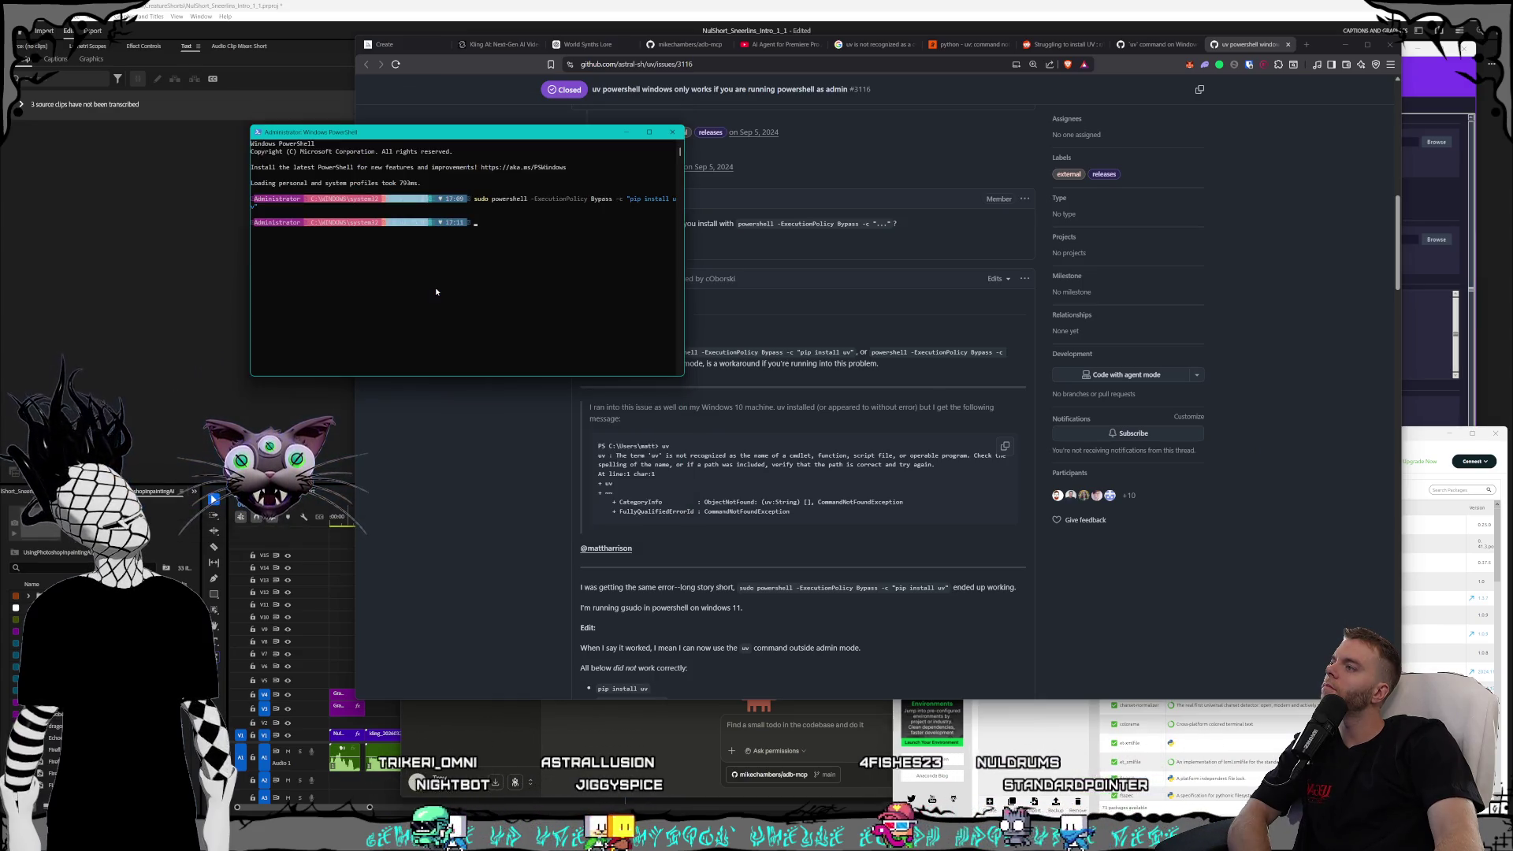
# - Check uv in PowerShell, now reporting version 0.10.12, then switch to the Mixtral command window
pyautogui.write('uv')
pyautogui.moveTo(651, 135)
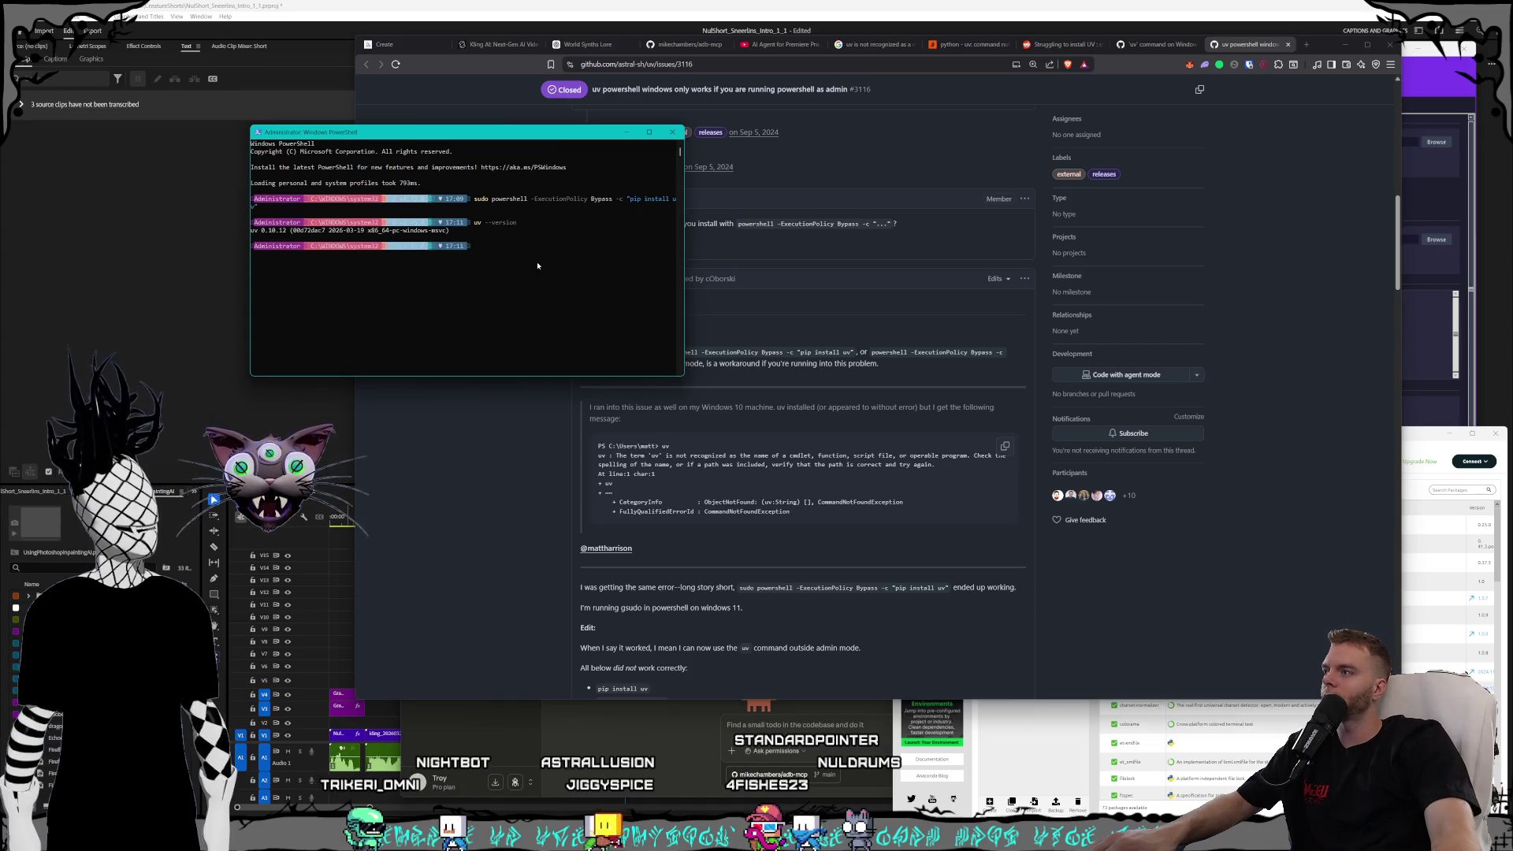
pyautogui.click(1016, 726)
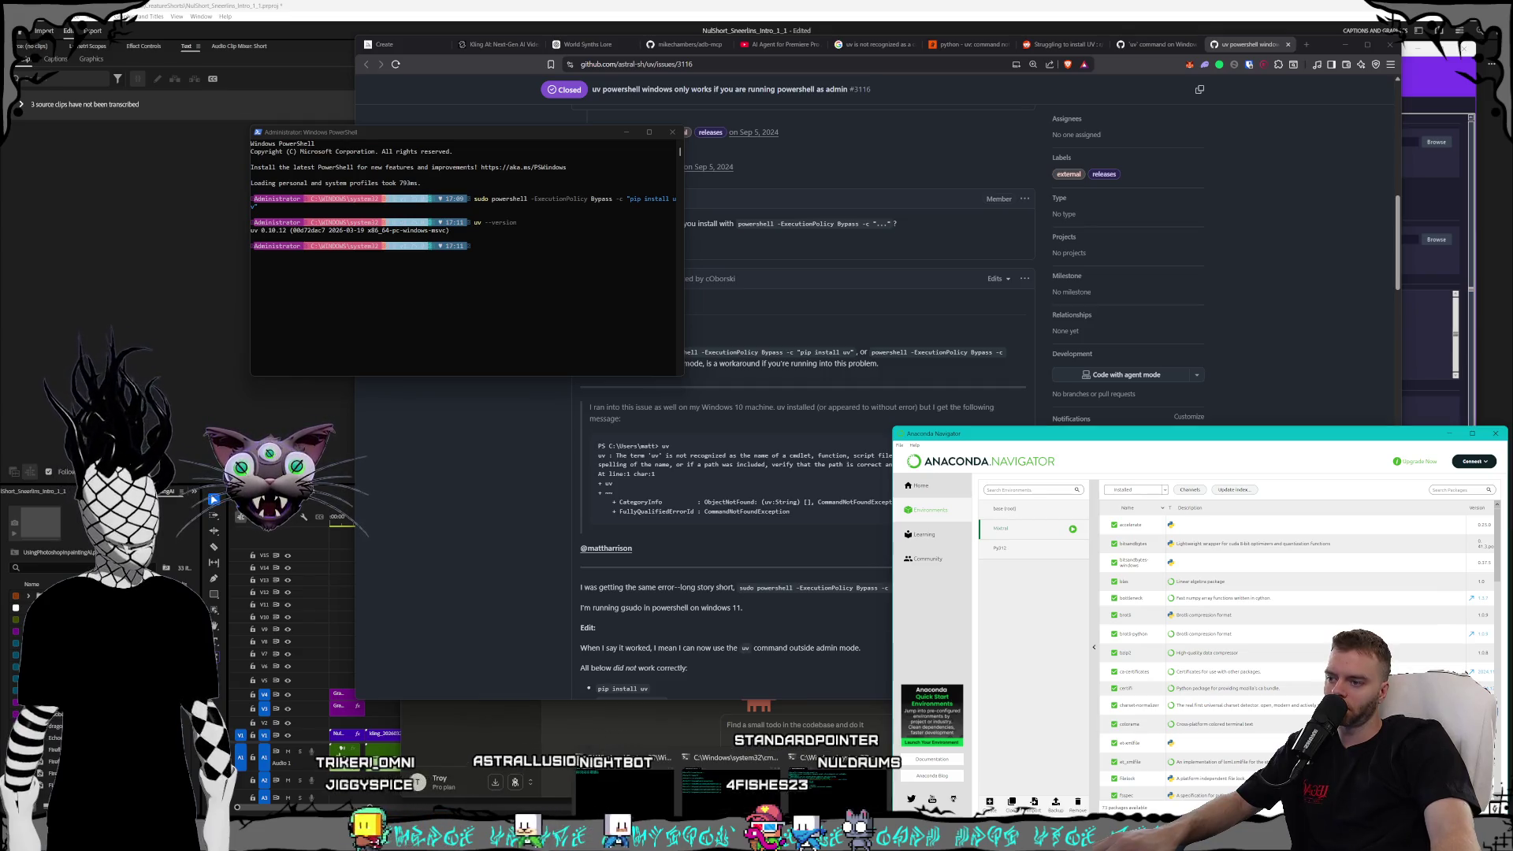
pyautogui.hotkey('alt', 'Tab')
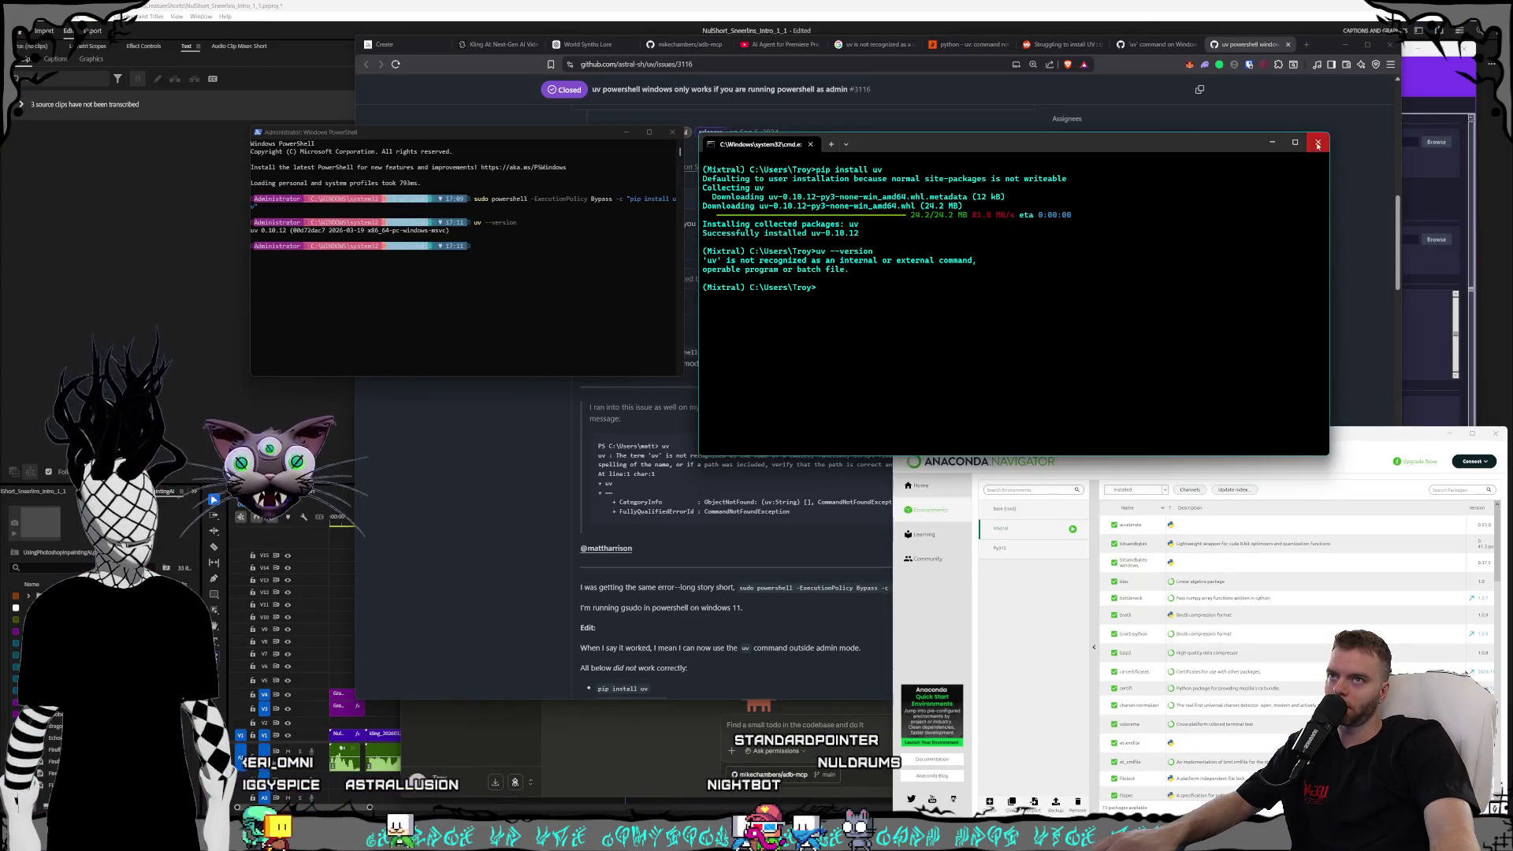
# - Close the old Mixtral window, rerun uv --version in the new one, and close admin PowerShell
pyautogui.click(1318, 145)
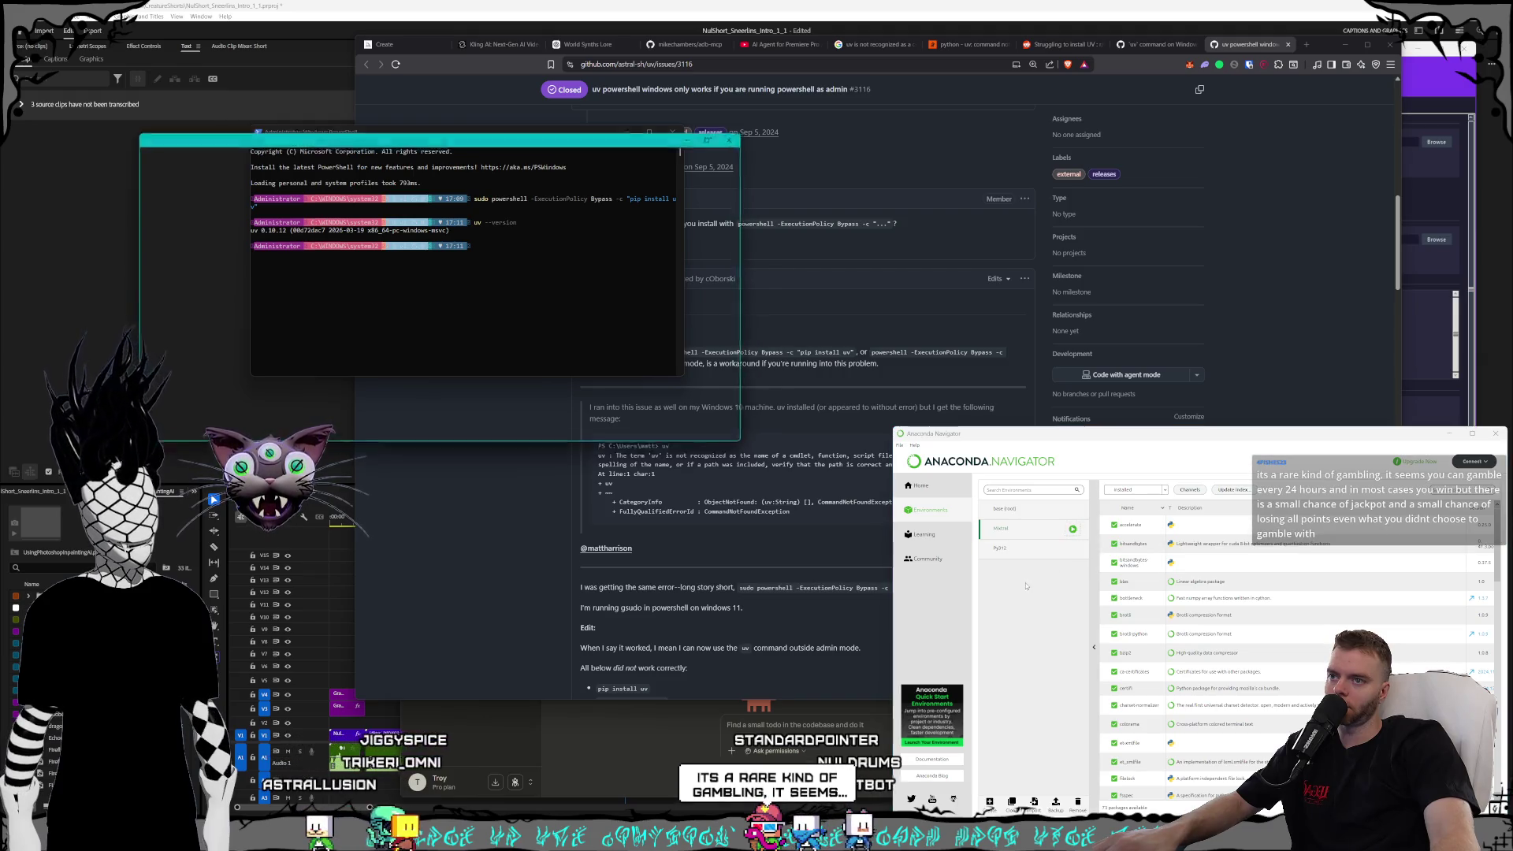
pyautogui.moveTo(566, 139); pyautogui.dragTo(1149, 224)
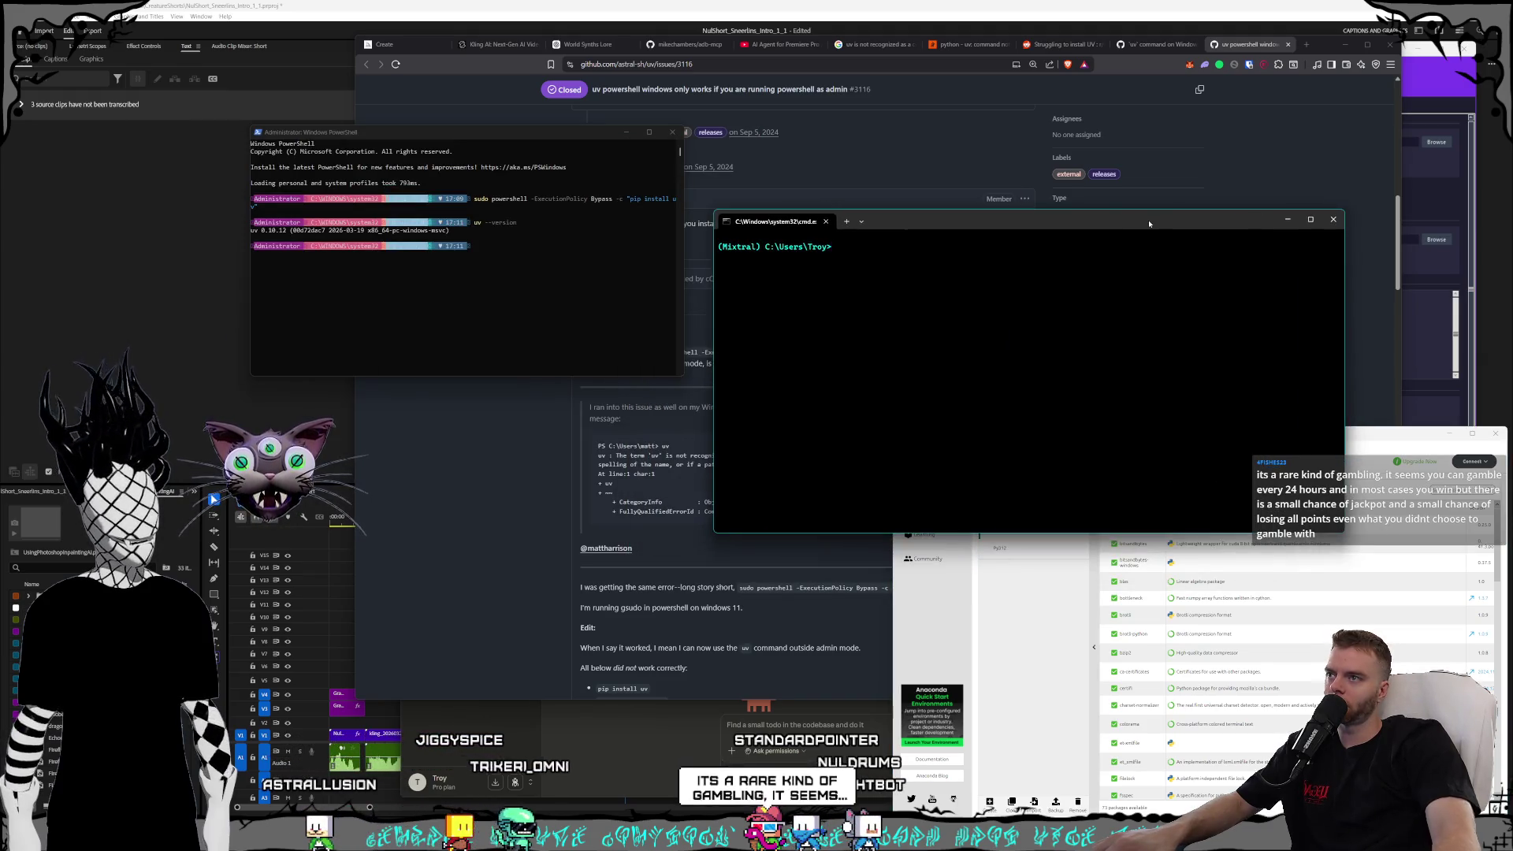
pyautogui.write('uv --version')
pyautogui.press('Return')
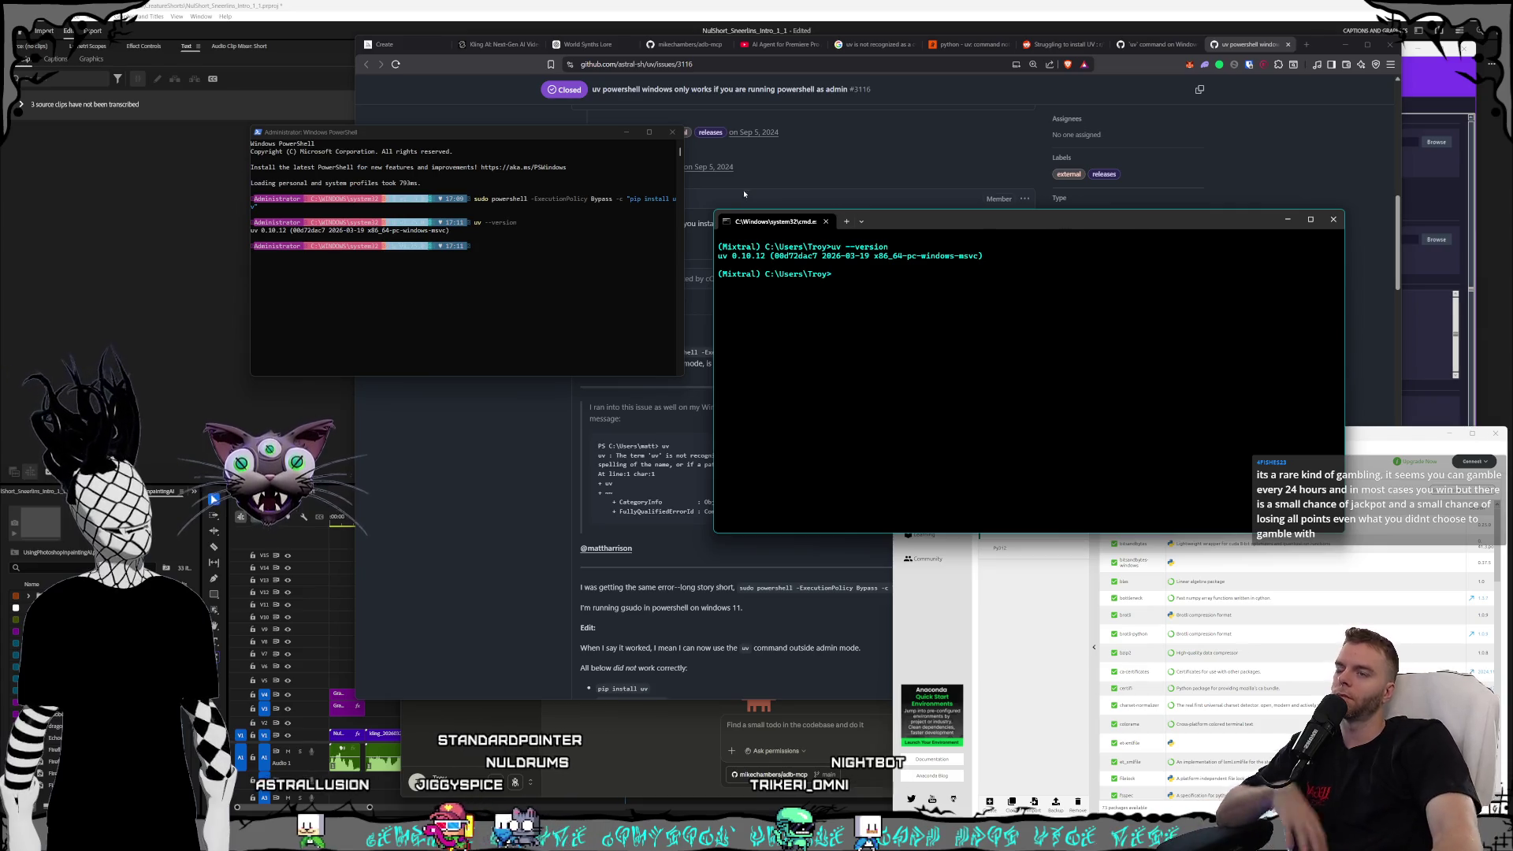
pyautogui.click(572, 156)
pyautogui.click(673, 131)
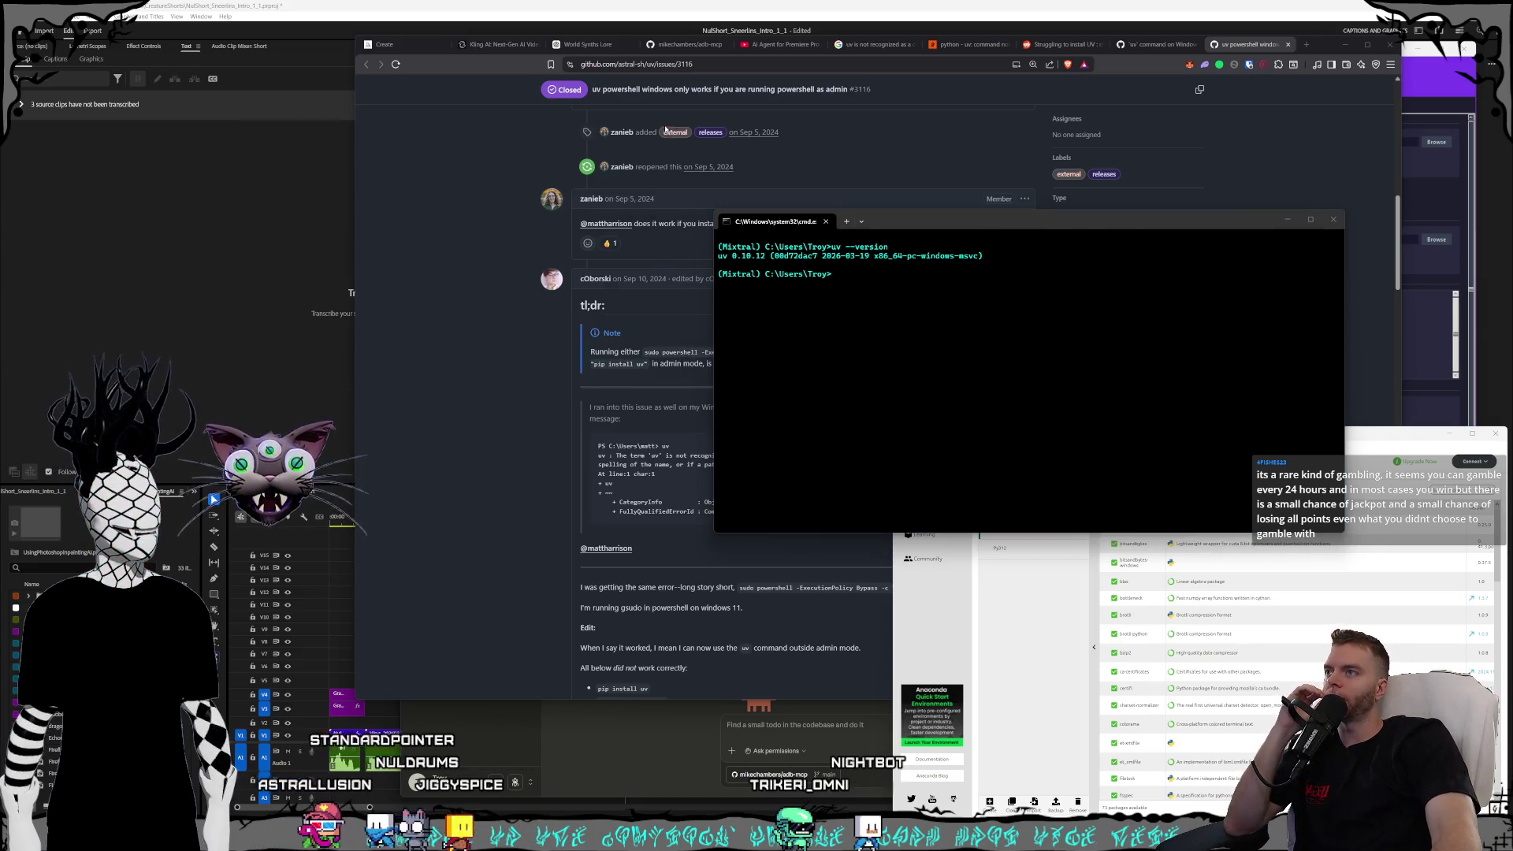
pyautogui.moveTo(911, 218); pyautogui.dragTo(850, 226)
# - Close the uv troubleshooting tabs and return to the adb-mcp README
pyautogui.click(1063, 45)
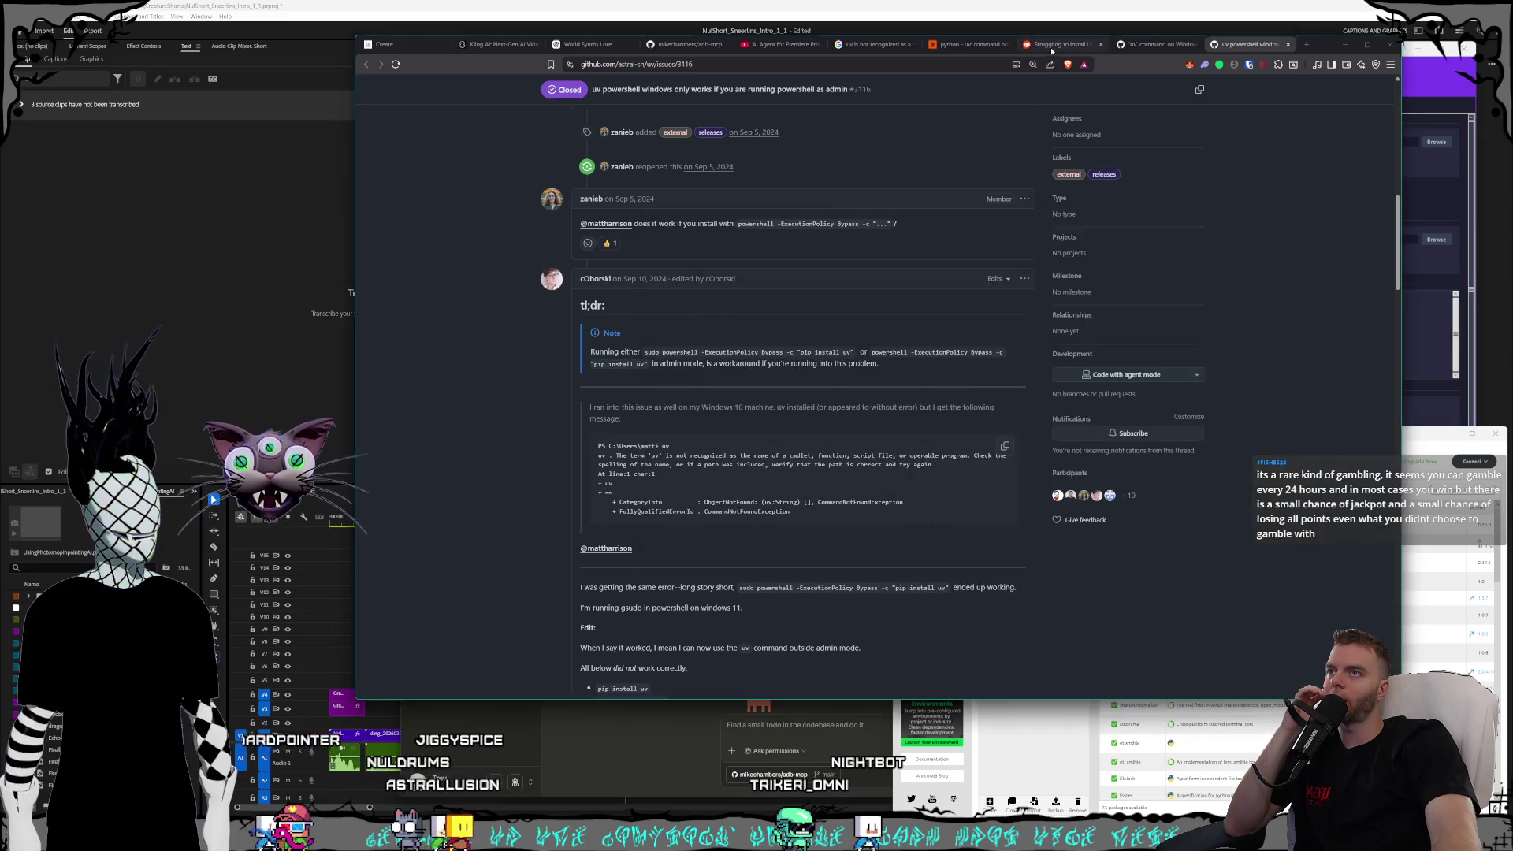
pyautogui.click(1101, 45)
pyautogui.click(1101, 45)
pyautogui.click(1100, 45)
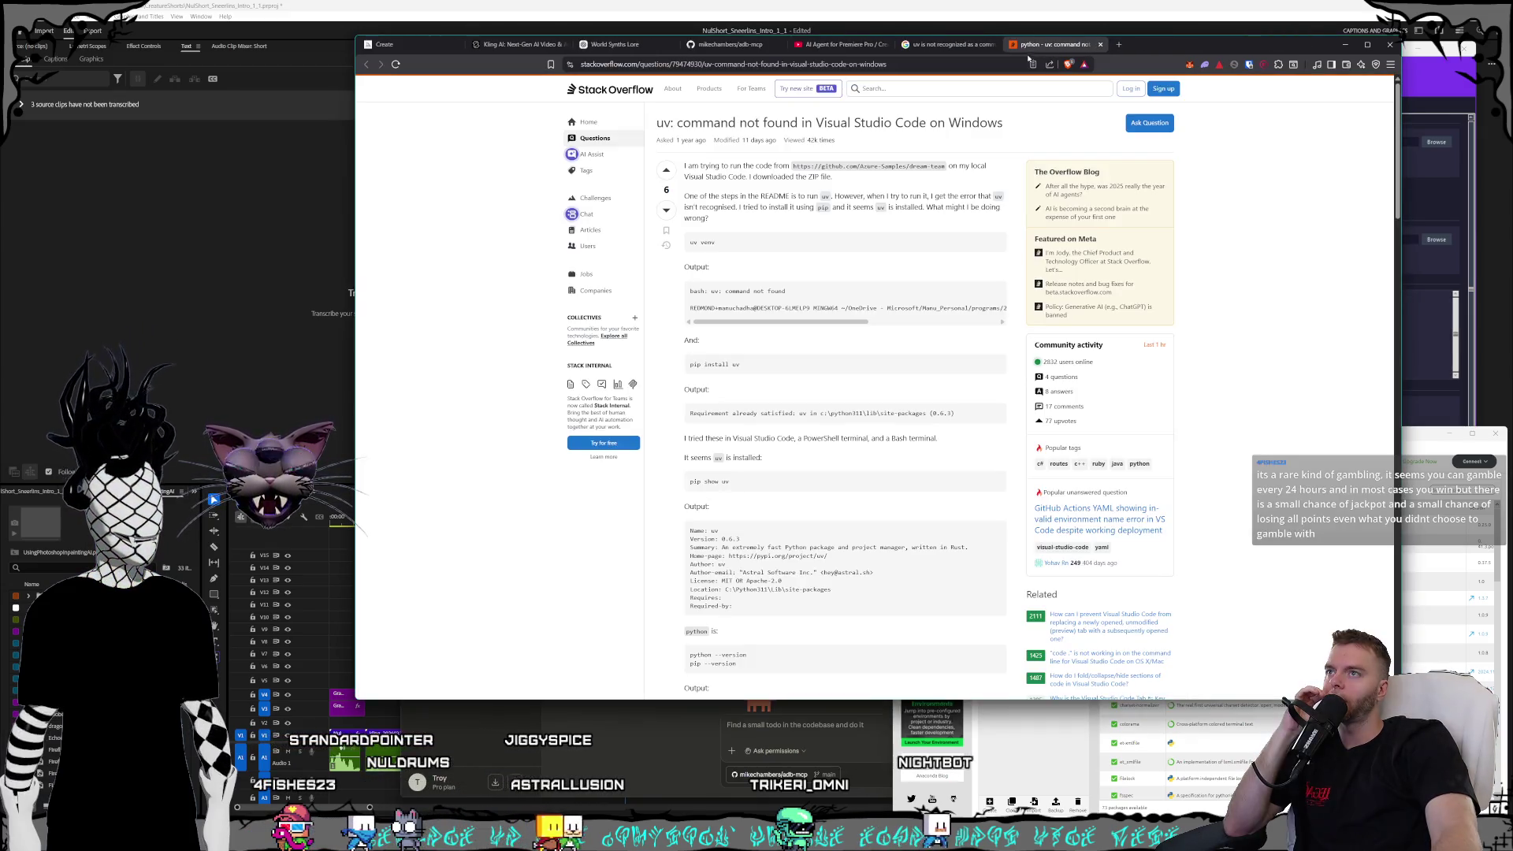
pyautogui.click(1101, 45)
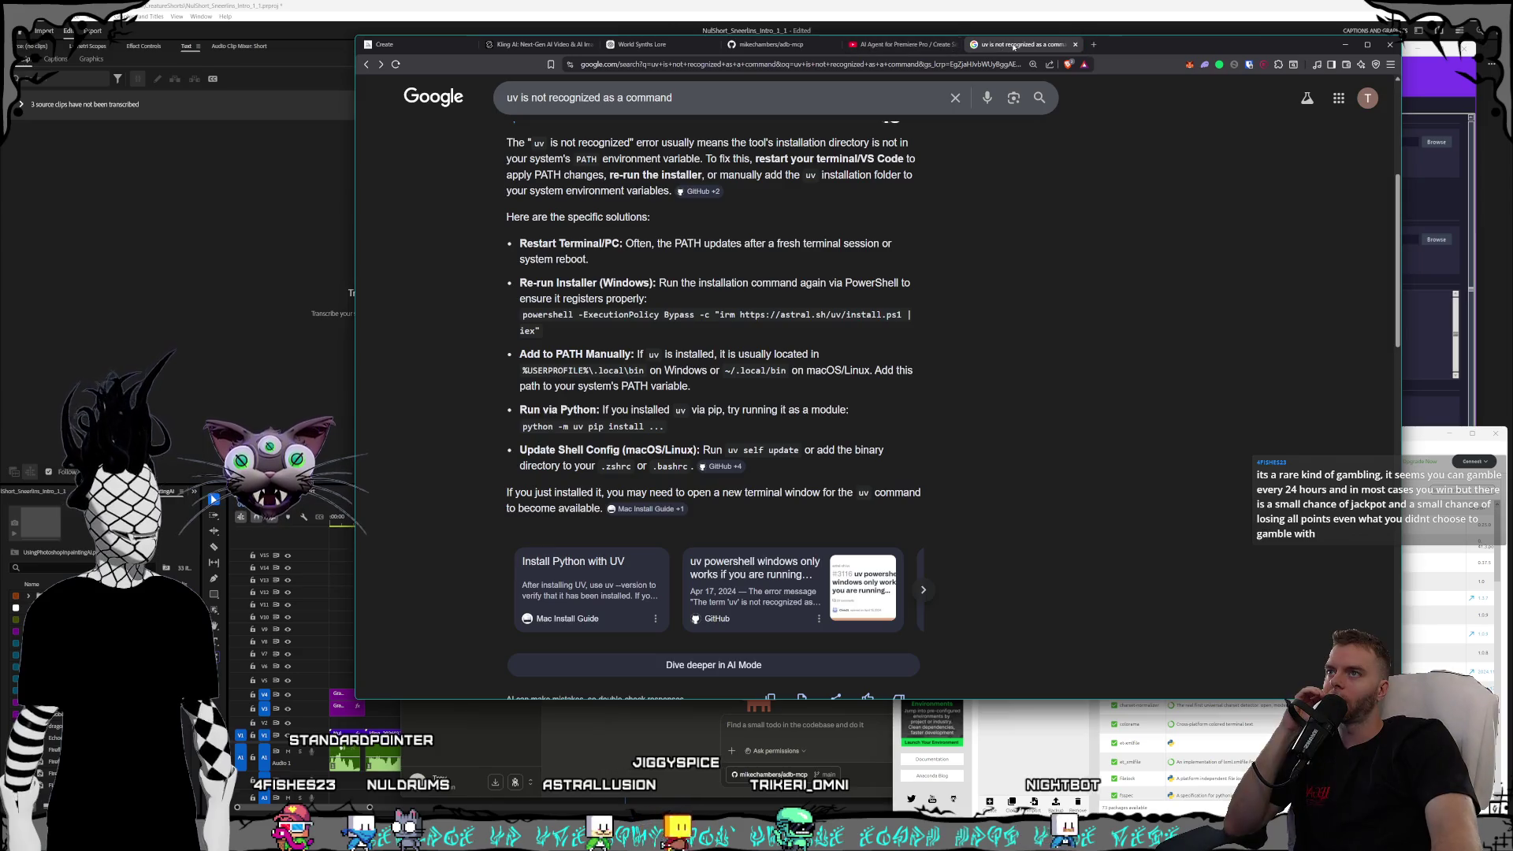
pyautogui.click(771, 45)
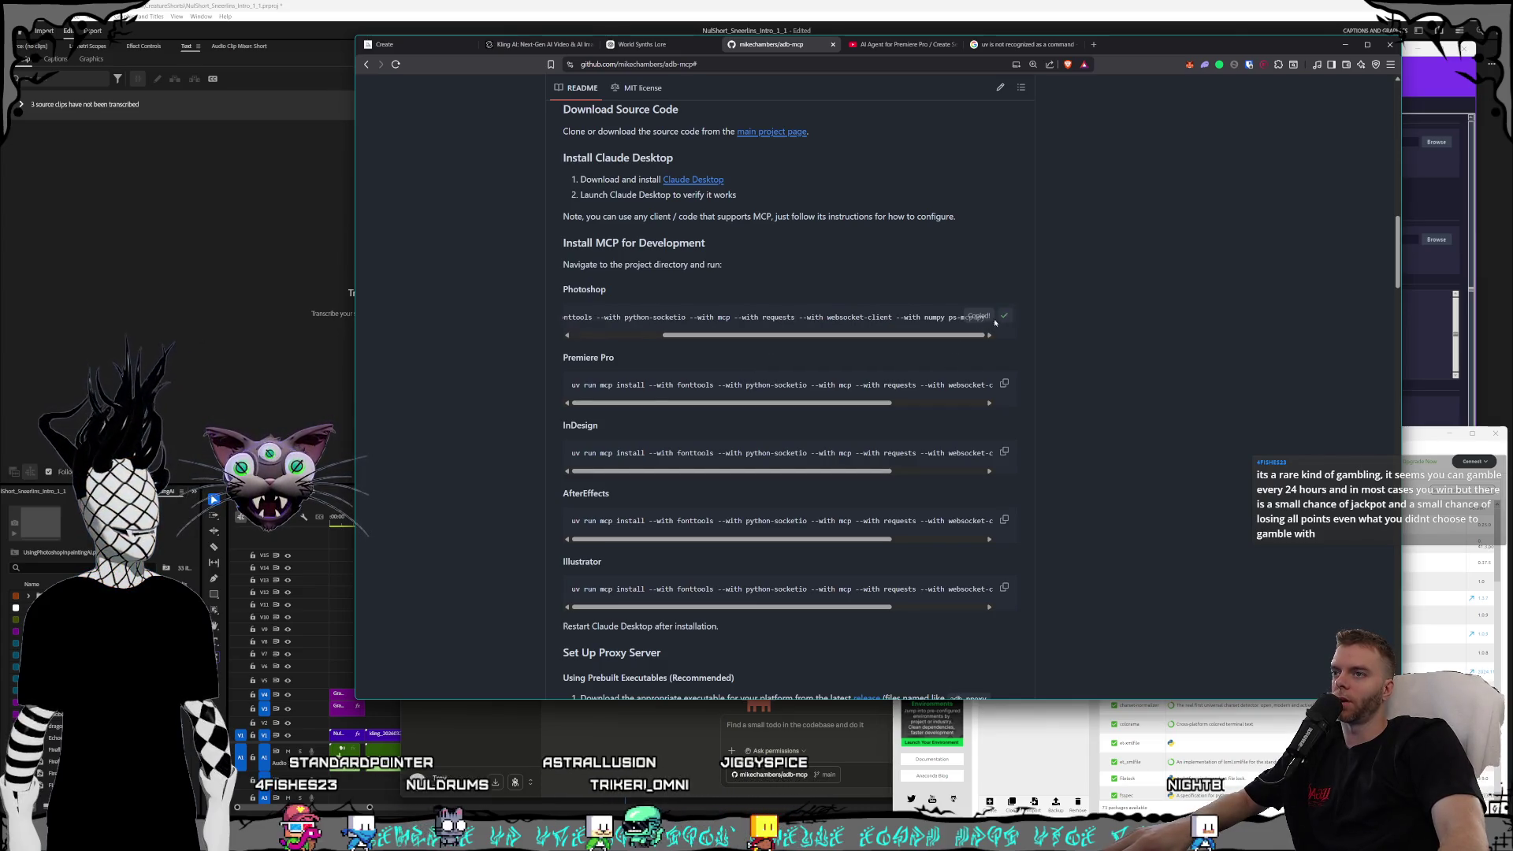
pyautogui.hscroll(-5, 1000, 321)
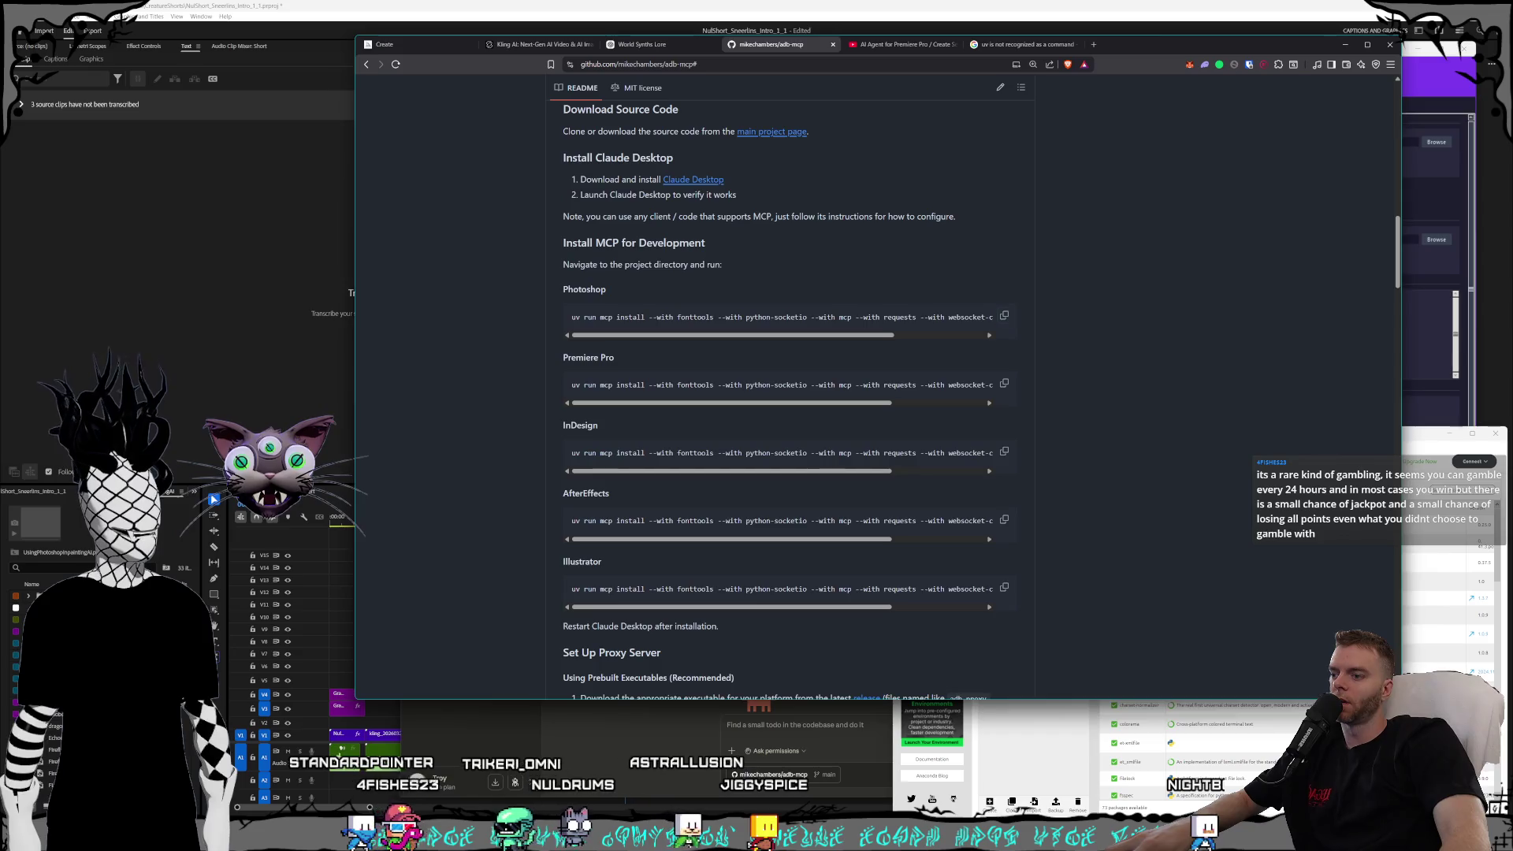
# - Run the Photoshop uv run mcp install command for ps-mcp.py and select the 'Failed to spawn: mcp' error
pyautogui.hotkey('alt', 'Tab')
pyautogui.moveTo(816, 223)
pyautogui.mouseDown()
pyautogui.moveTo(993, 45)
pyautogui.moveTo(960, 75)
pyautogui.mouseUp()
pyautogui.write('uv run mcp install --with fonttools --with python-socketio --with mcp --with requests --with websocket-client --with numpy ps-mcp.py')
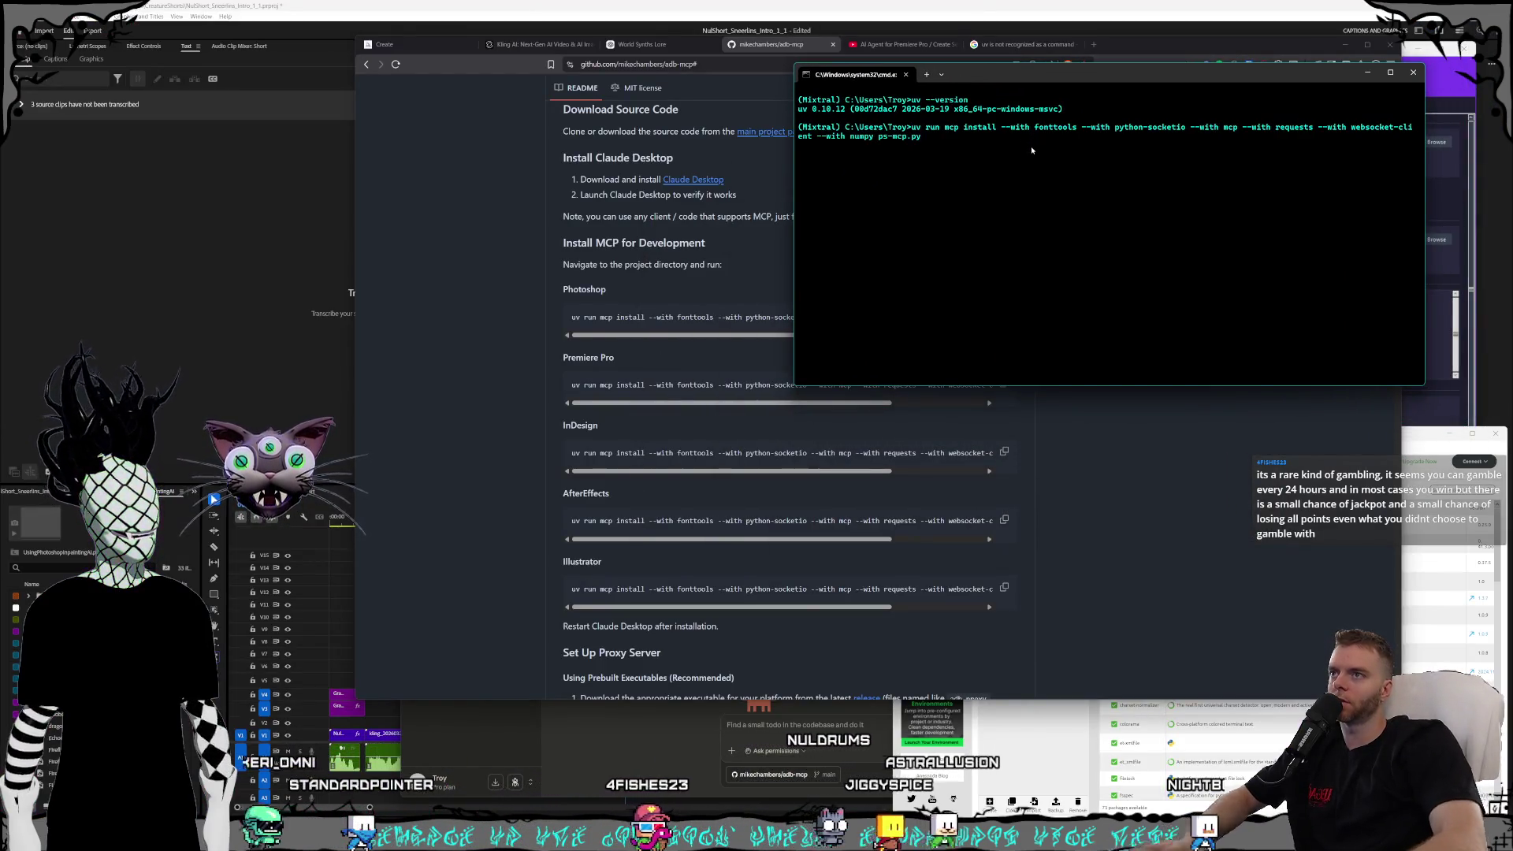
pyautogui.press('Return')
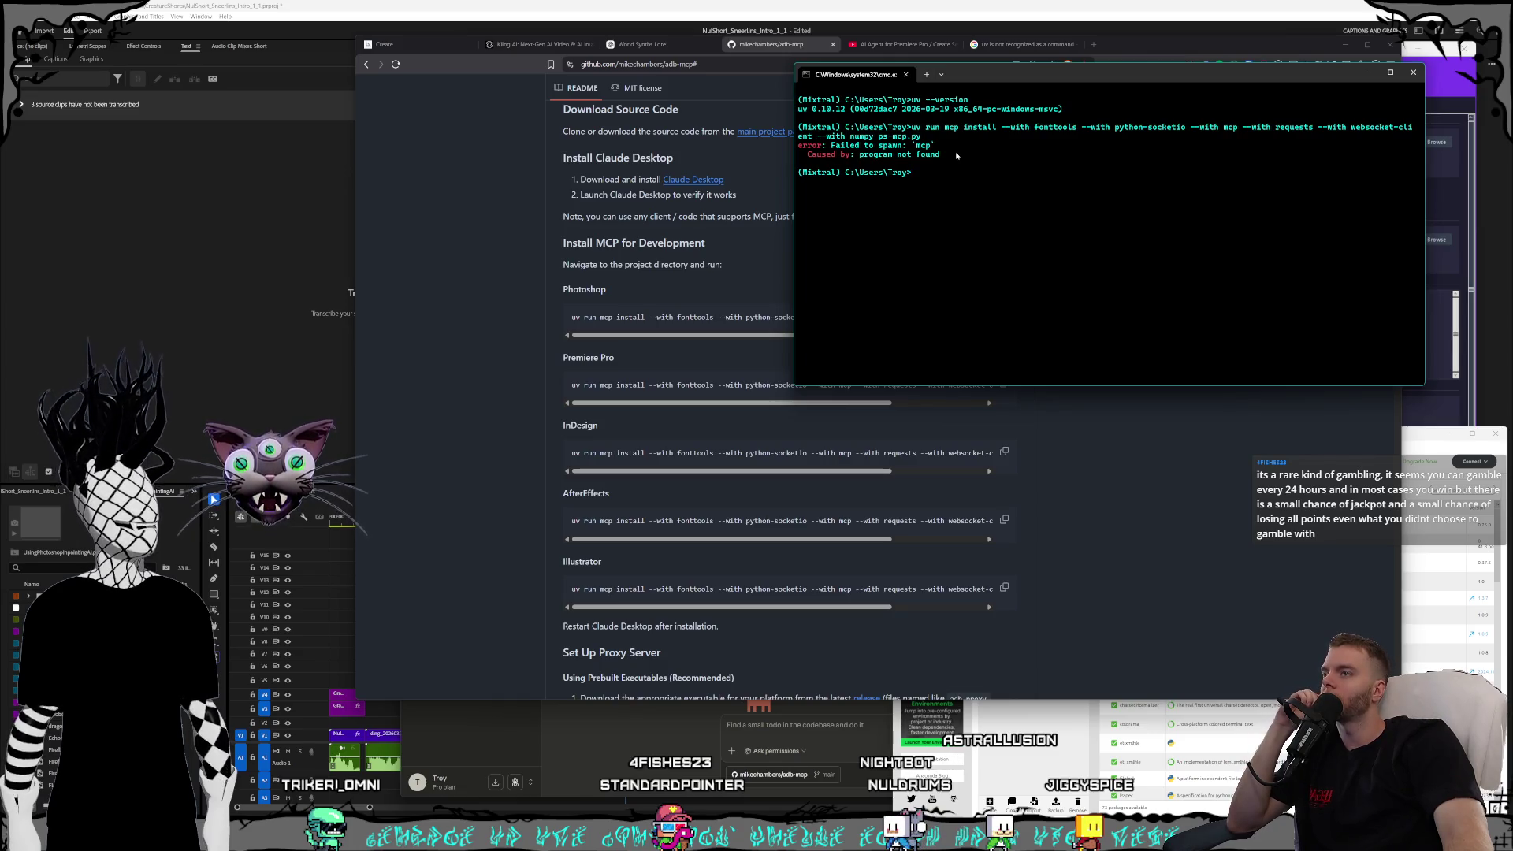
pyautogui.moveTo(992, 78)
pyautogui.mouseDown()
pyautogui.moveTo(967, 77)
pyautogui.moveTo(980, 97)
pyautogui.moveTo(1082, 83)
pyautogui.moveTo(909, 108)
pyautogui.mouseUp()
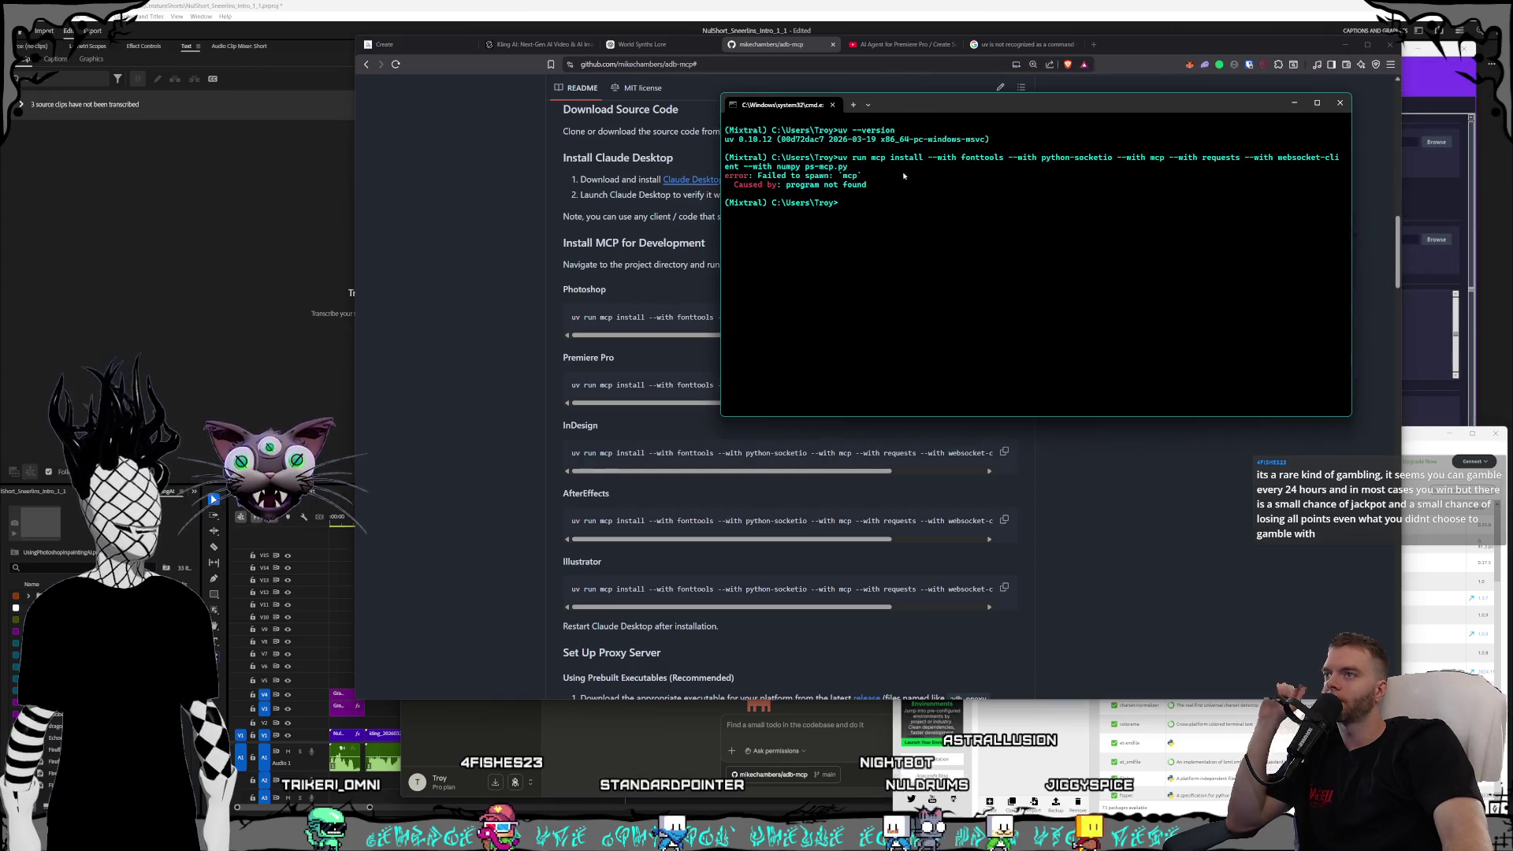
pyautogui.moveTo(887, 186); pyautogui.dragTo(723, 169)
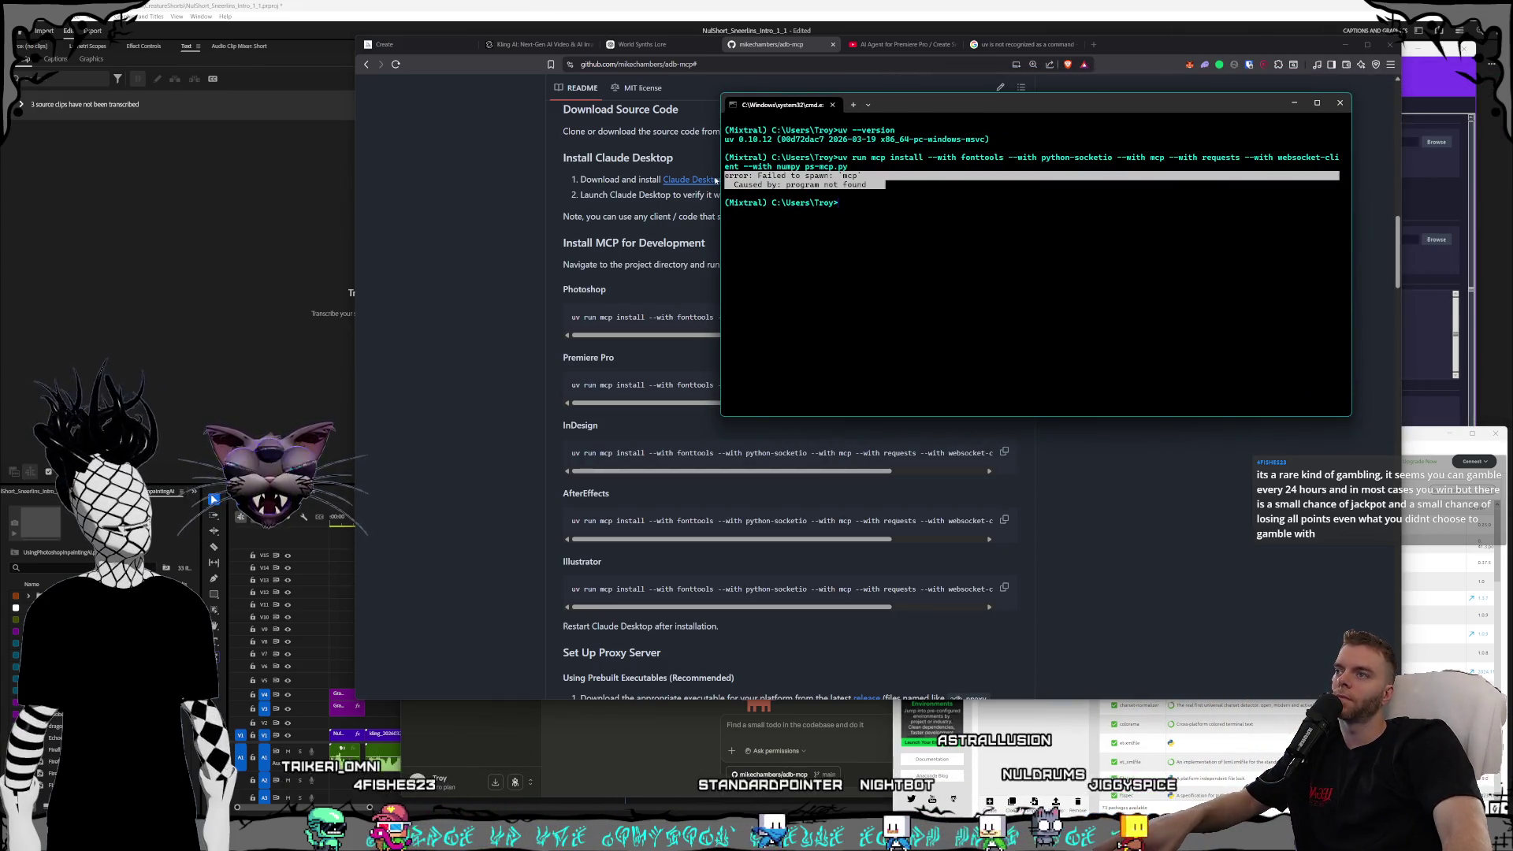
pyautogui.click(1039, 69)
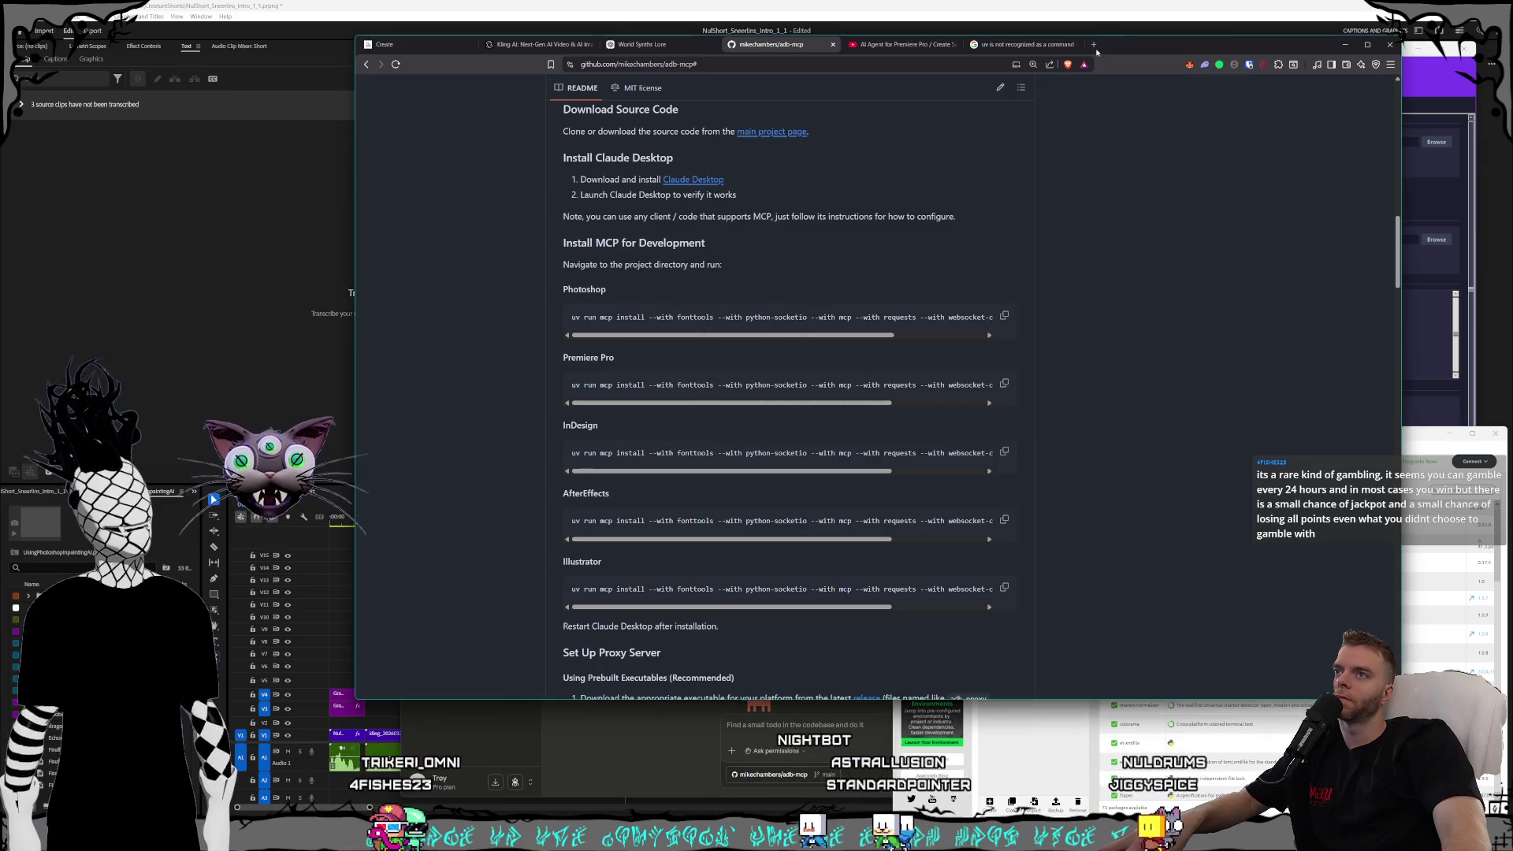
# - Google the 'Failed to spawn: mcp' error and read the expanded AI overview suggesting uv add "mcp[cli]"
pyautogui.hotkey('ctrl', 't')
pyautogui.write('error: Failed to spawn: `mcp` Caused by: program not found')
pyautogui.press('Return')
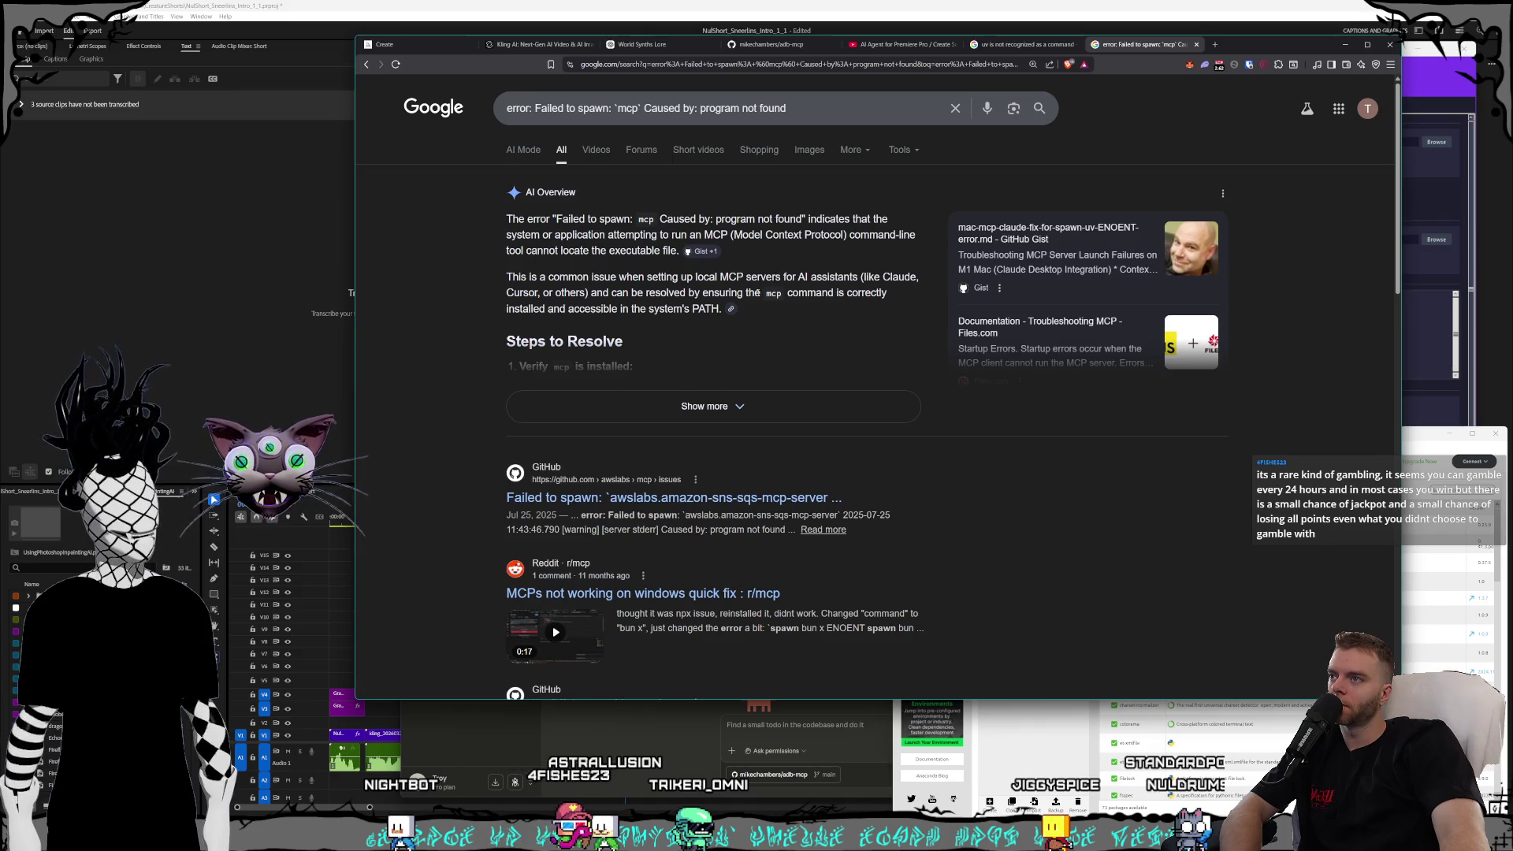
pyautogui.click(777, 400)
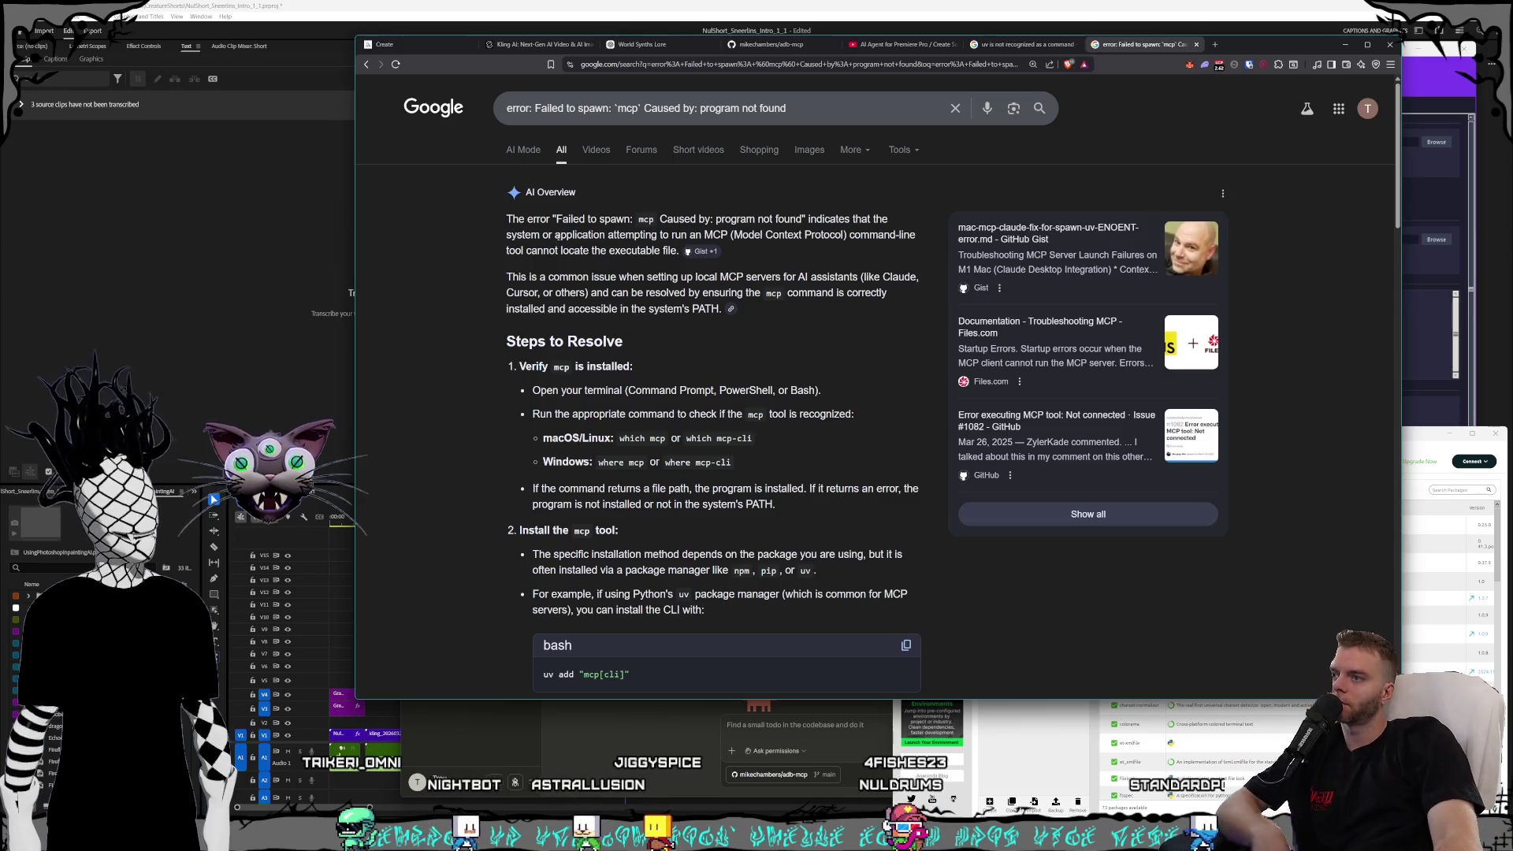
pyautogui.scroll(-1, 581, 228)
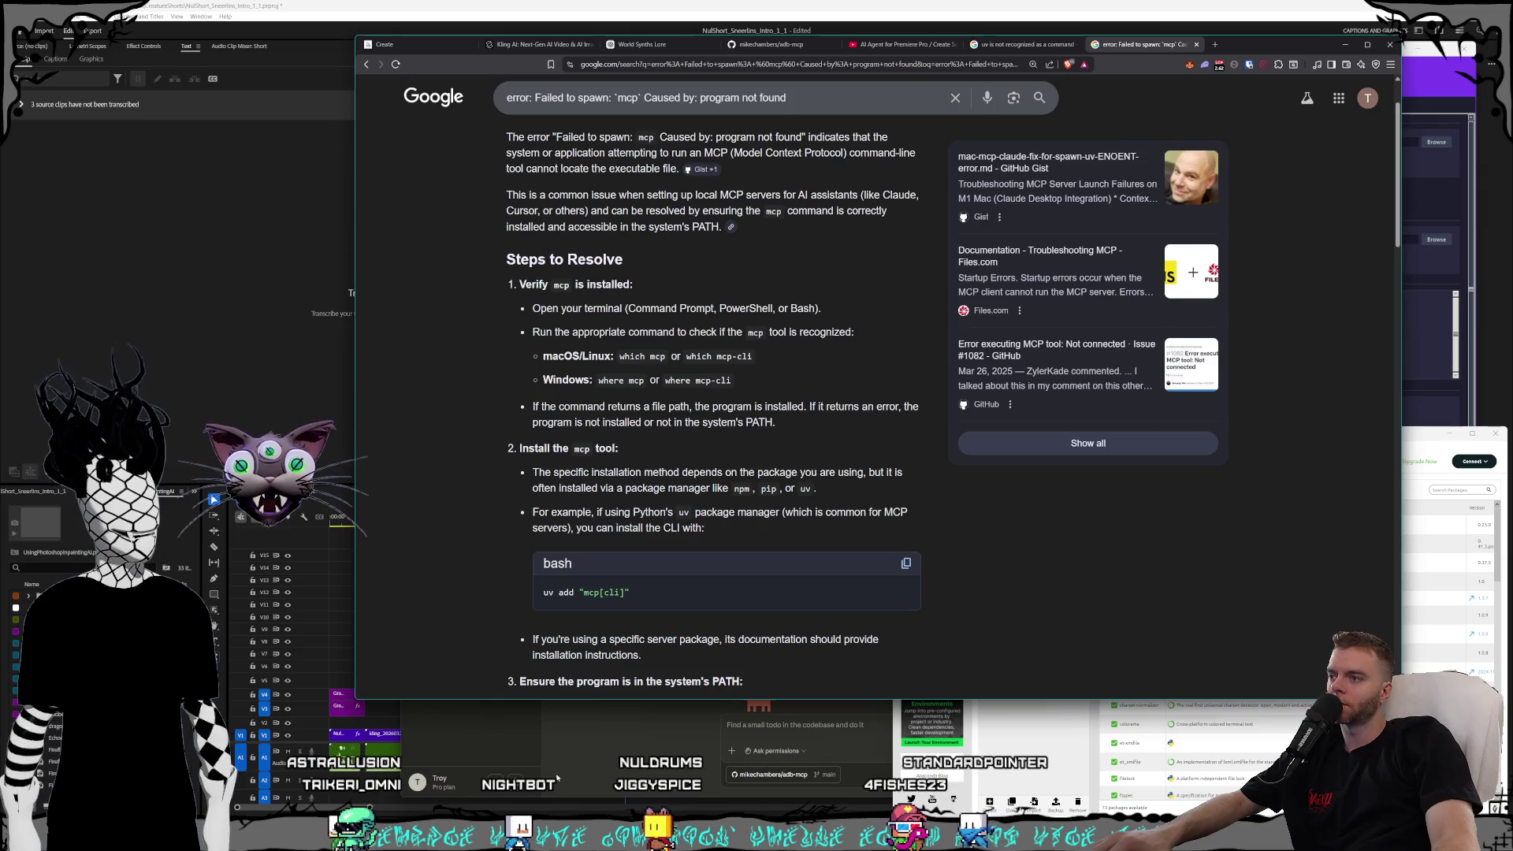
pyautogui.scroll(-1, 508, 504)
pyautogui.scroll(-1, 477, 451)
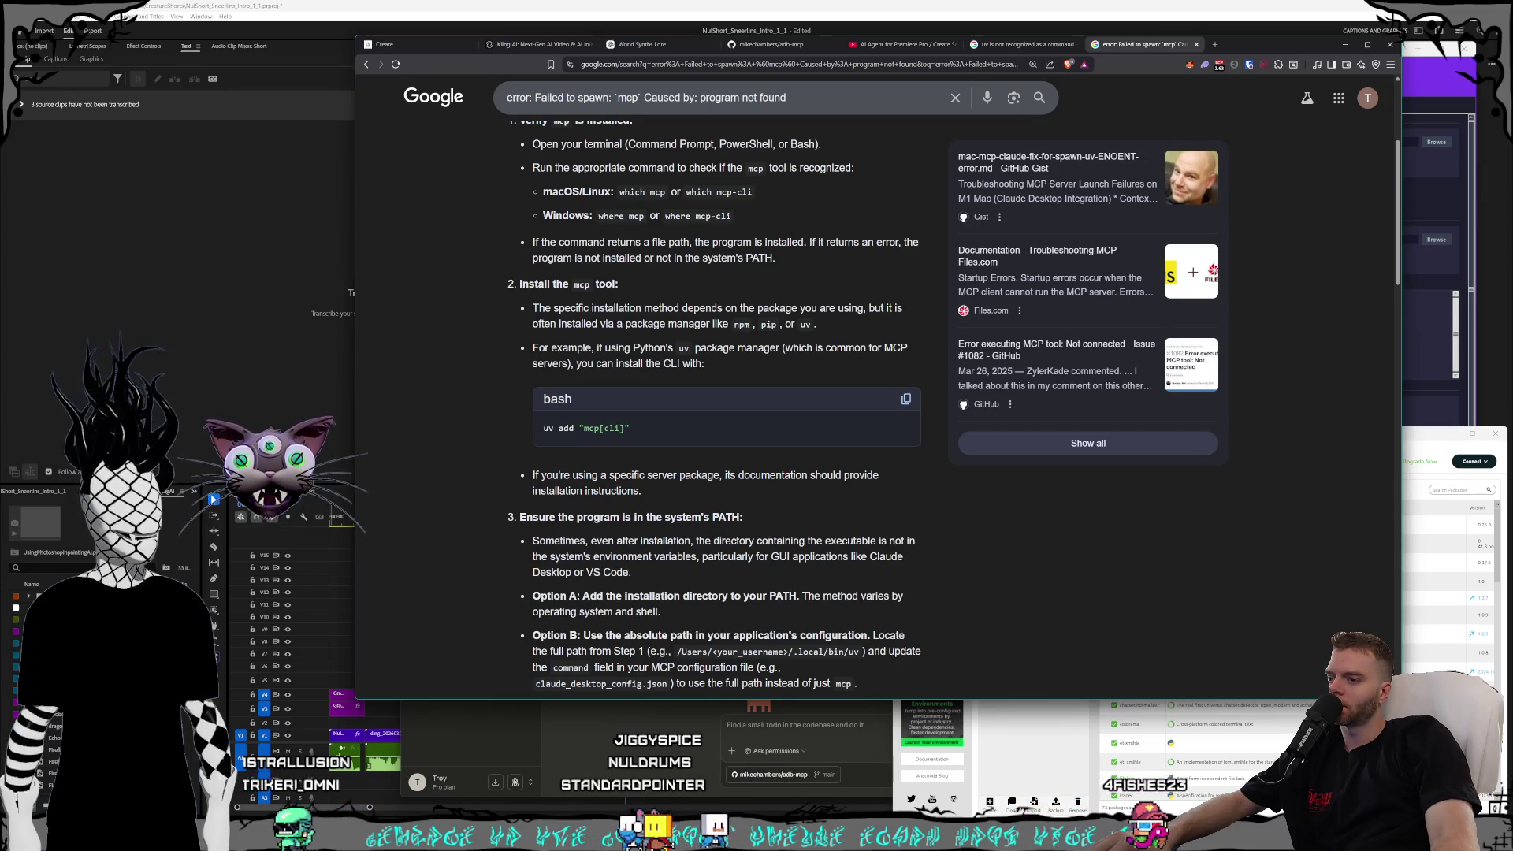
pyautogui.click(733, 837)
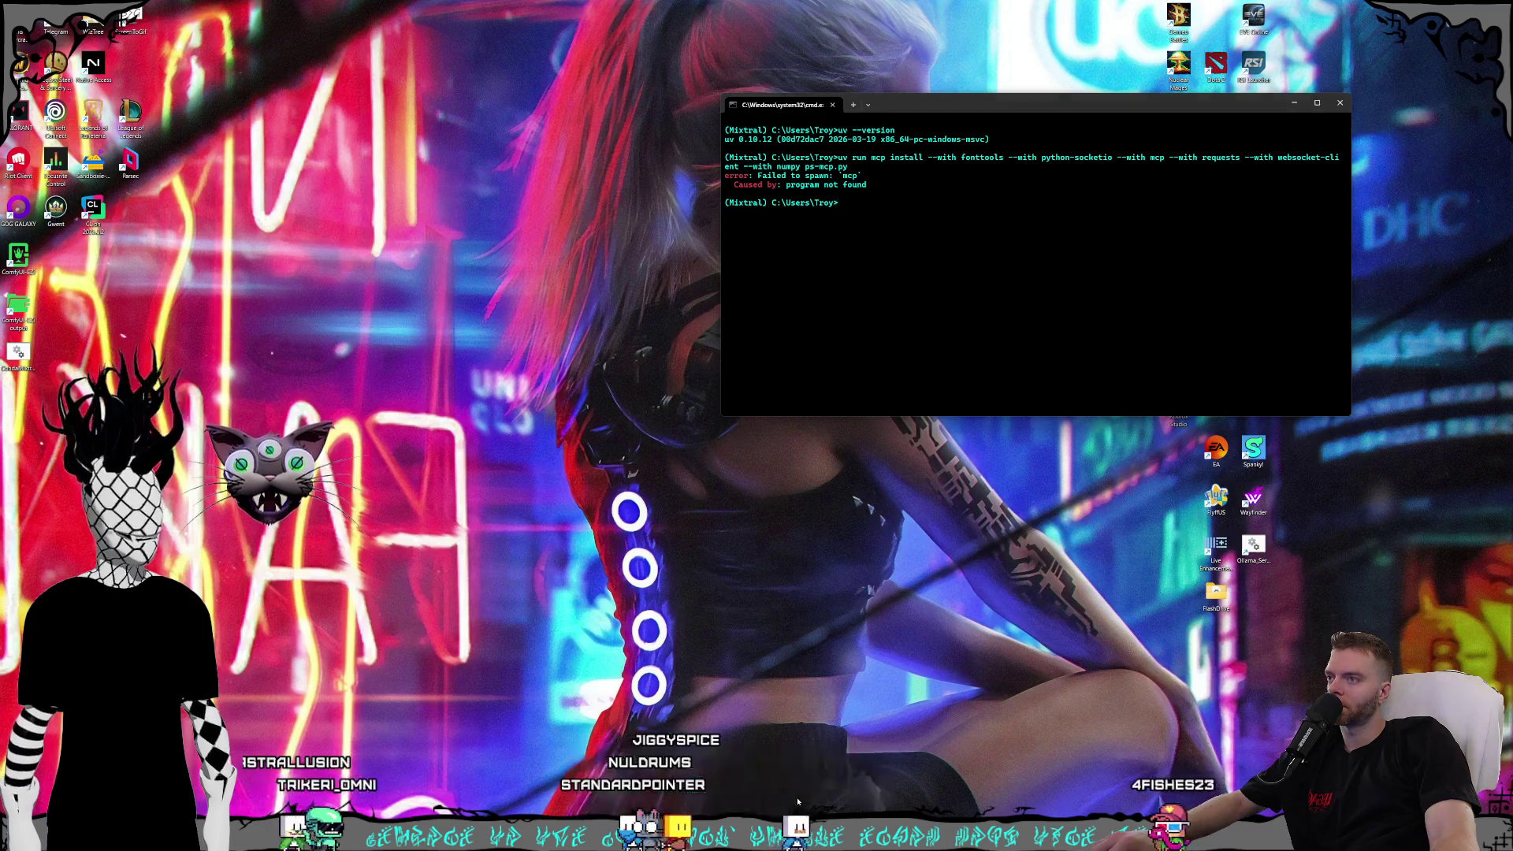
pyautogui.click(792, 799)
pyautogui.write('uv add')
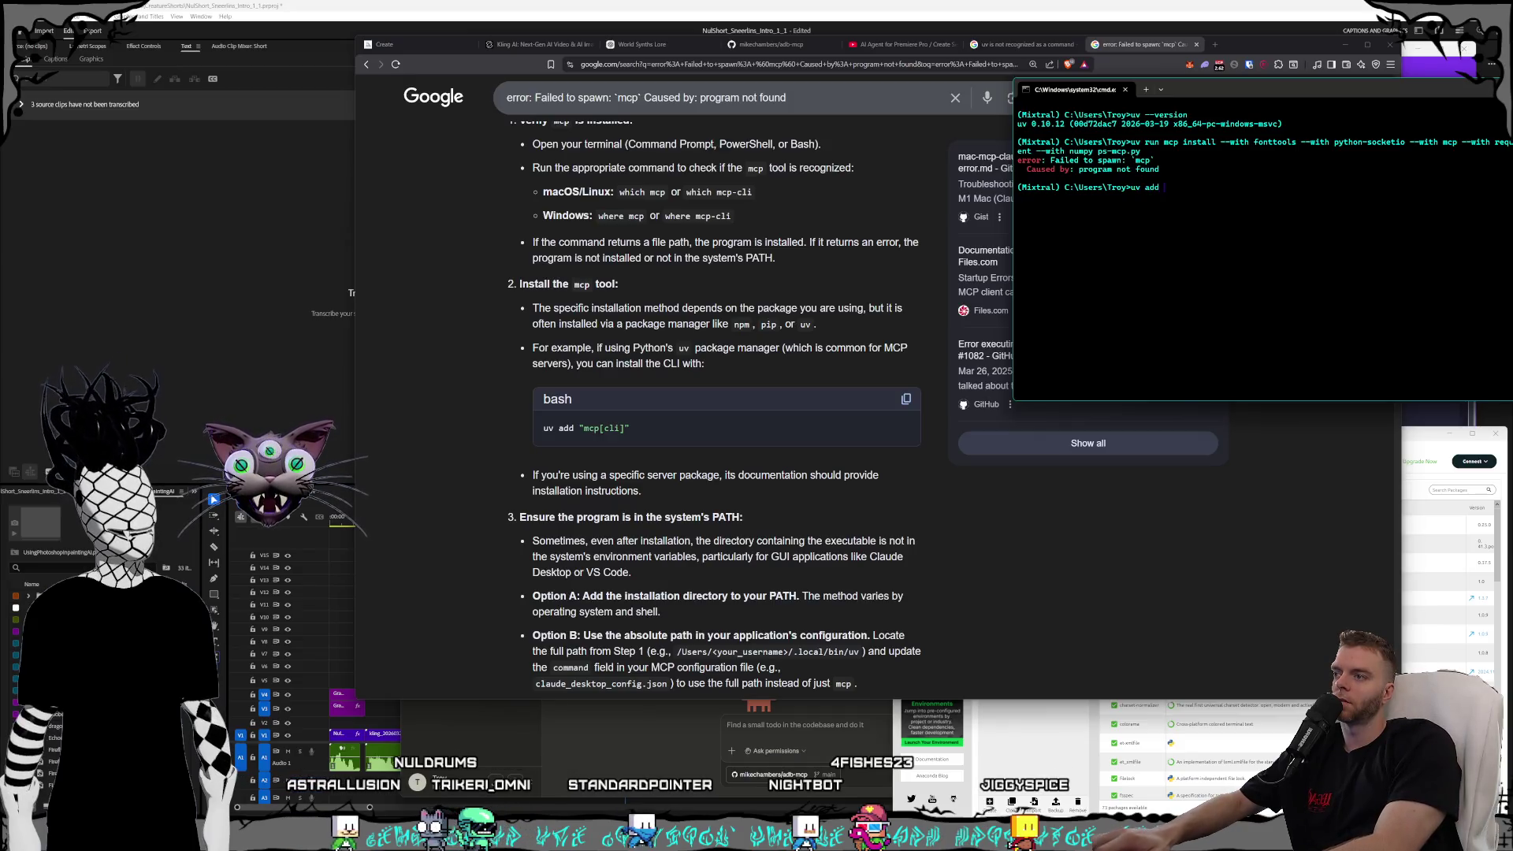
# - Run uv add "mcp[cli]" to install mcp-1.26.0 and its dependencies
pyautogui.write('"mcp[')
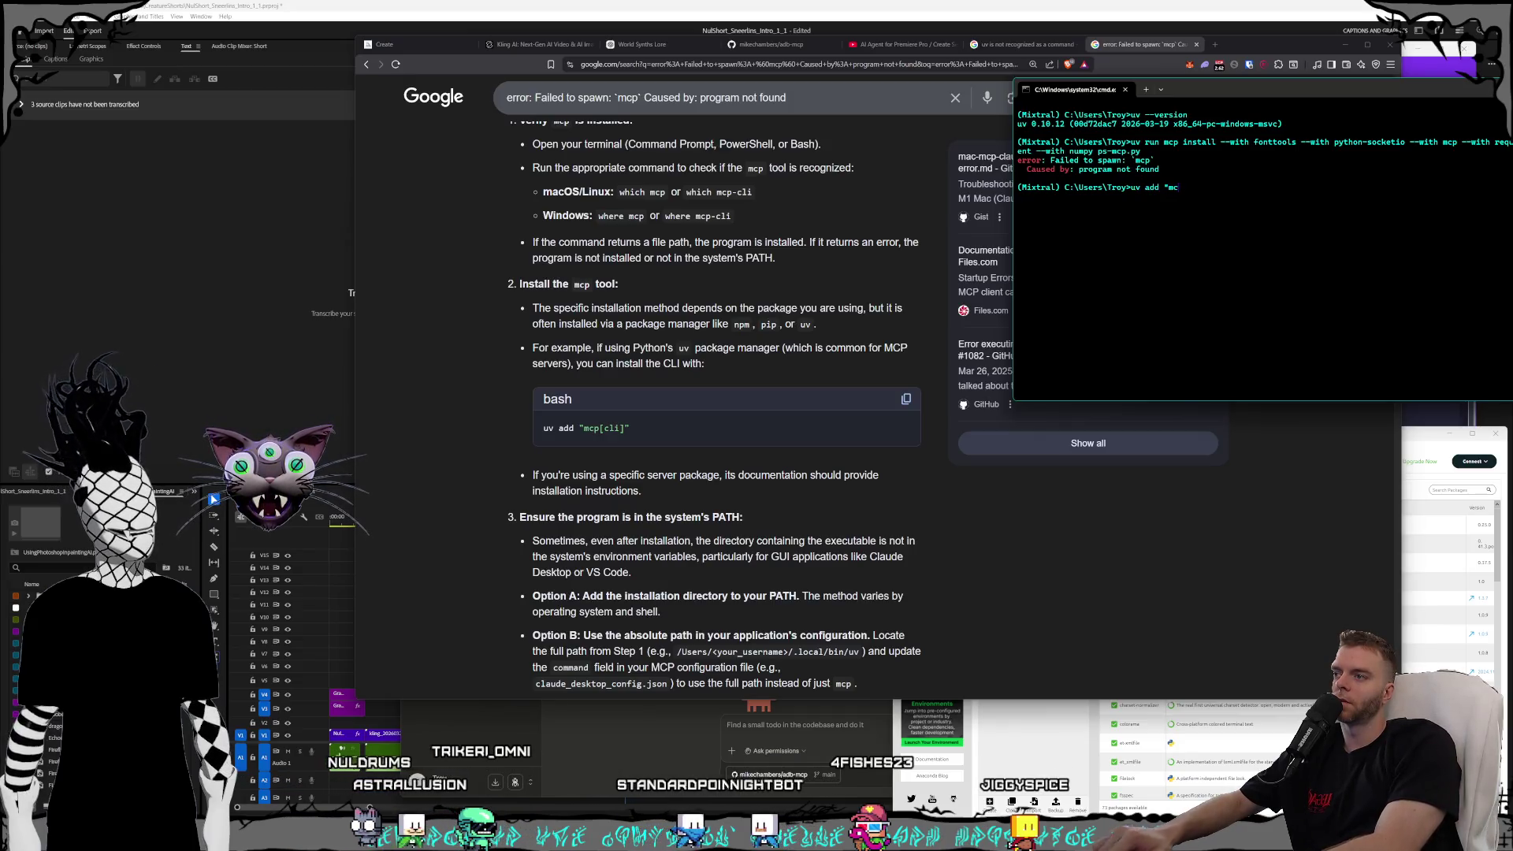
pyautogui.write('cli')
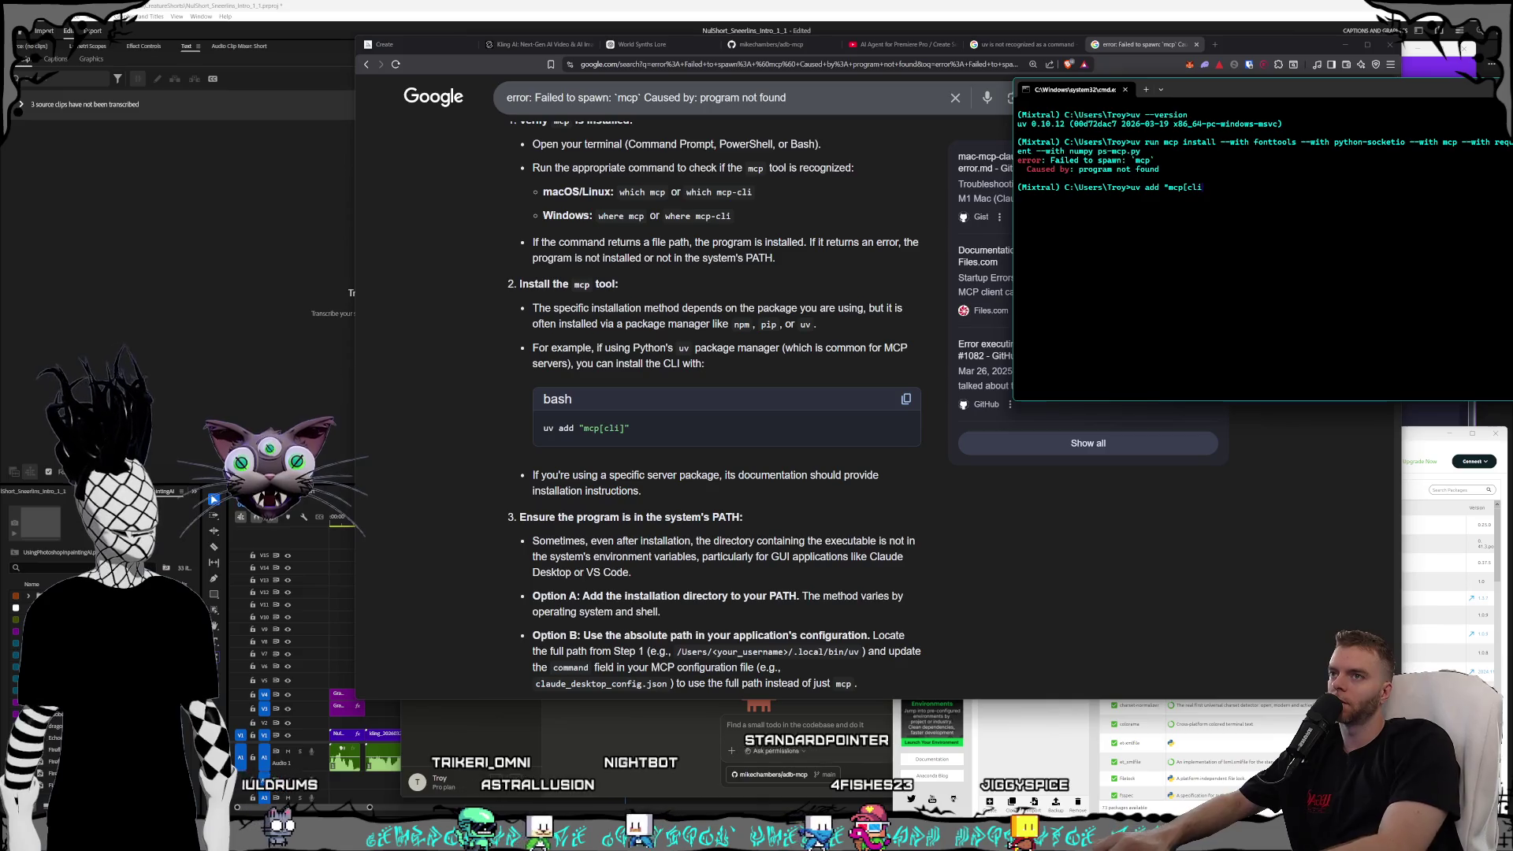
pyautogui.write(']"')
pyautogui.press('Return')
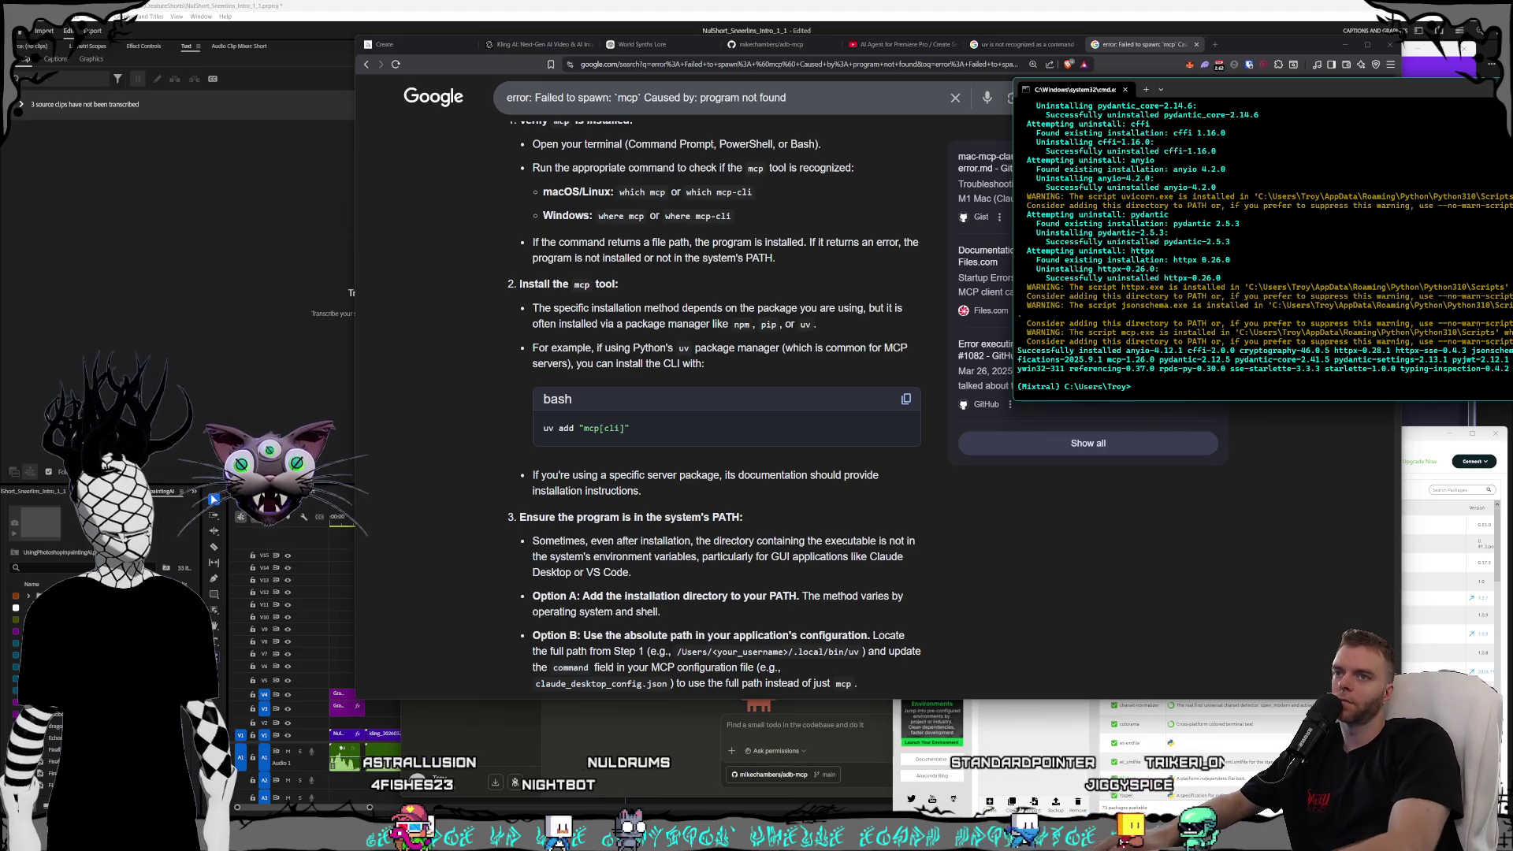
pyautogui.moveTo(1236, 88); pyautogui.dragTo(1074, 99)
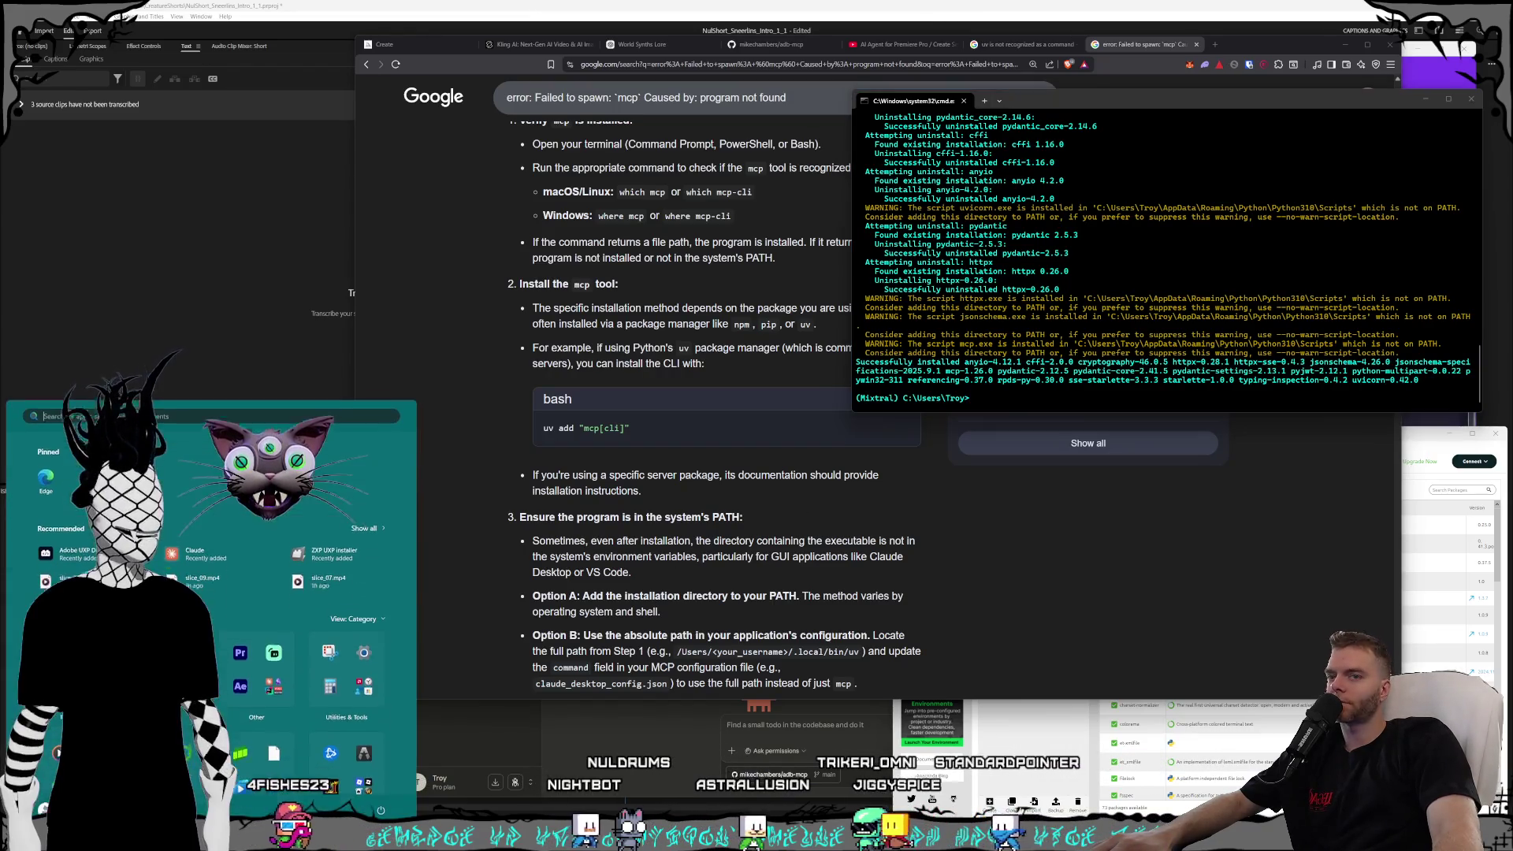
# - Open Edit the system environment variables and its Environment Variables list
pyautogui.press('super')
pyautogui.write('envir')
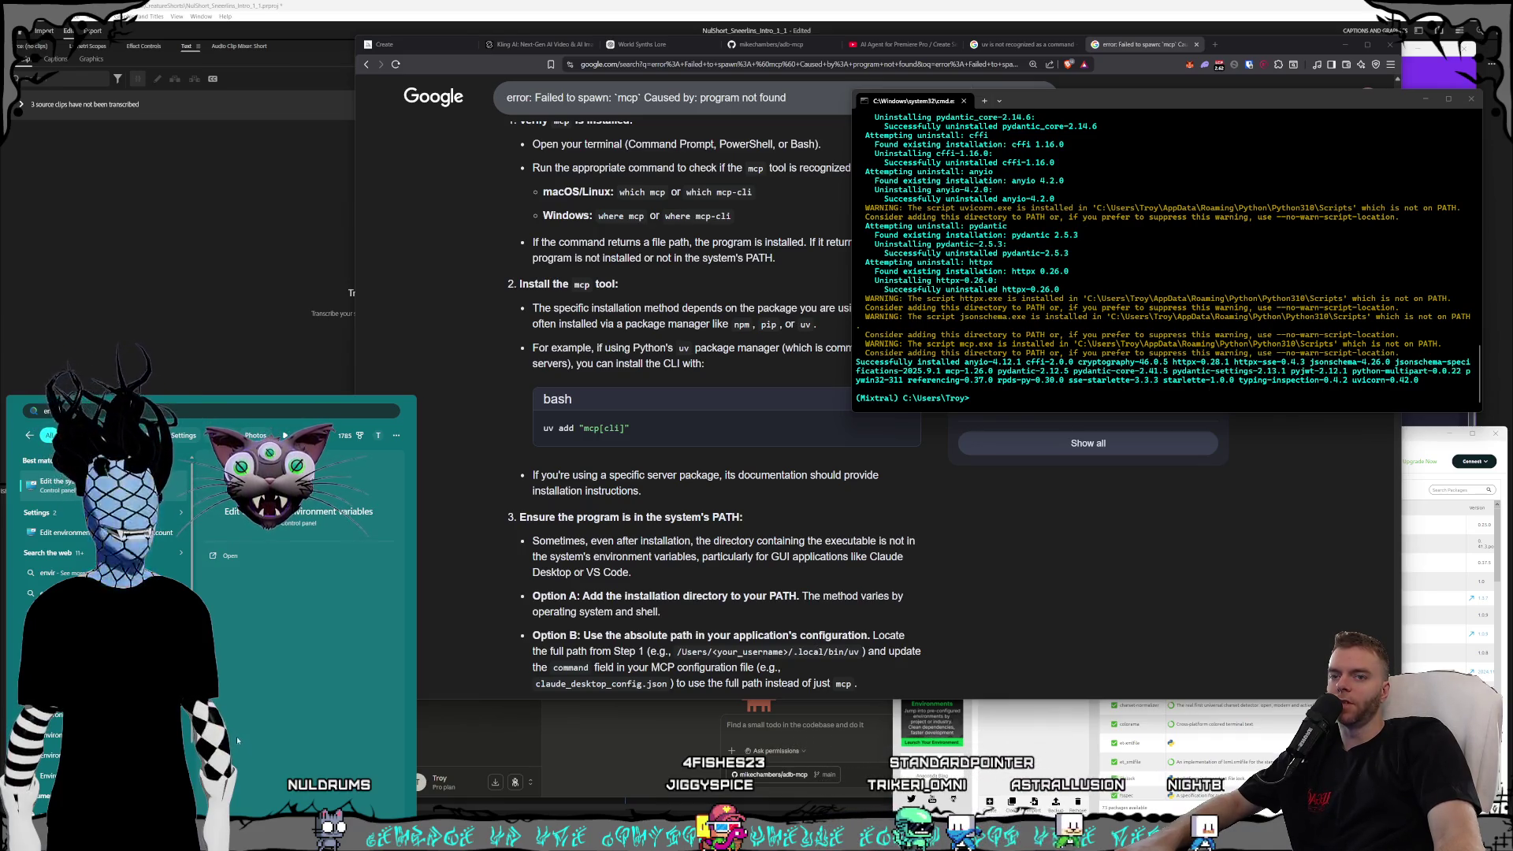
pyautogui.click(55, 482)
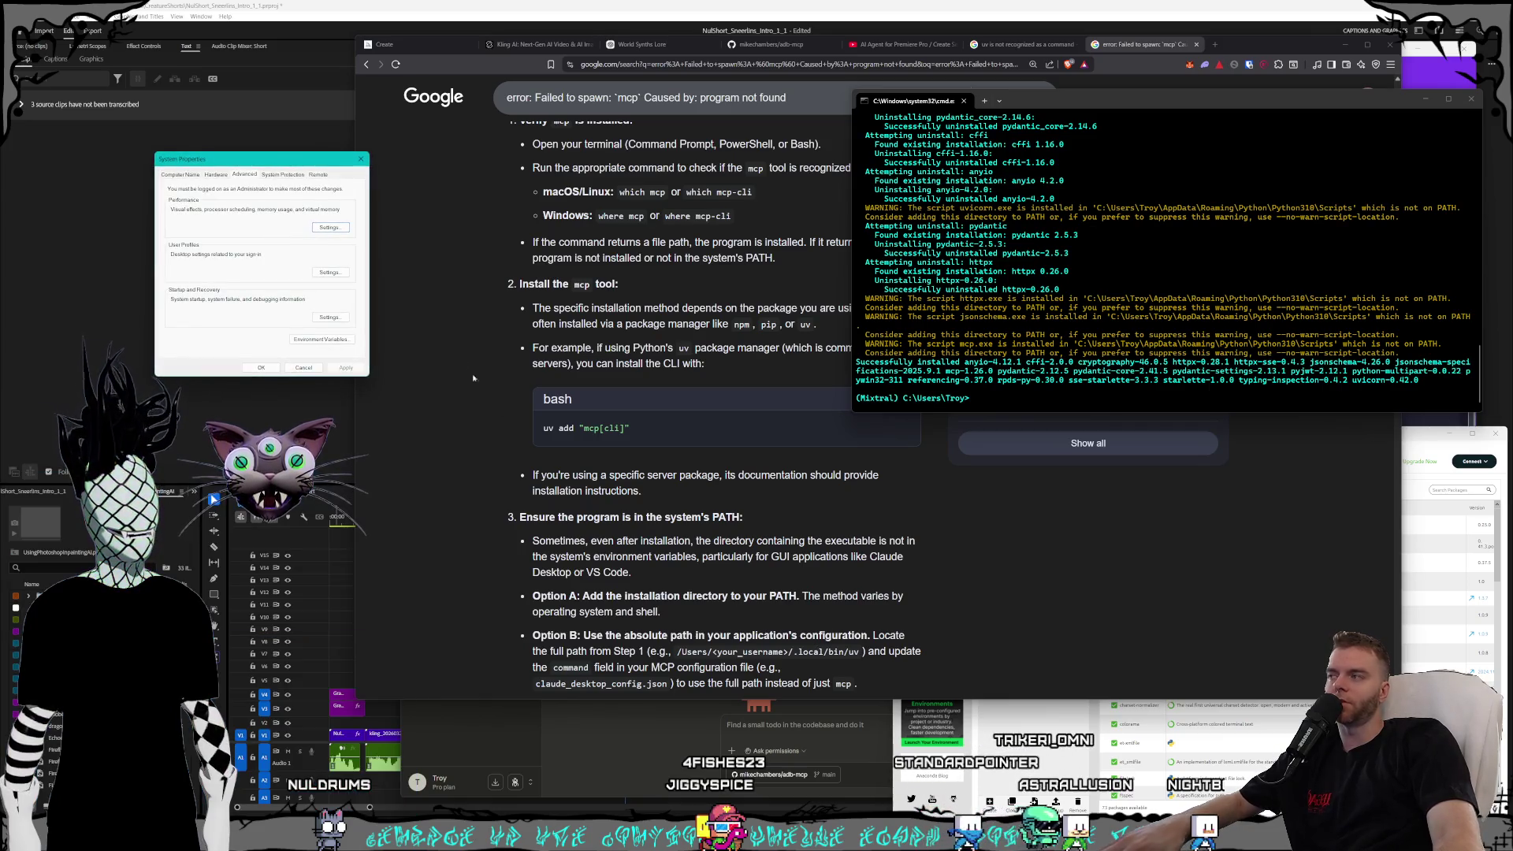
pyautogui.click(334, 339)
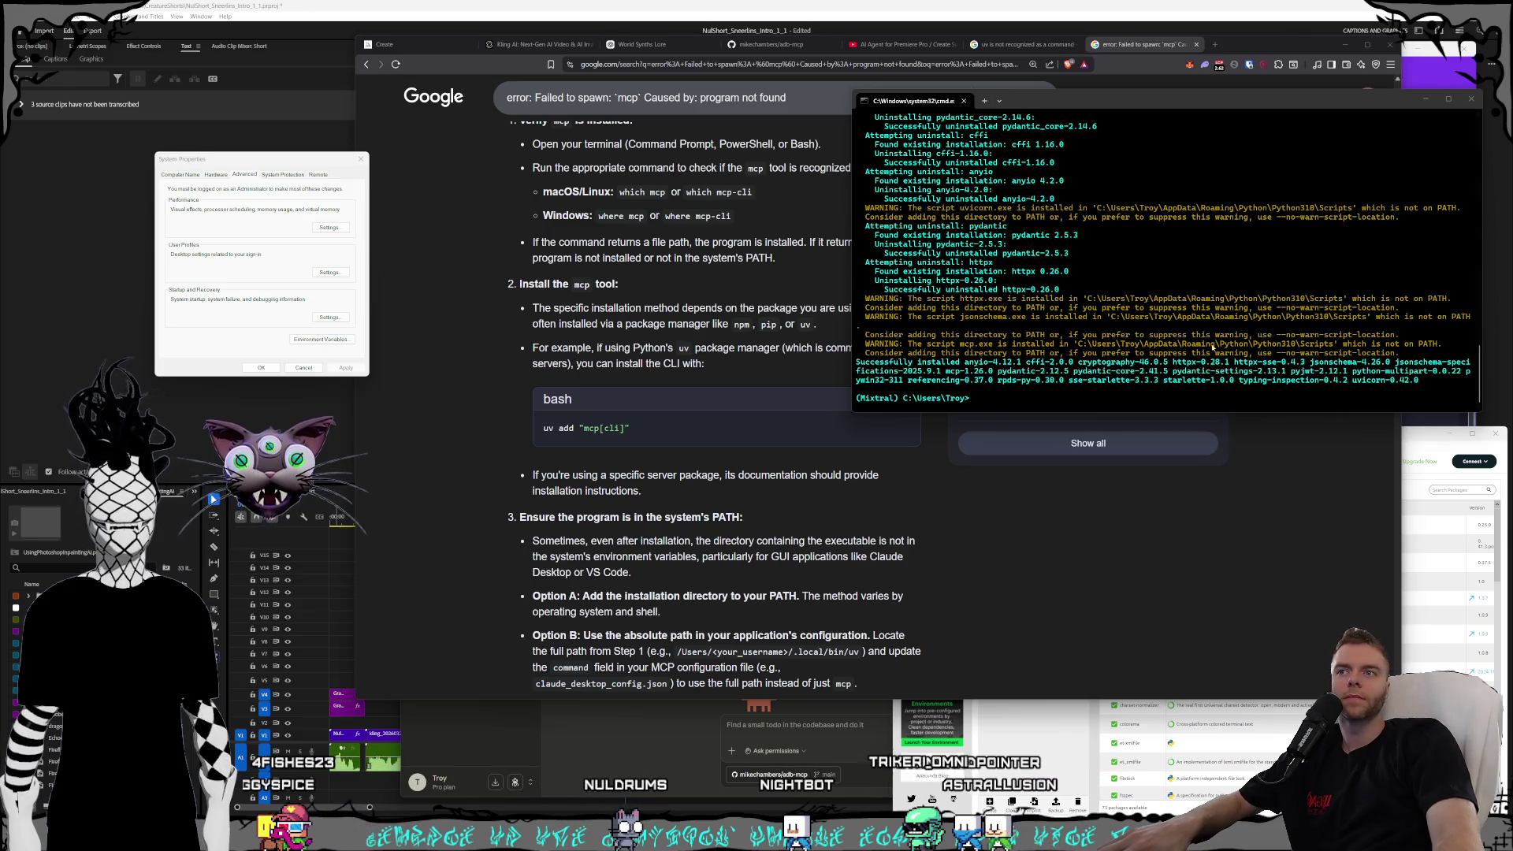
# - Select the Python Scripts folder path in the terminal's PATH warning
pyautogui.click(1368, 318)
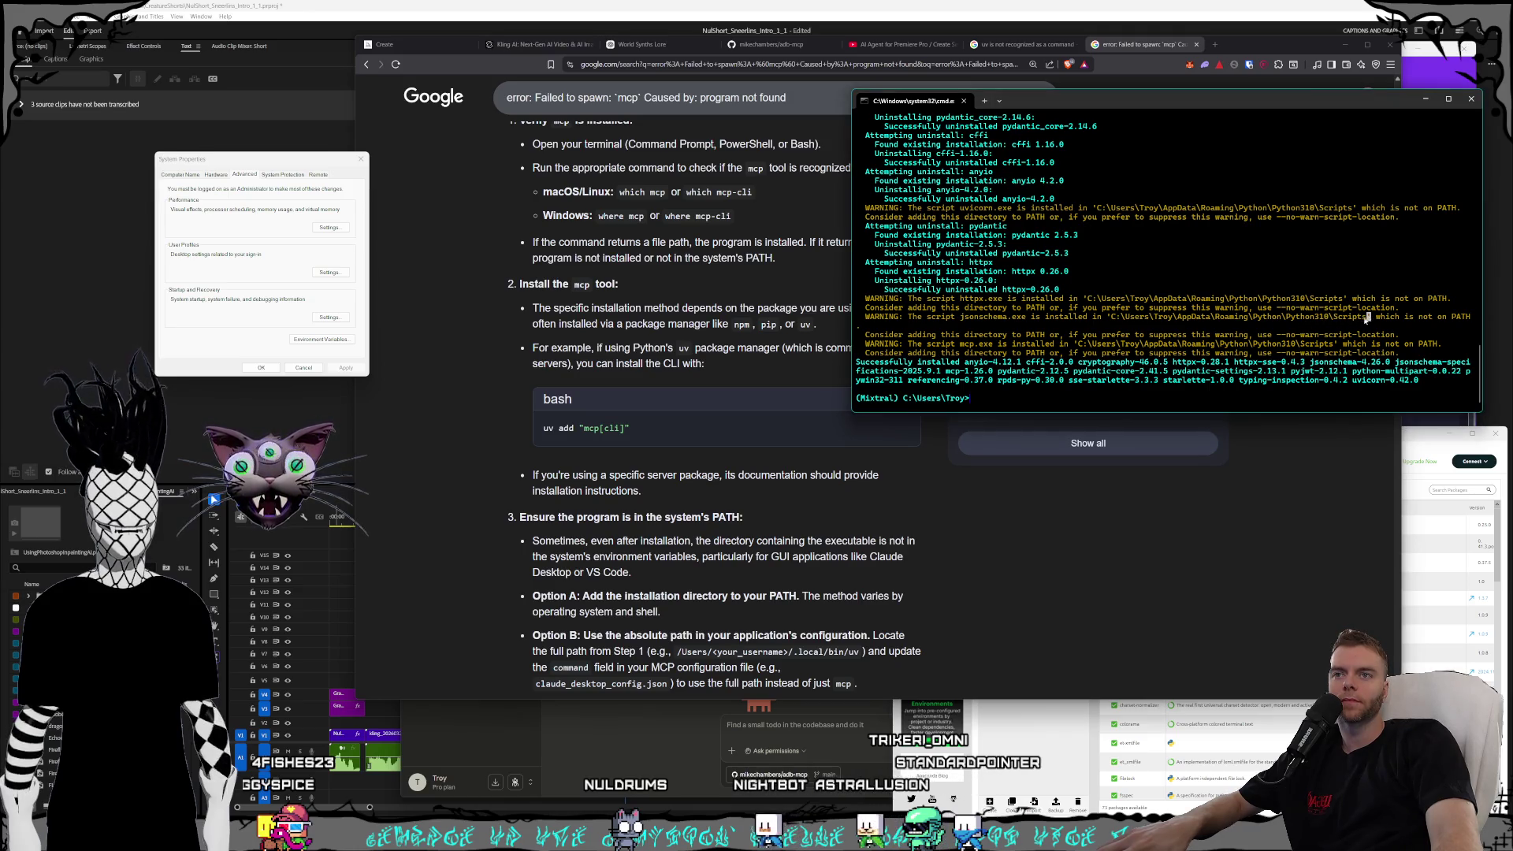
pyautogui.moveTo(1337, 324); pyautogui.dragTo(1250, 322)
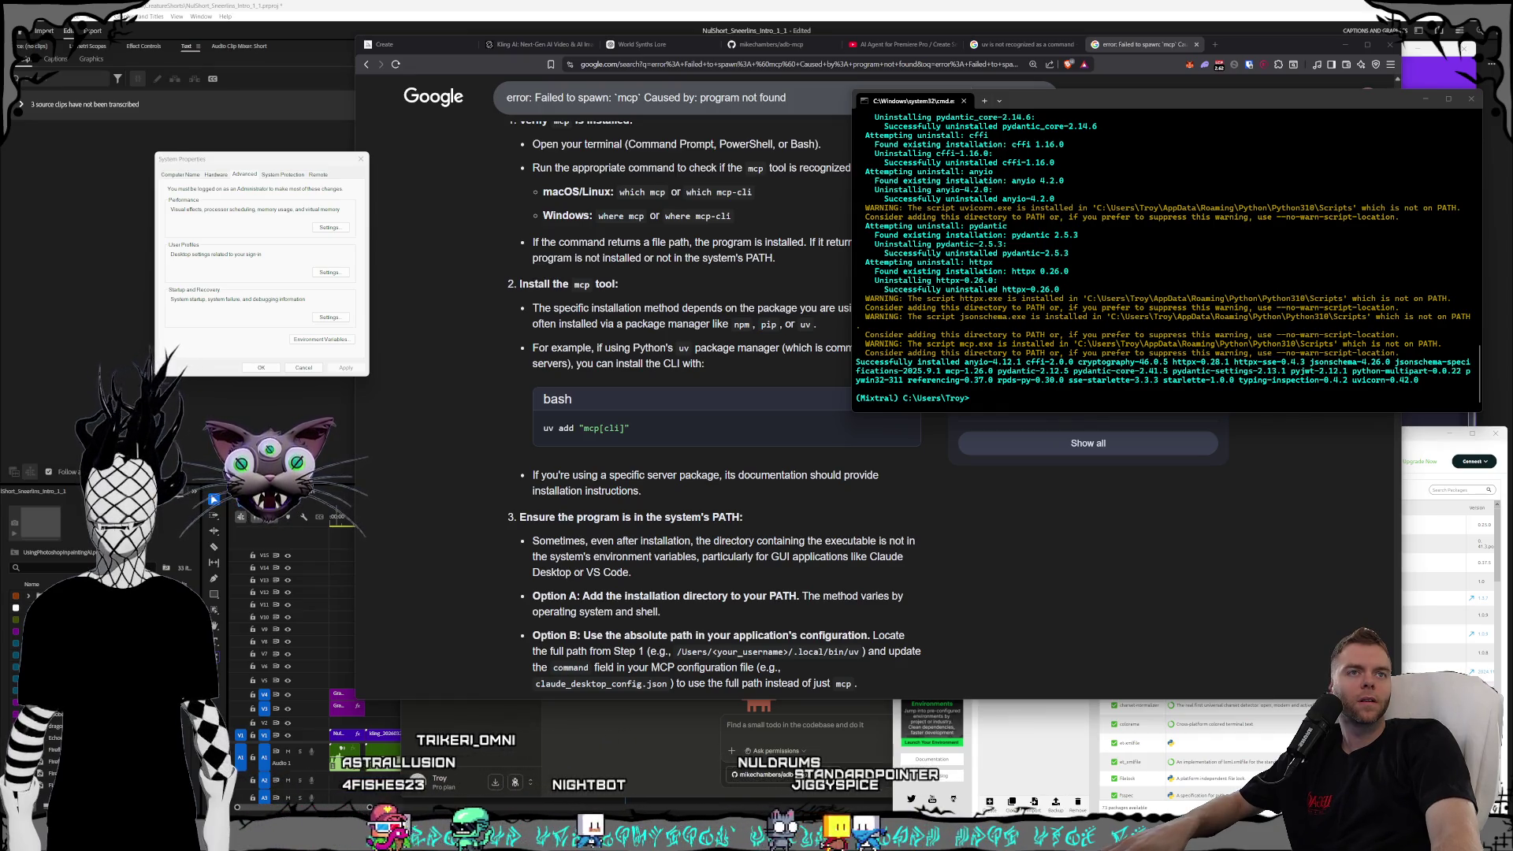
pyautogui.hotkey('alt', 'Tab')
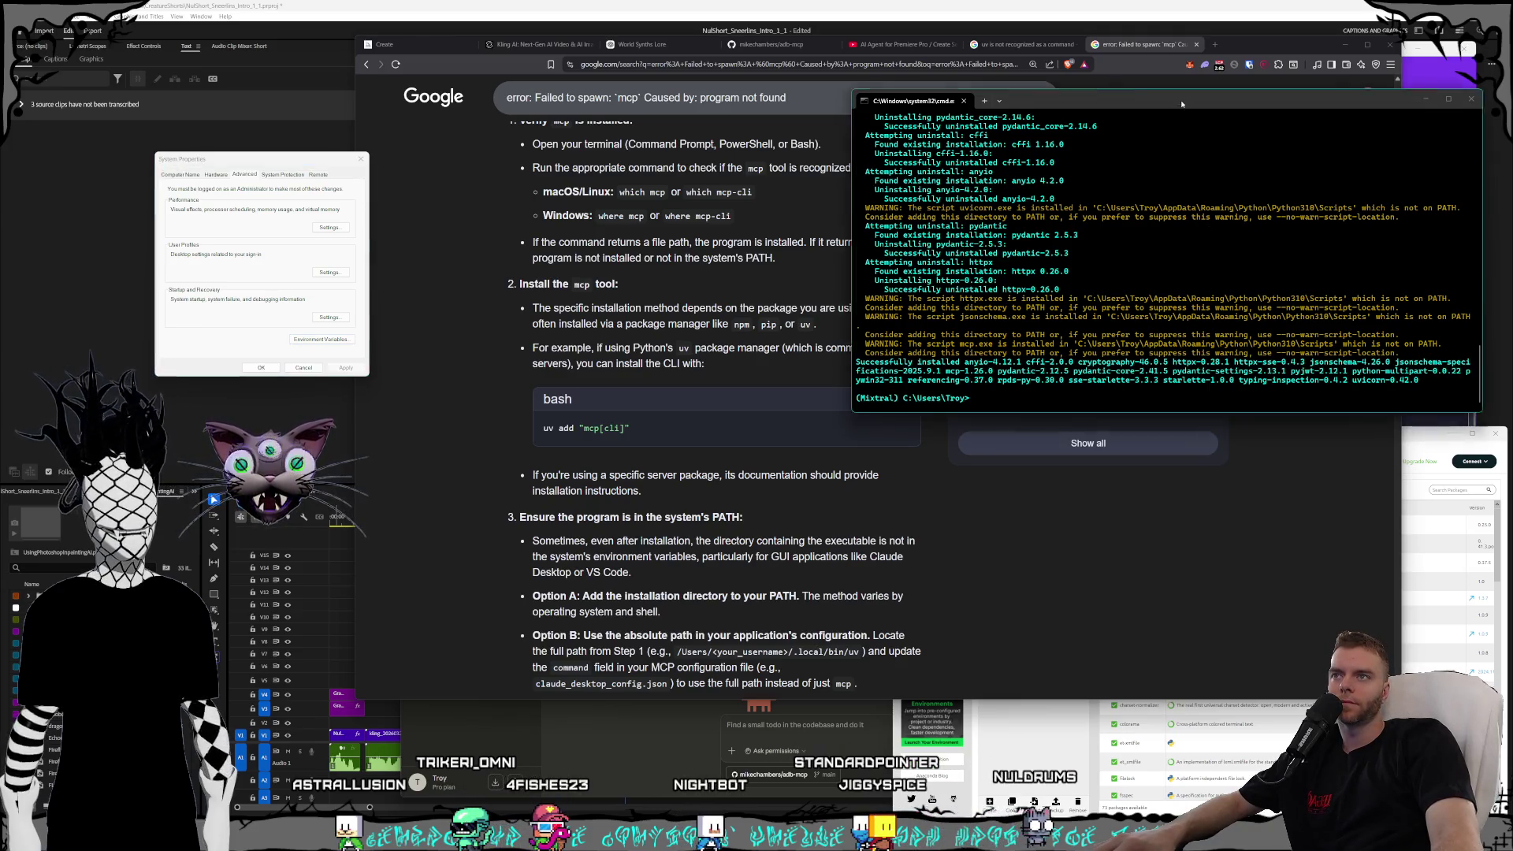
pyautogui.click(1325, 139)
pyautogui.click(1407, 446)
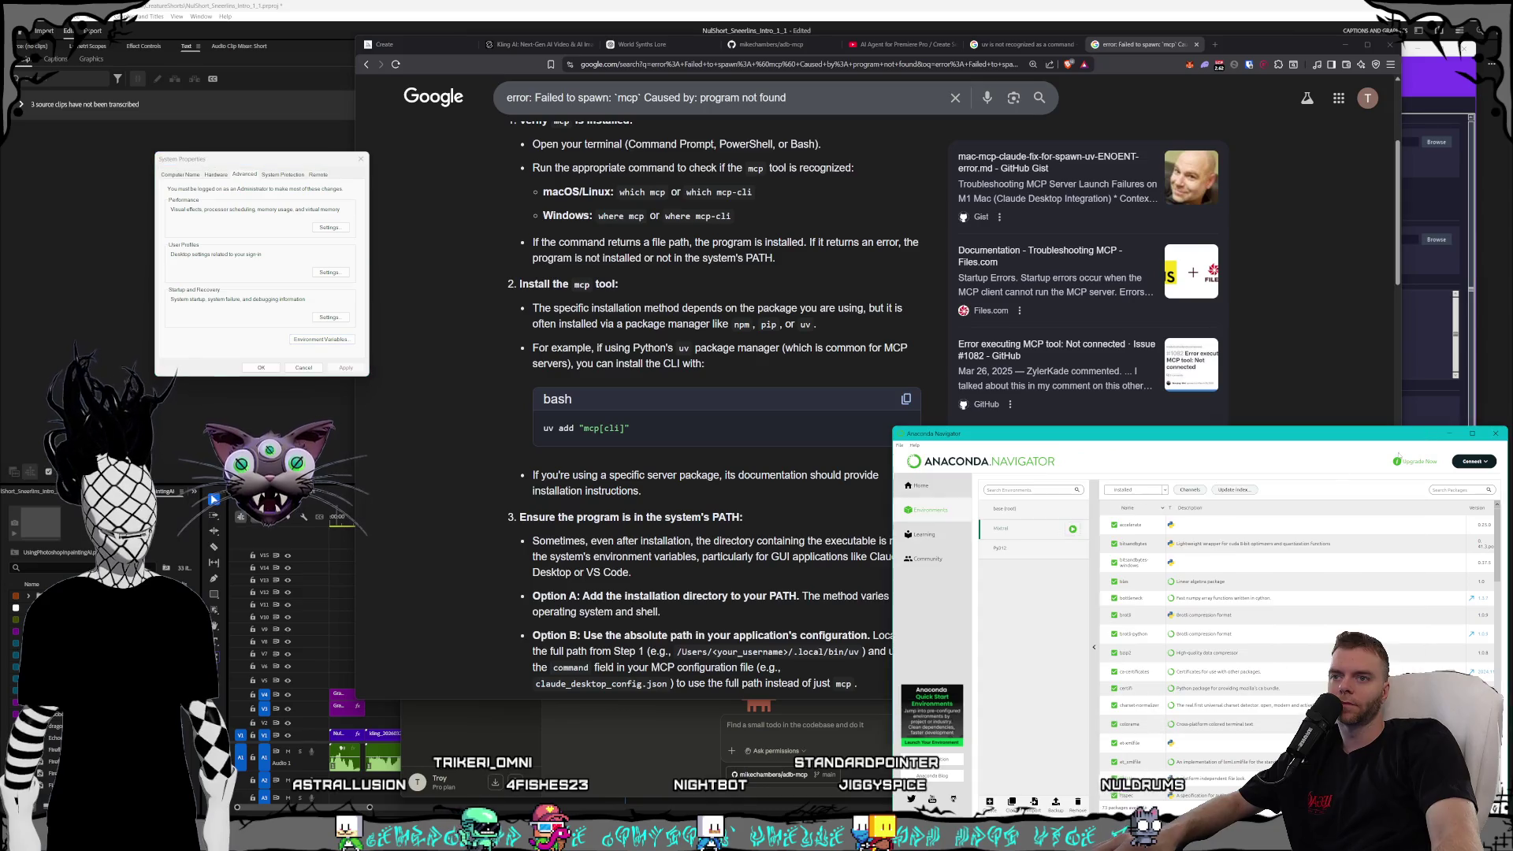
# - Paste the README's Photoshop mcp install command into a fresh terminal
pyautogui.hotkey('alt', 'Tab')
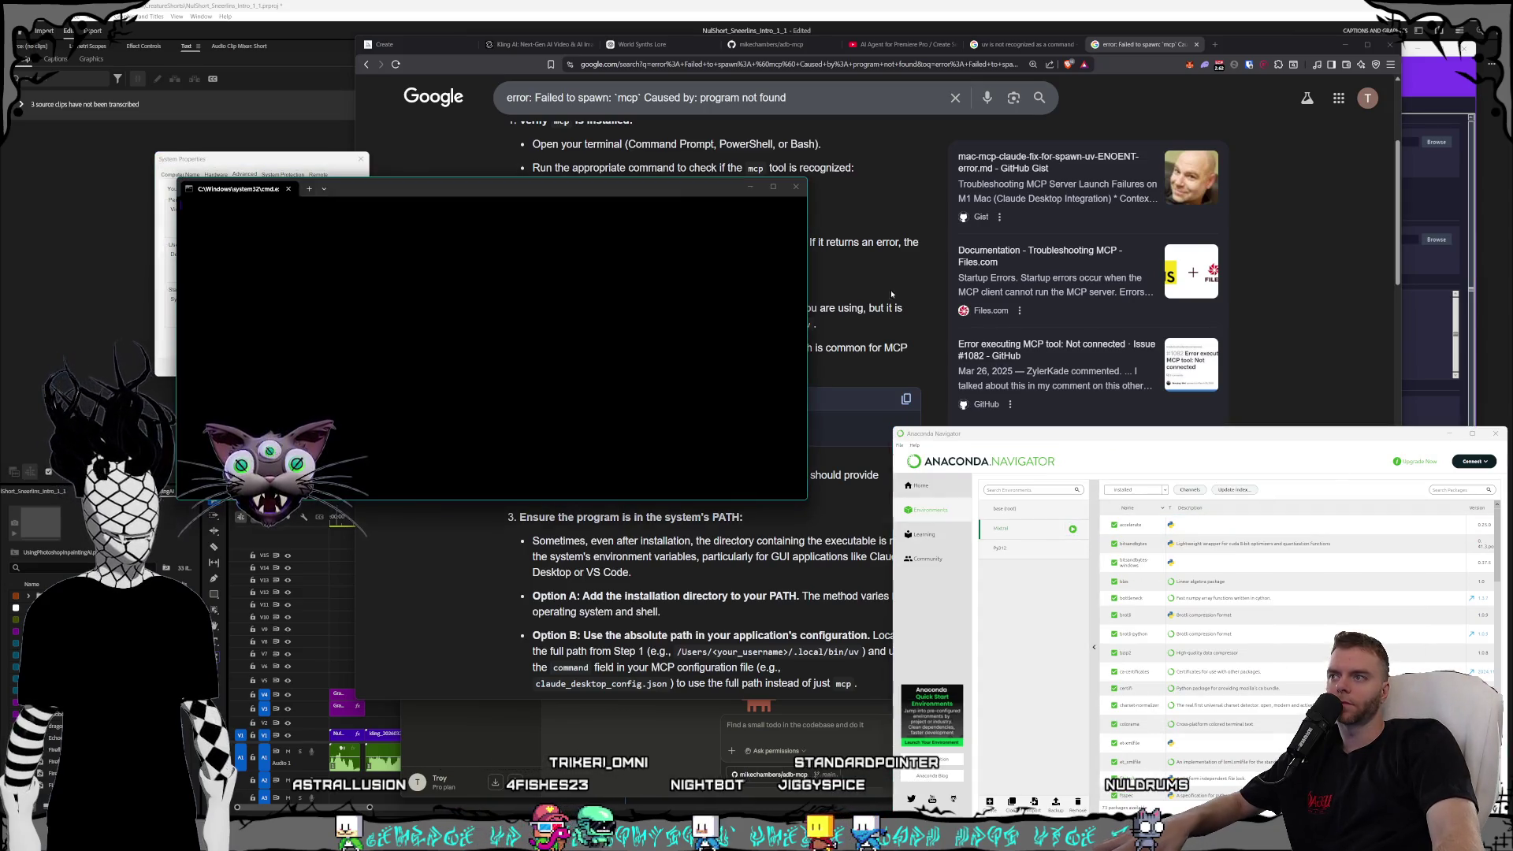
pyautogui.moveTo(583, 195); pyautogui.dragTo(1077, 183)
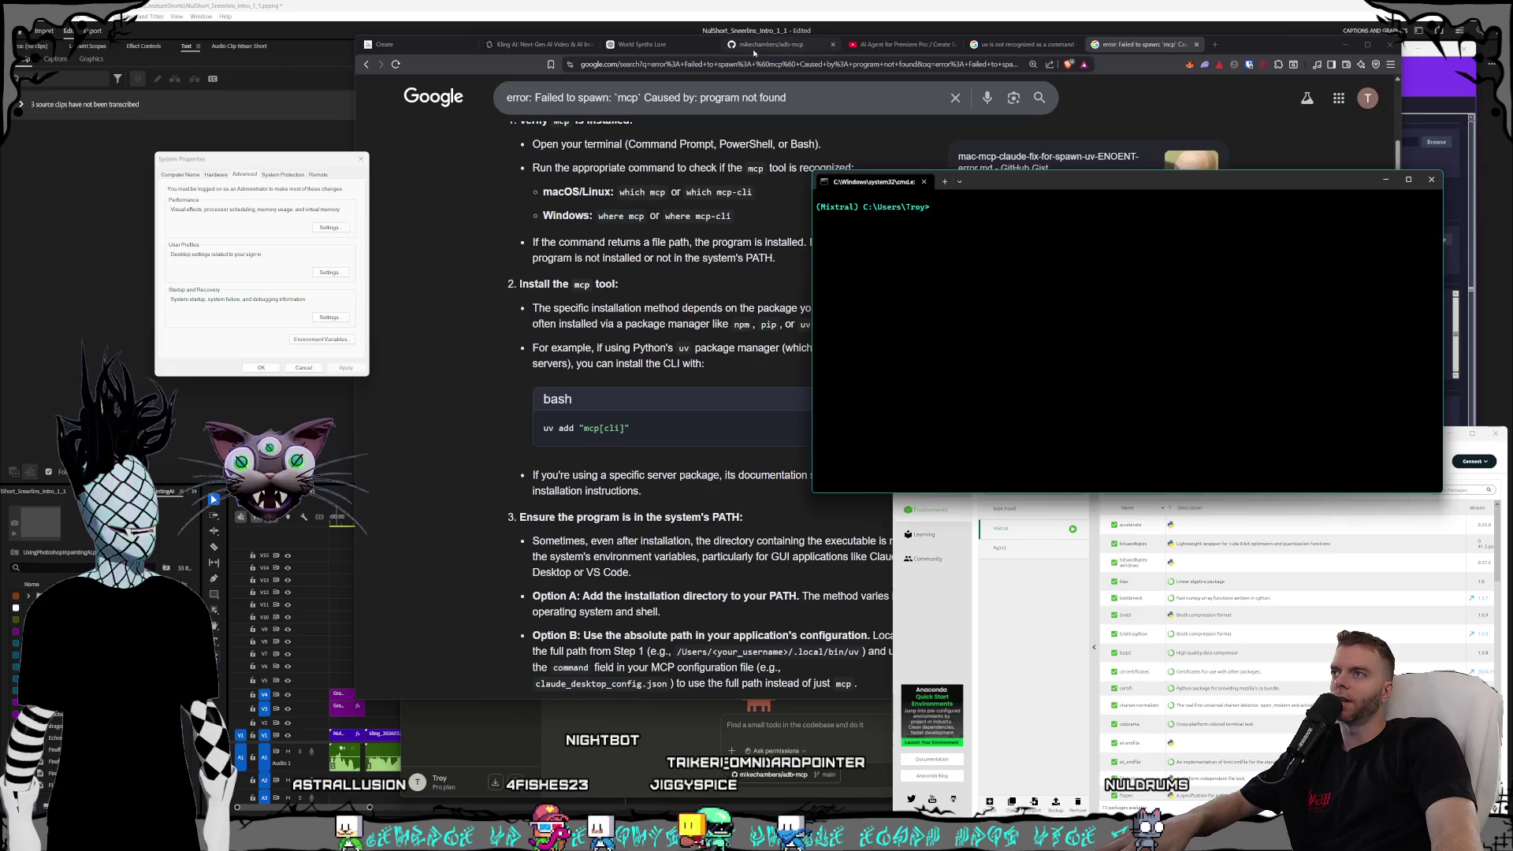
pyautogui.click(770, 44)
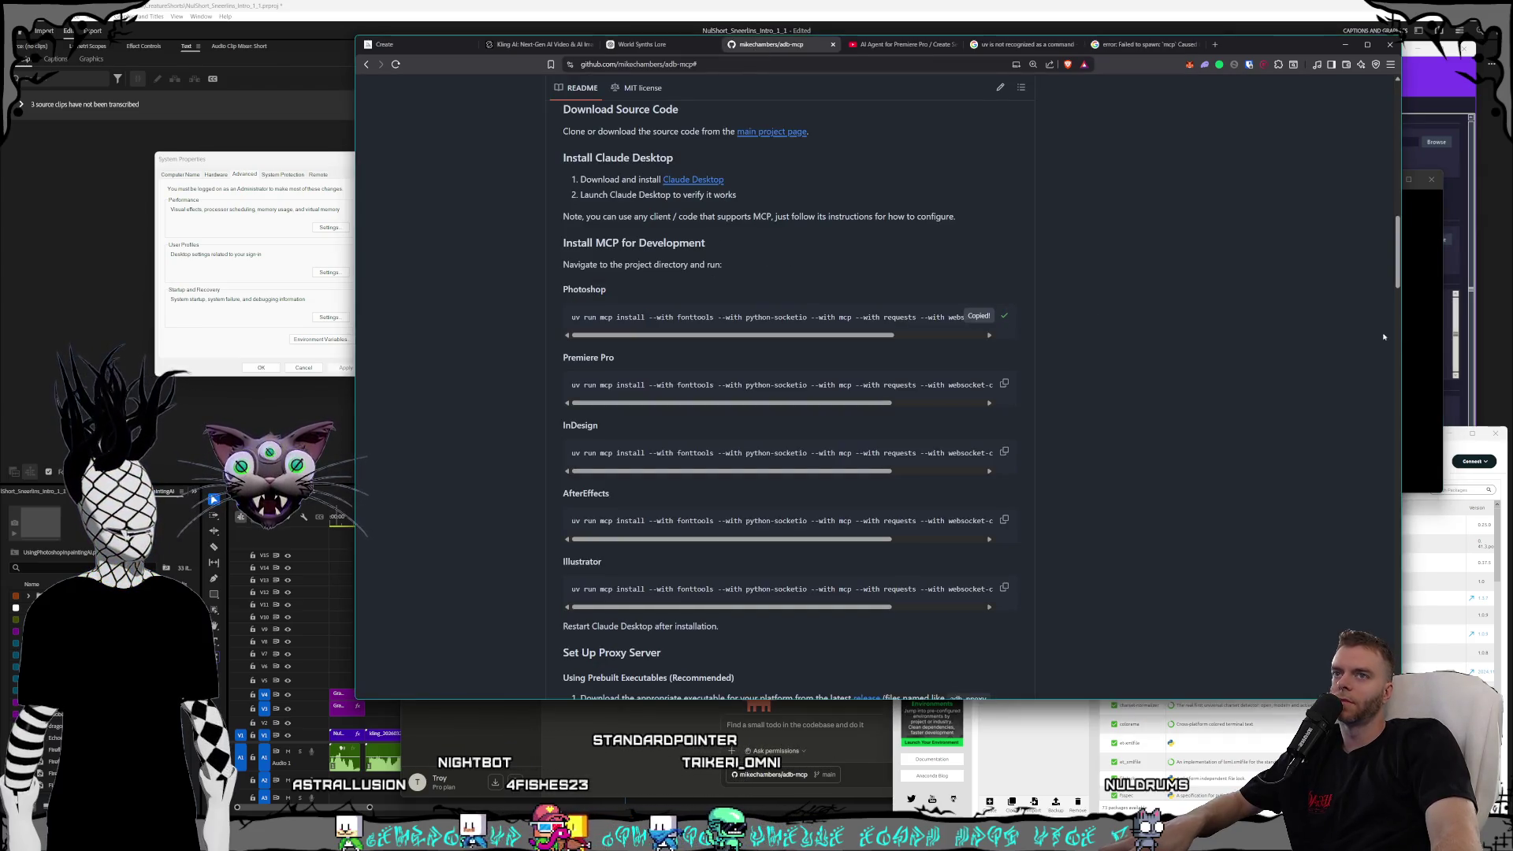
pyautogui.click(1419, 339)
pyautogui.write('uv run mcp install --with fonttools --with python-socketio --with mcp --with requests --with websocket-client --with numpy ps-mcp.py')
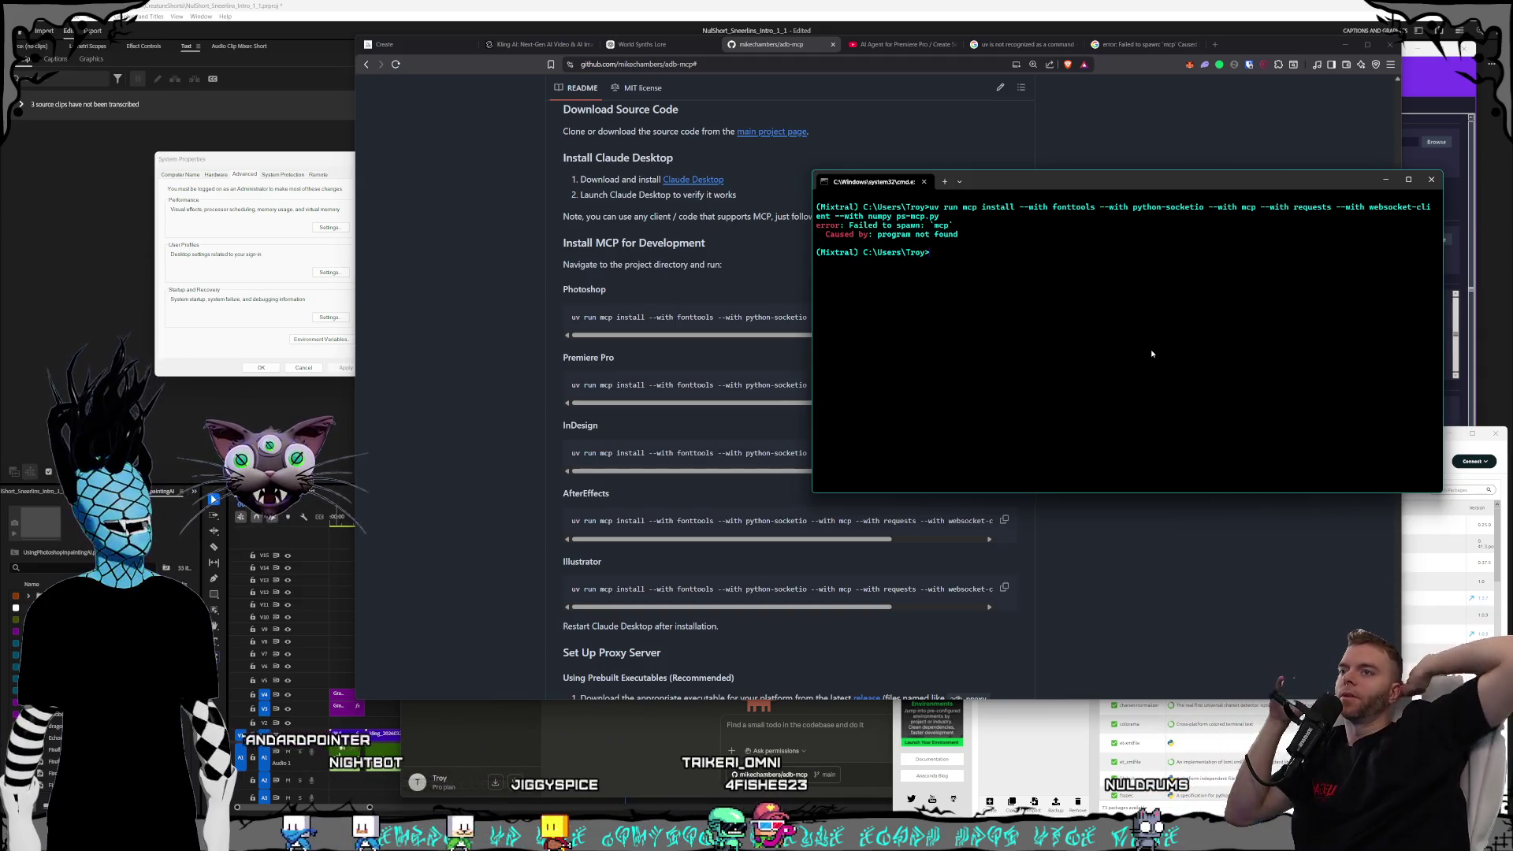
# - Check whether mcp is recognized, then scroll the README to Set Up Proxy Server
pyautogui.write('mcp')
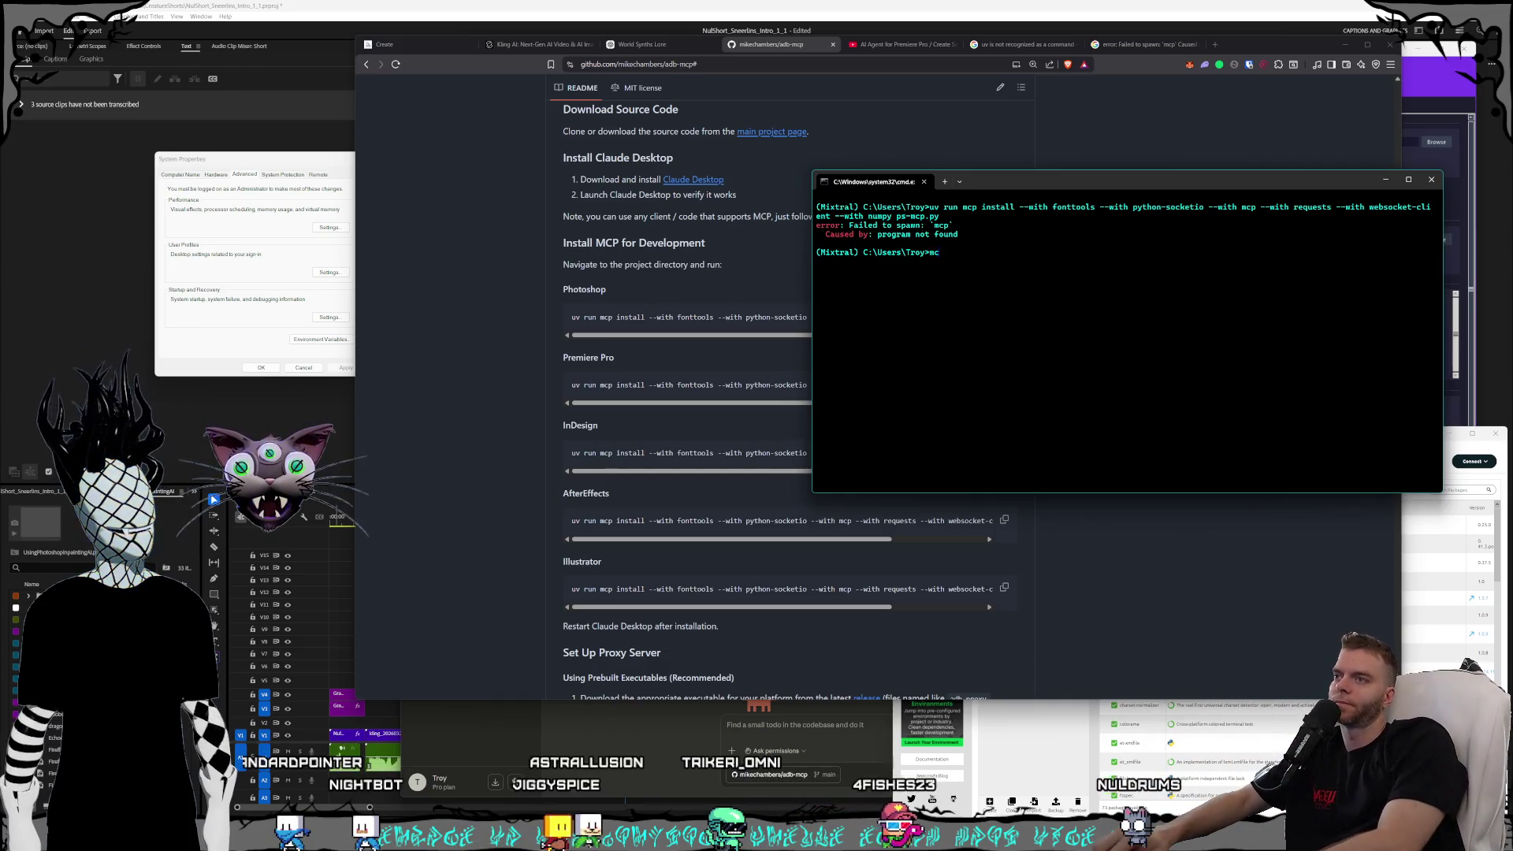
pyautogui.press('Return')
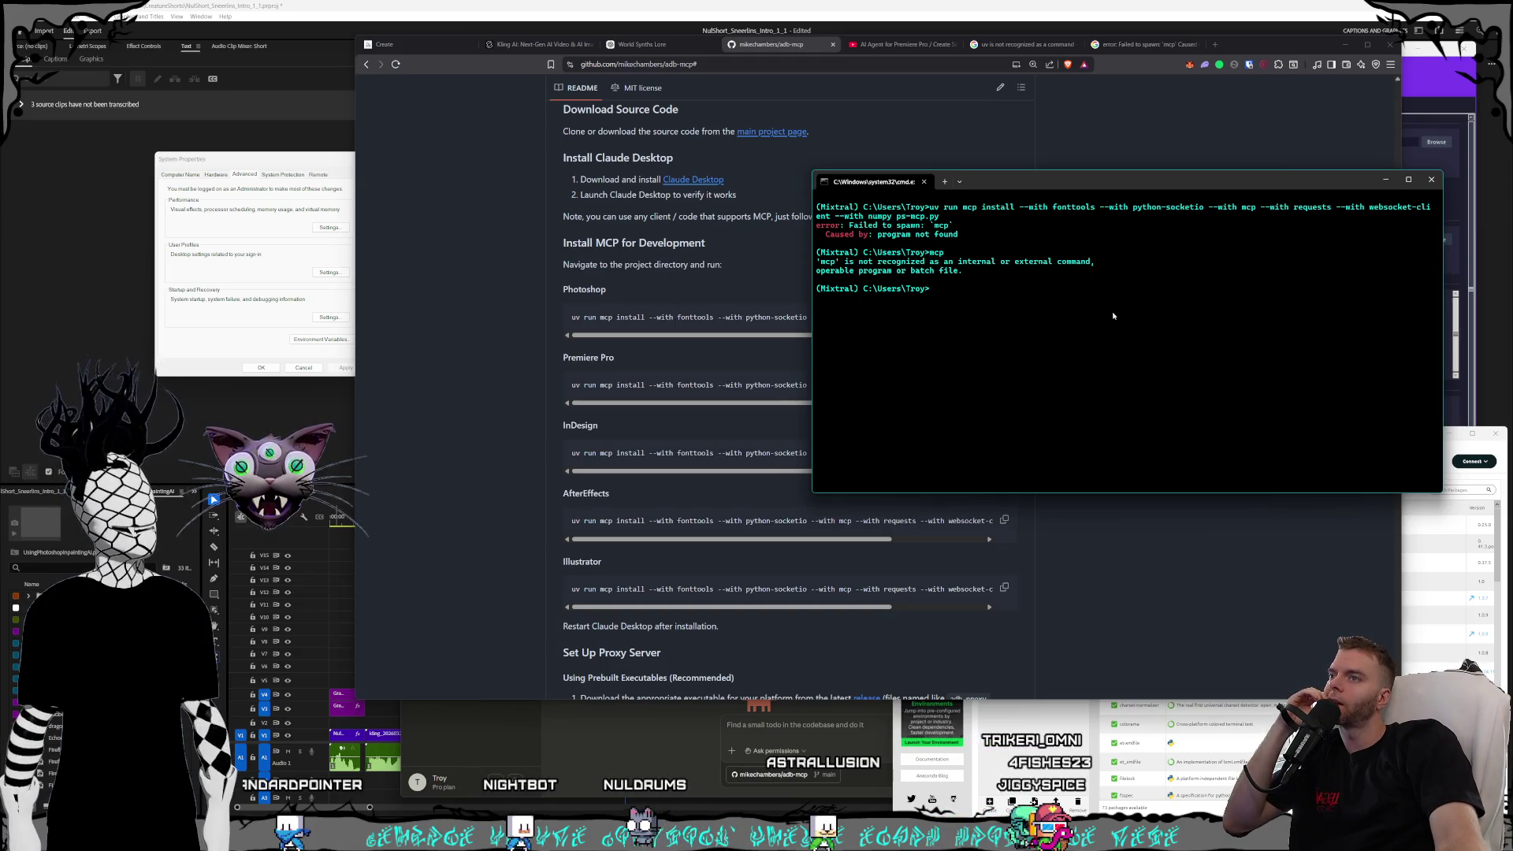
pyautogui.click(503, 306)
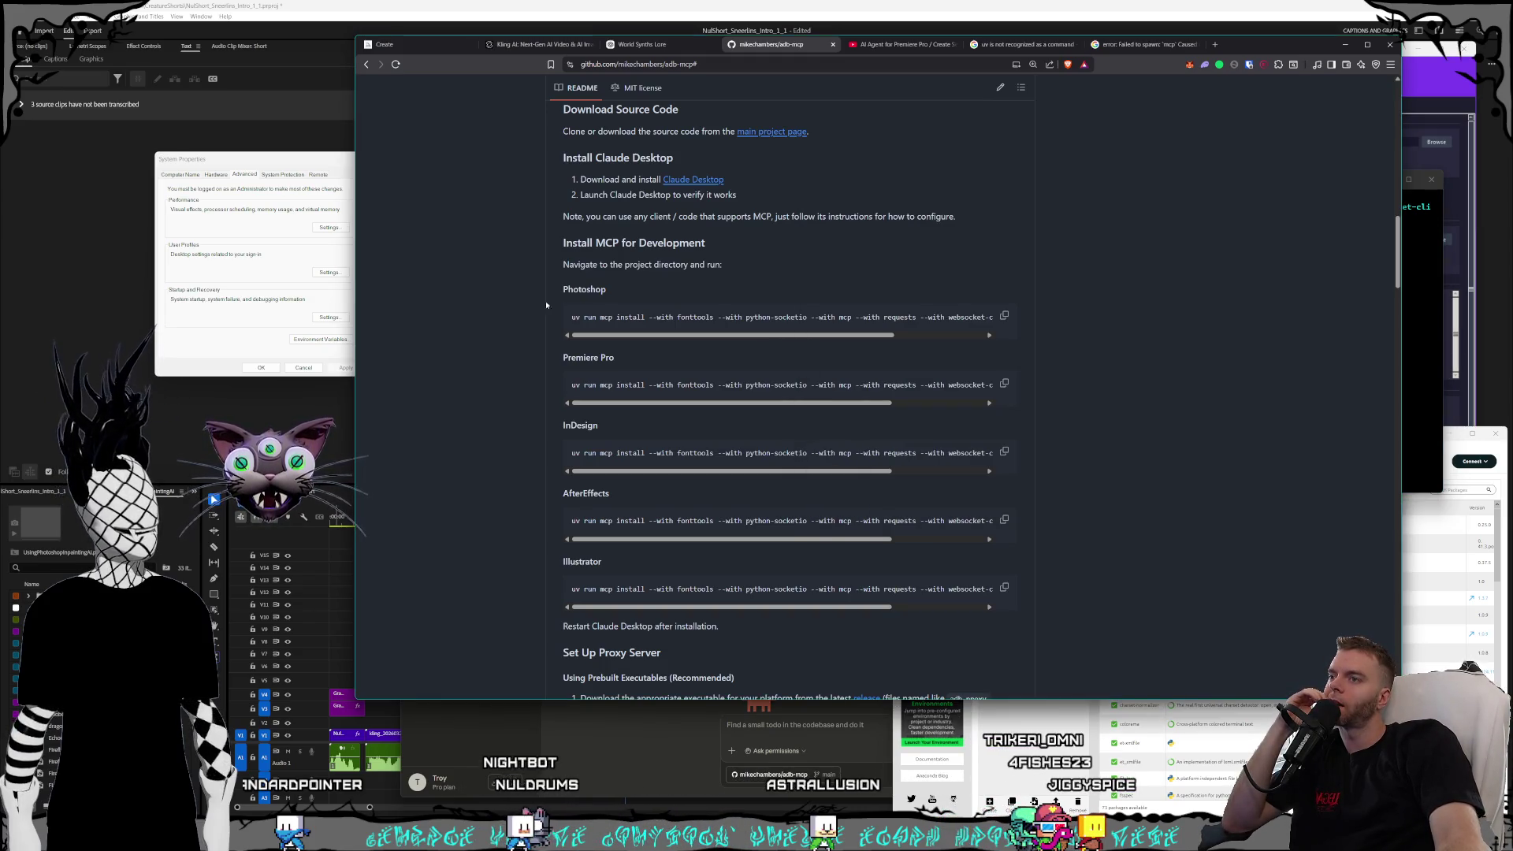
pyautogui.scroll(-3, 1100, 363)
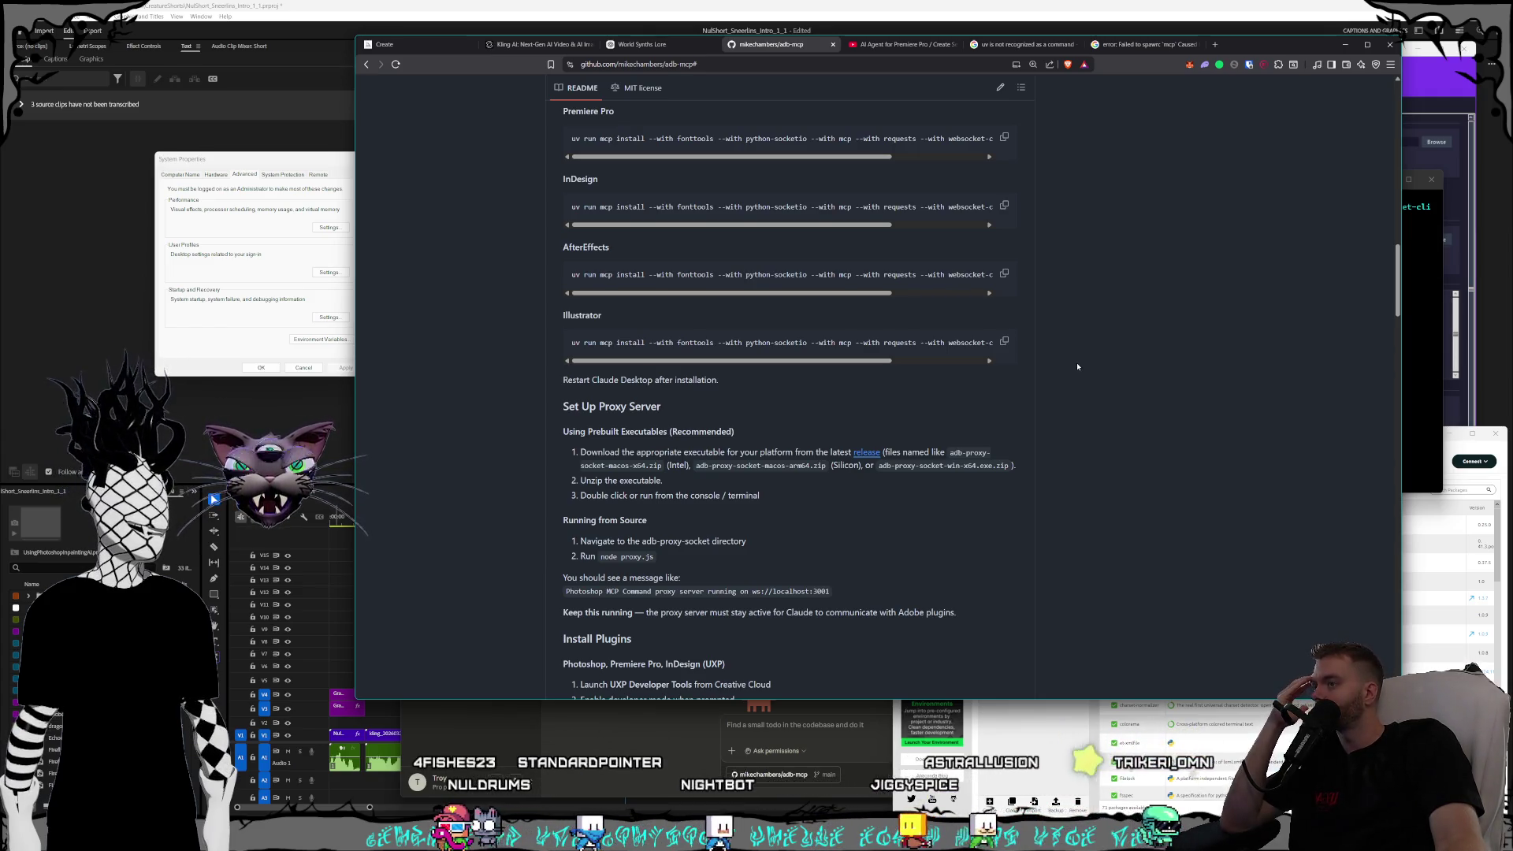
# - Read through Install Plugins, Using Claude with Adobe Apps, Setting up session and Prompting to Tips
pyautogui.scroll(-1, 1075, 367)
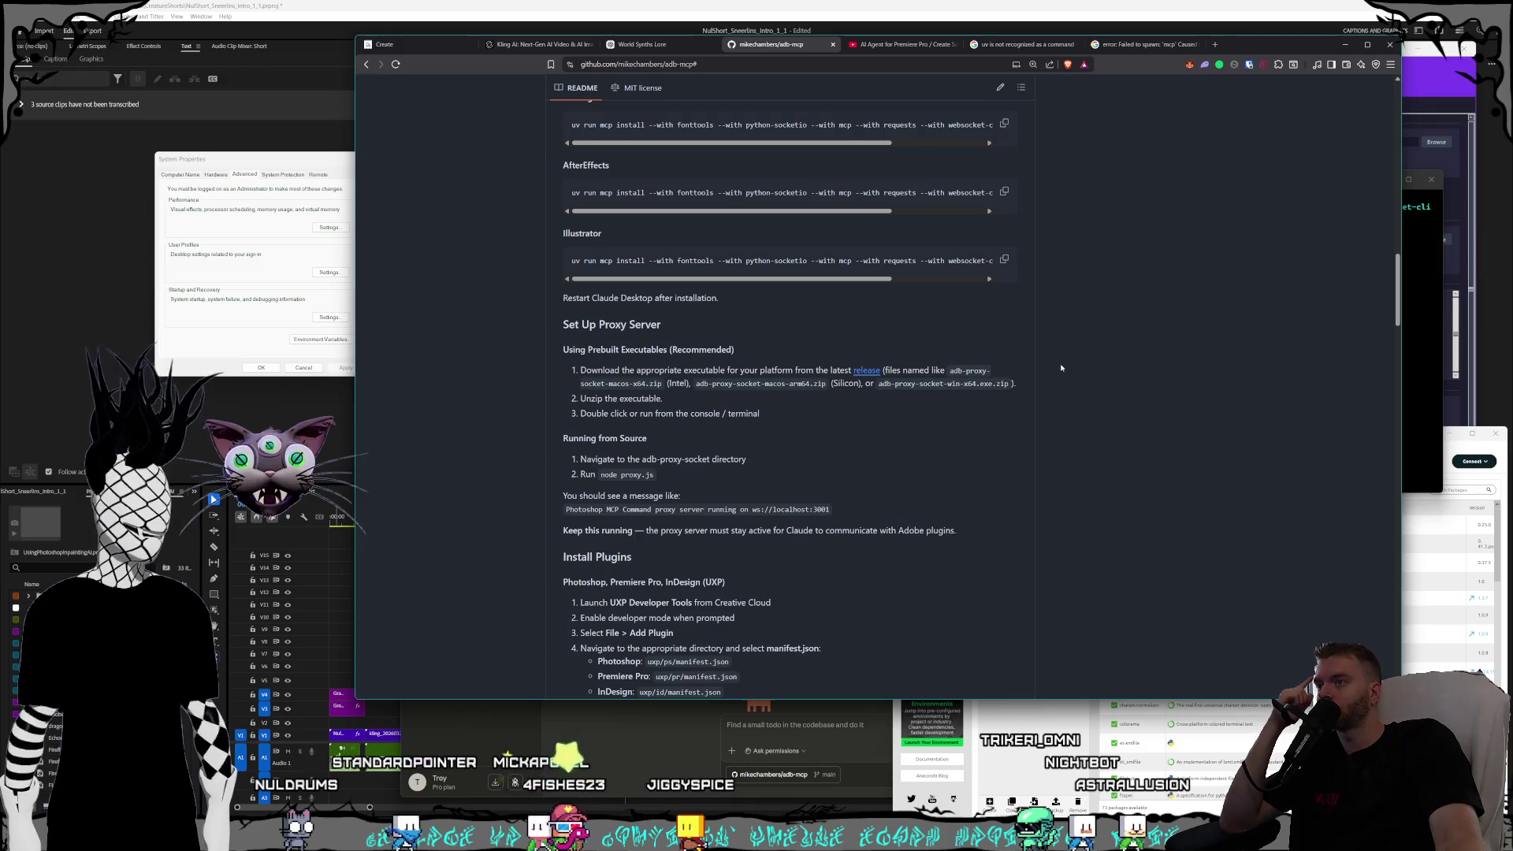
pyautogui.scroll(-1, 1049, 373)
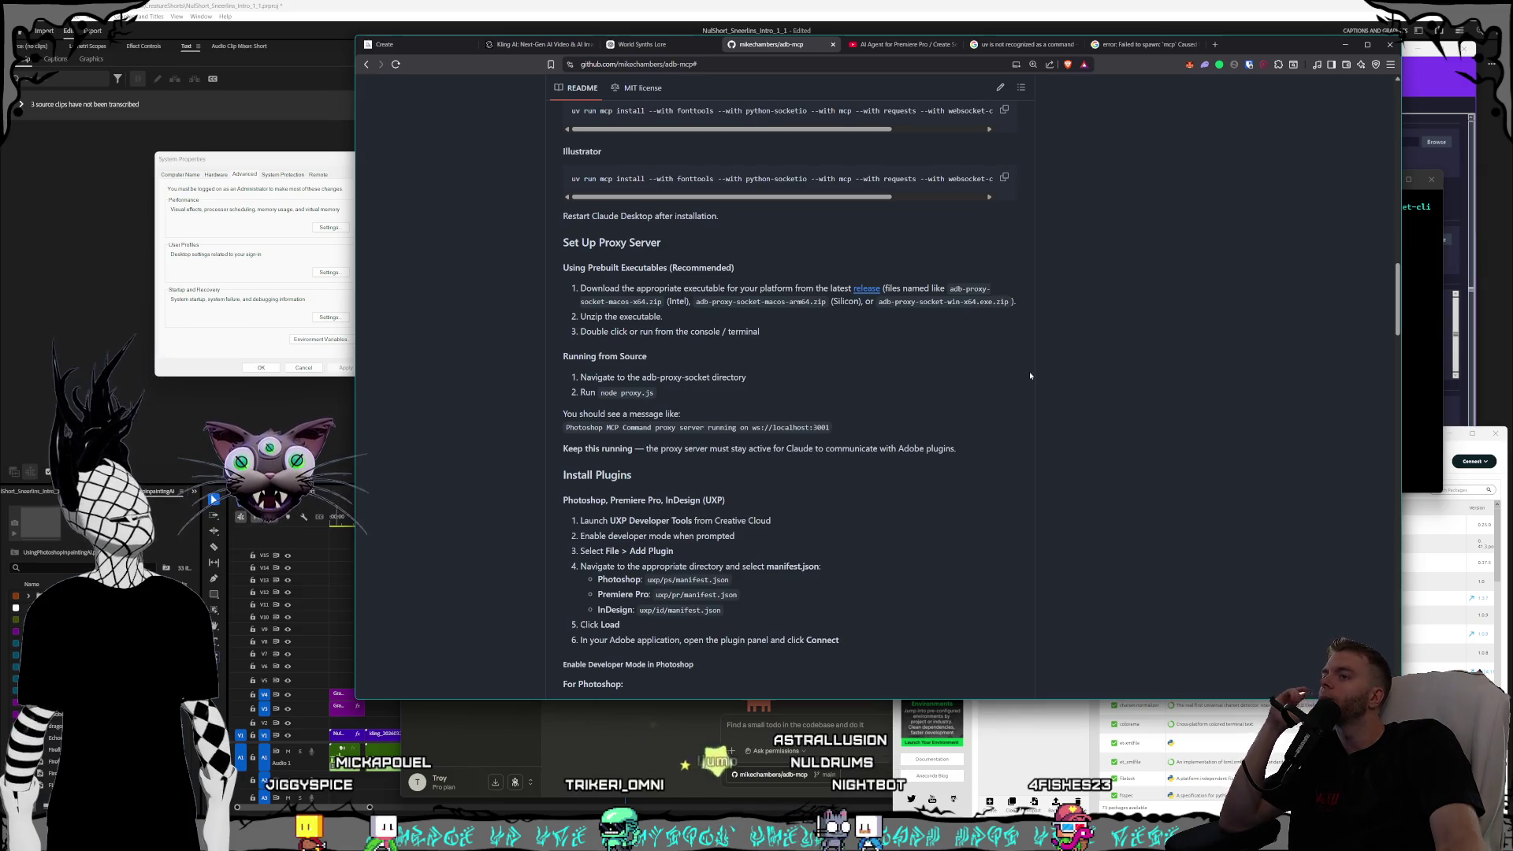
pyautogui.scroll(-3, 1056, 401)
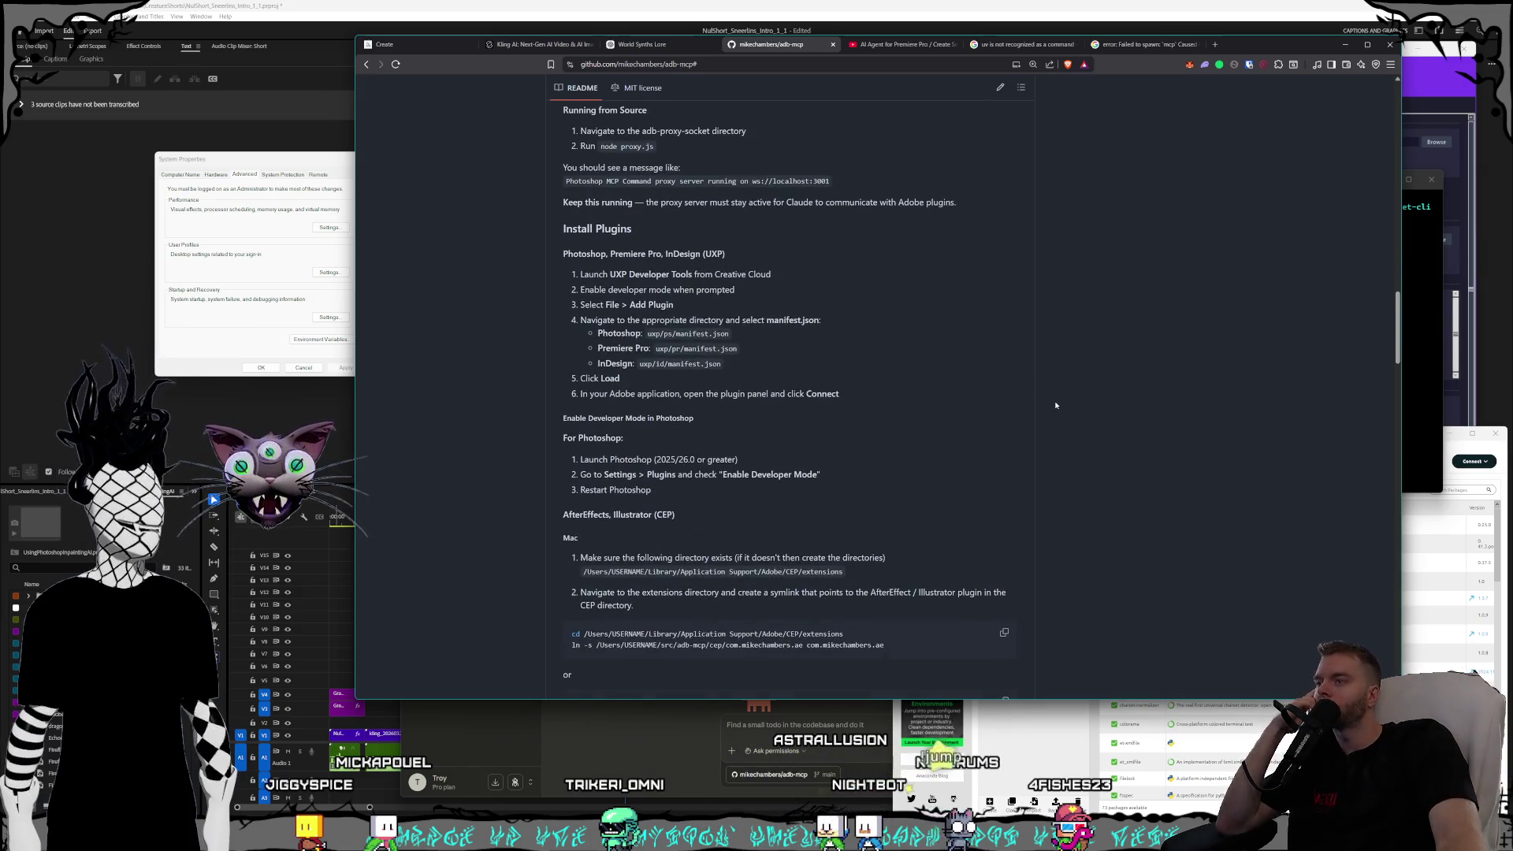
pyautogui.scroll(-6, 1051, 384)
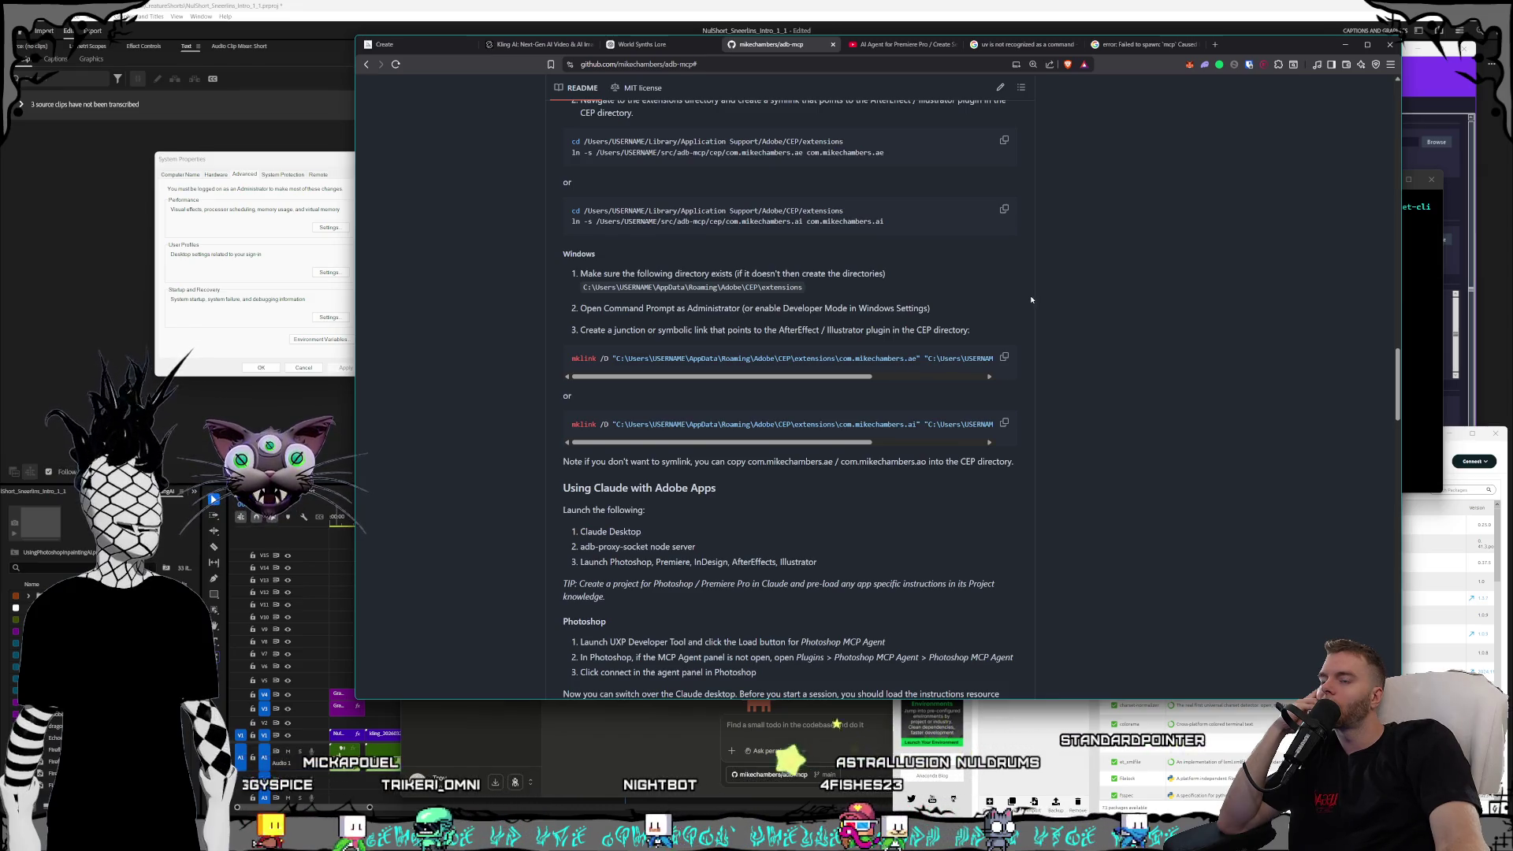
pyautogui.scroll(-4, 1031, 298)
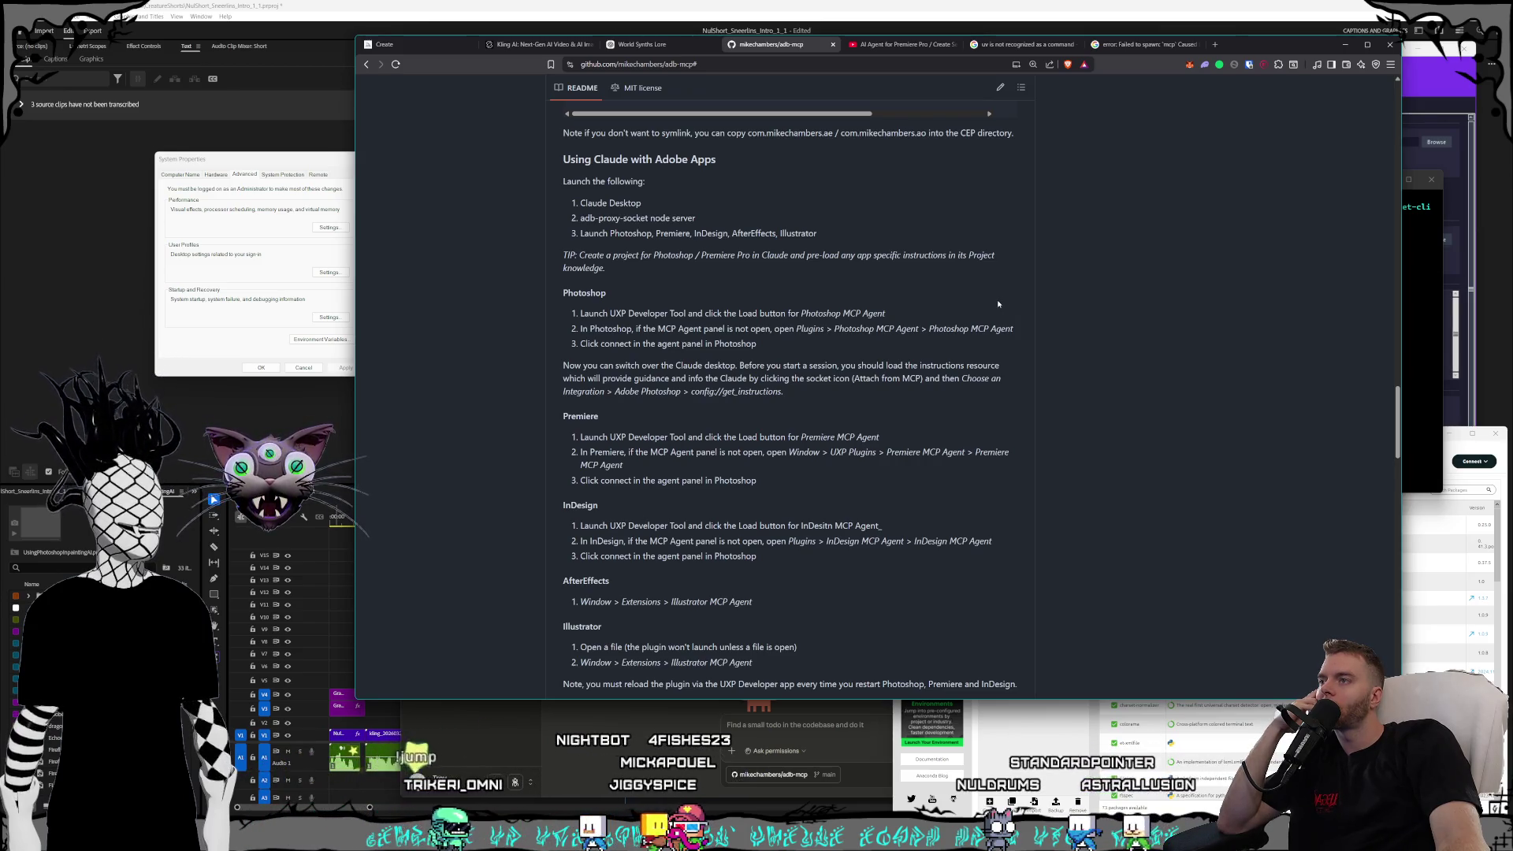
pyautogui.scroll(-1, 999, 303)
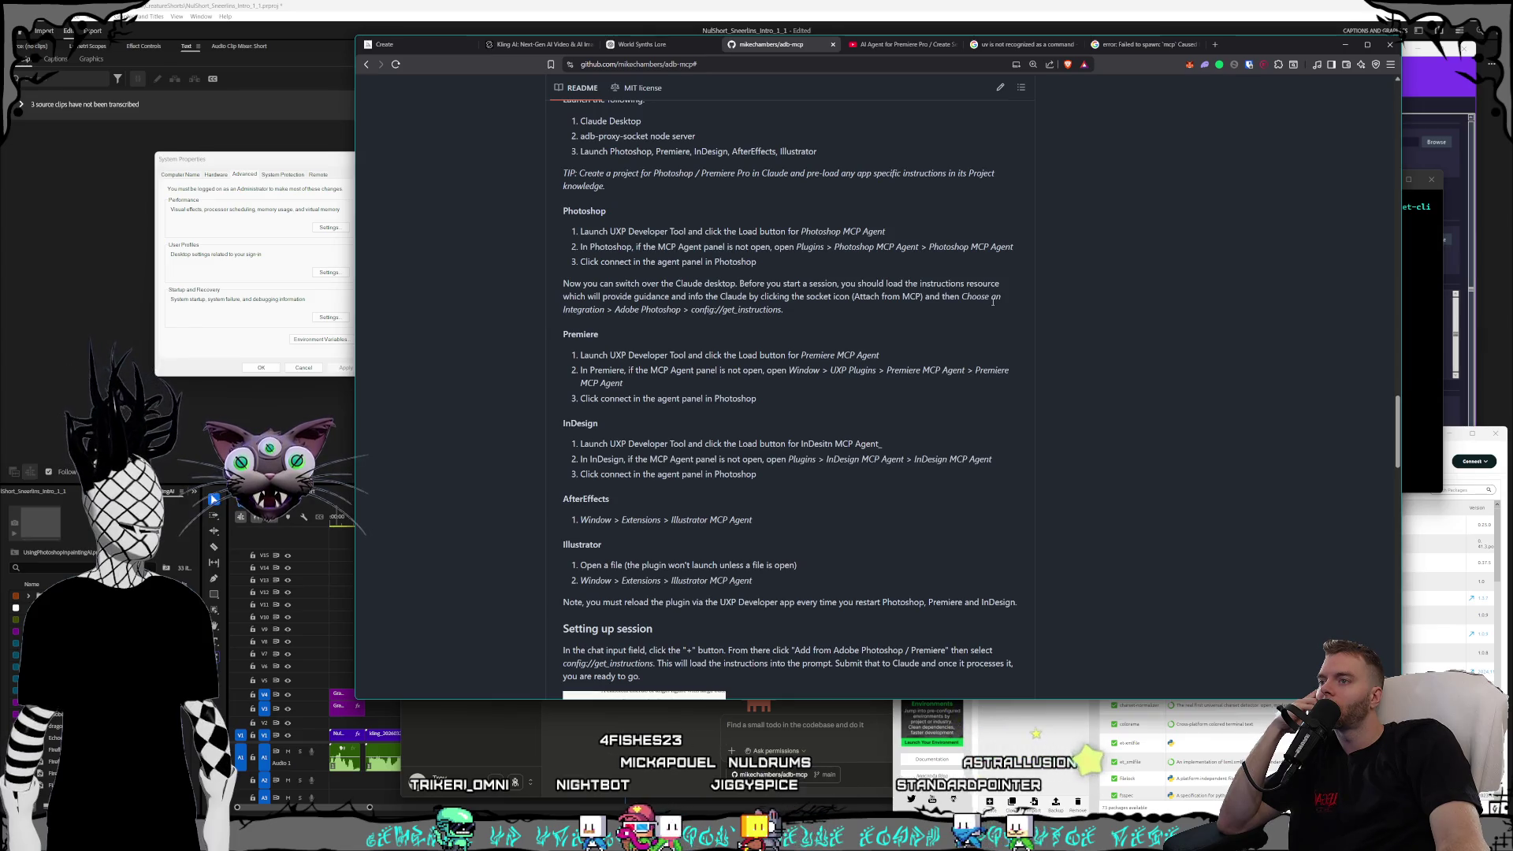
pyautogui.scroll(-1, 993, 302)
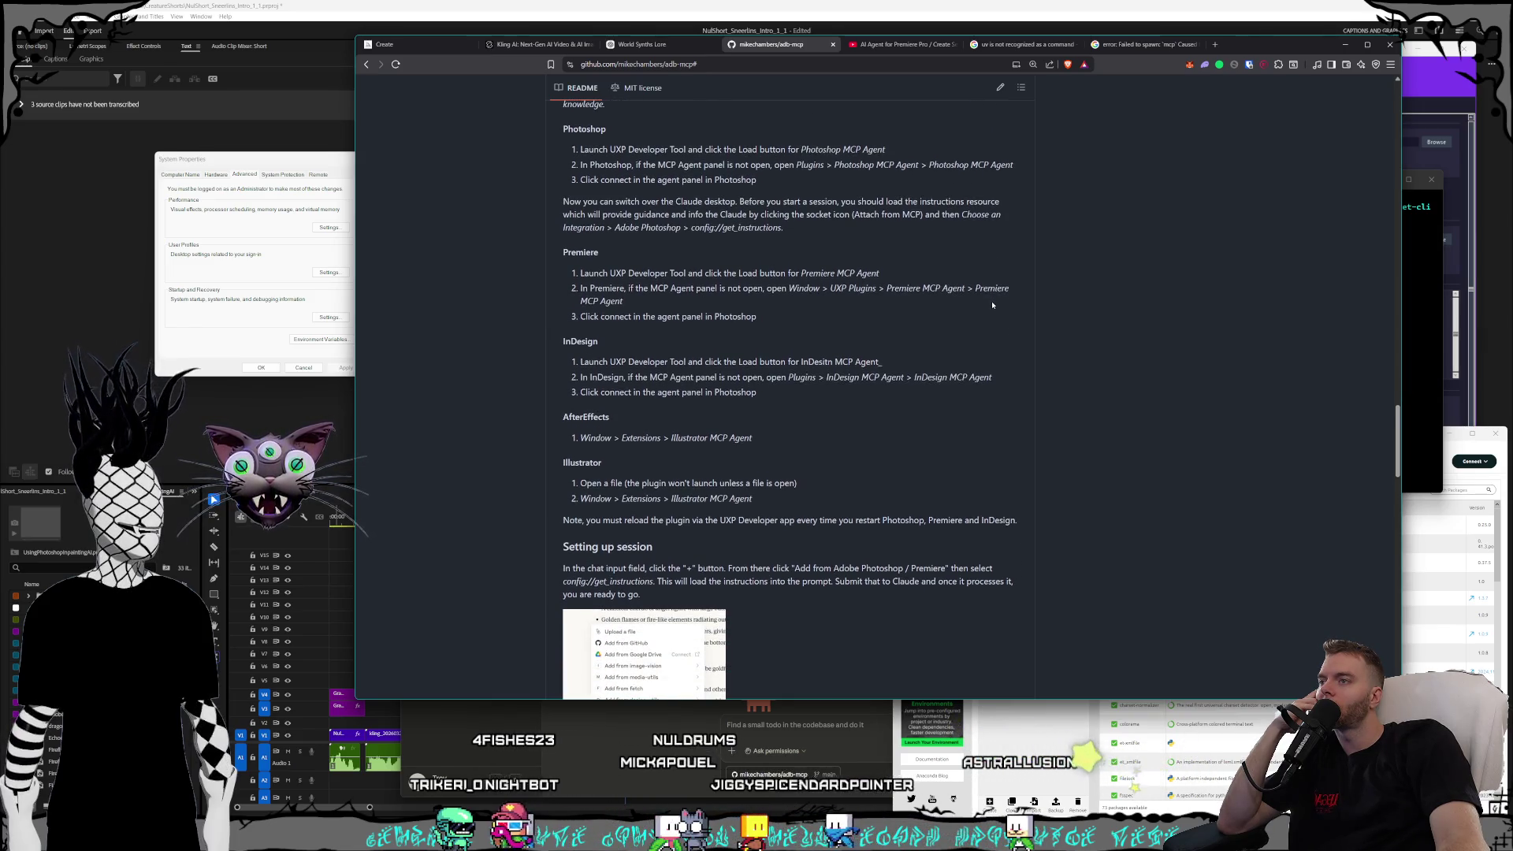
pyautogui.scroll(-1, 990, 305)
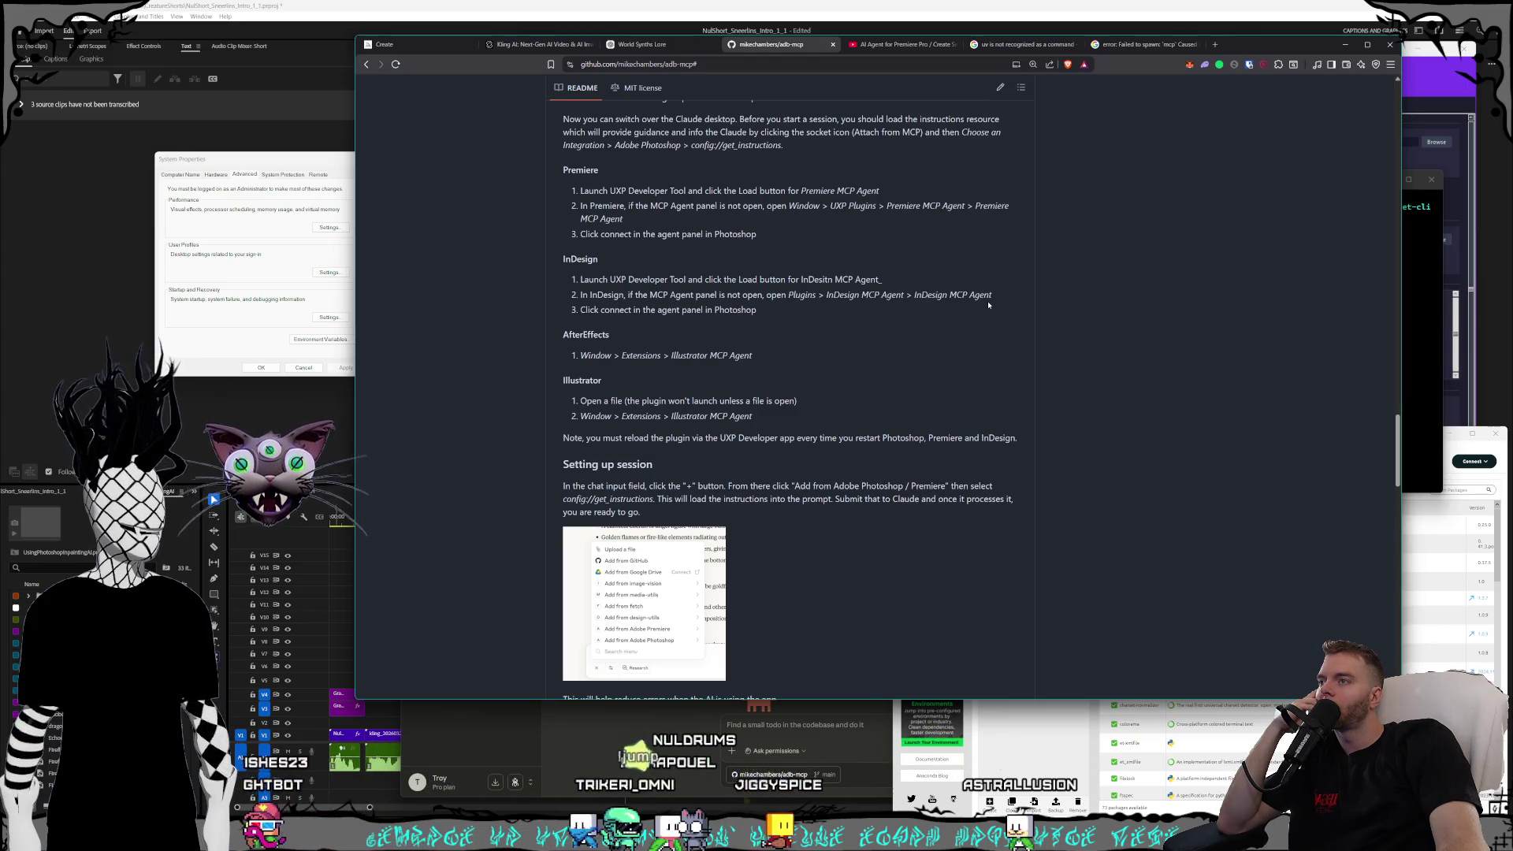
pyautogui.scroll(-1, 989, 305)
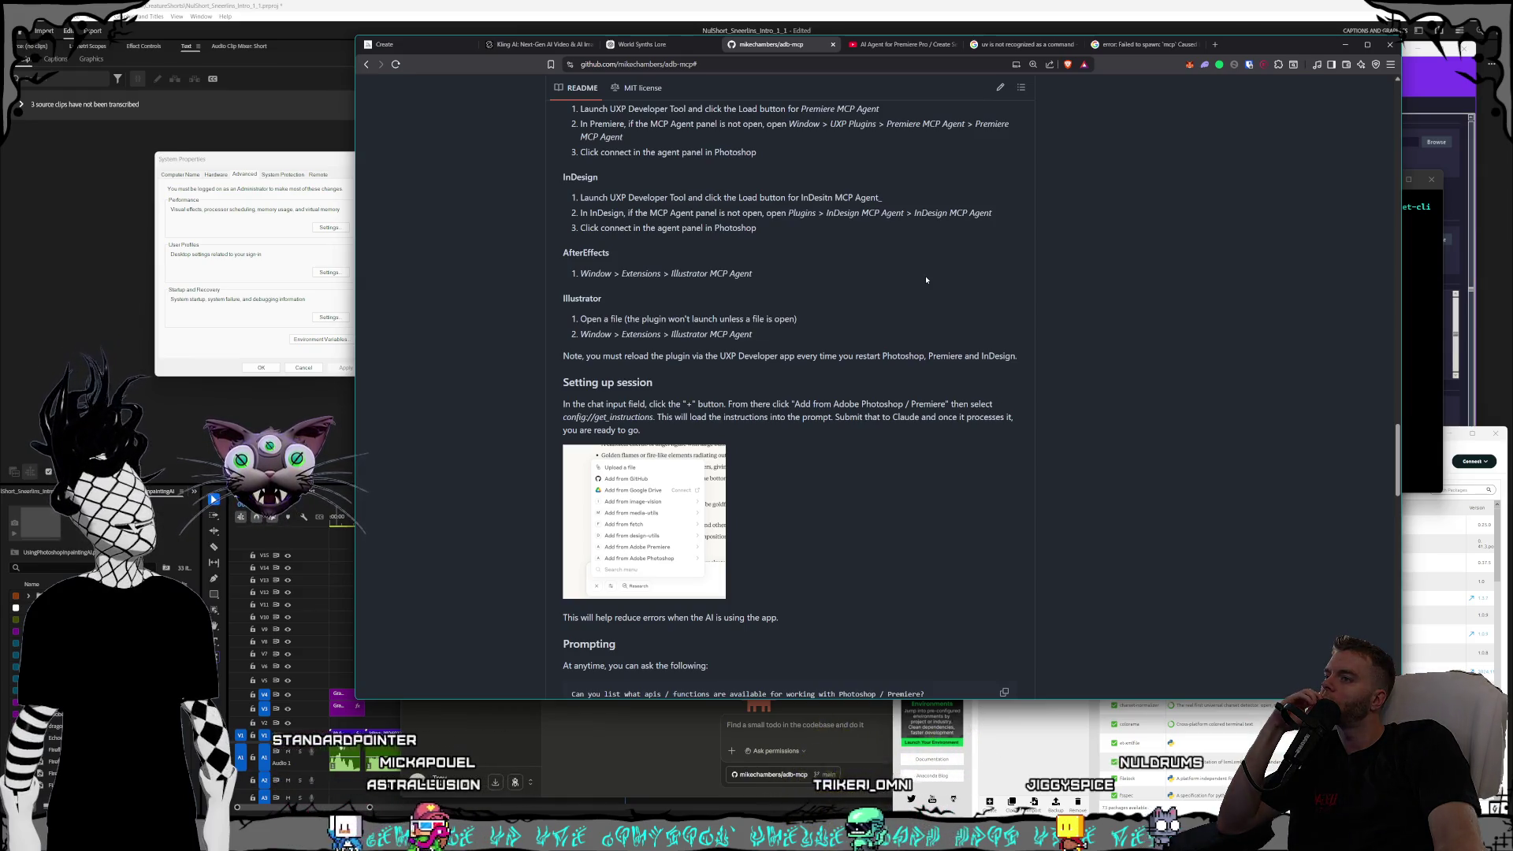
pyautogui.scroll(-3, 926, 280)
pyautogui.scroll(-3, 922, 278)
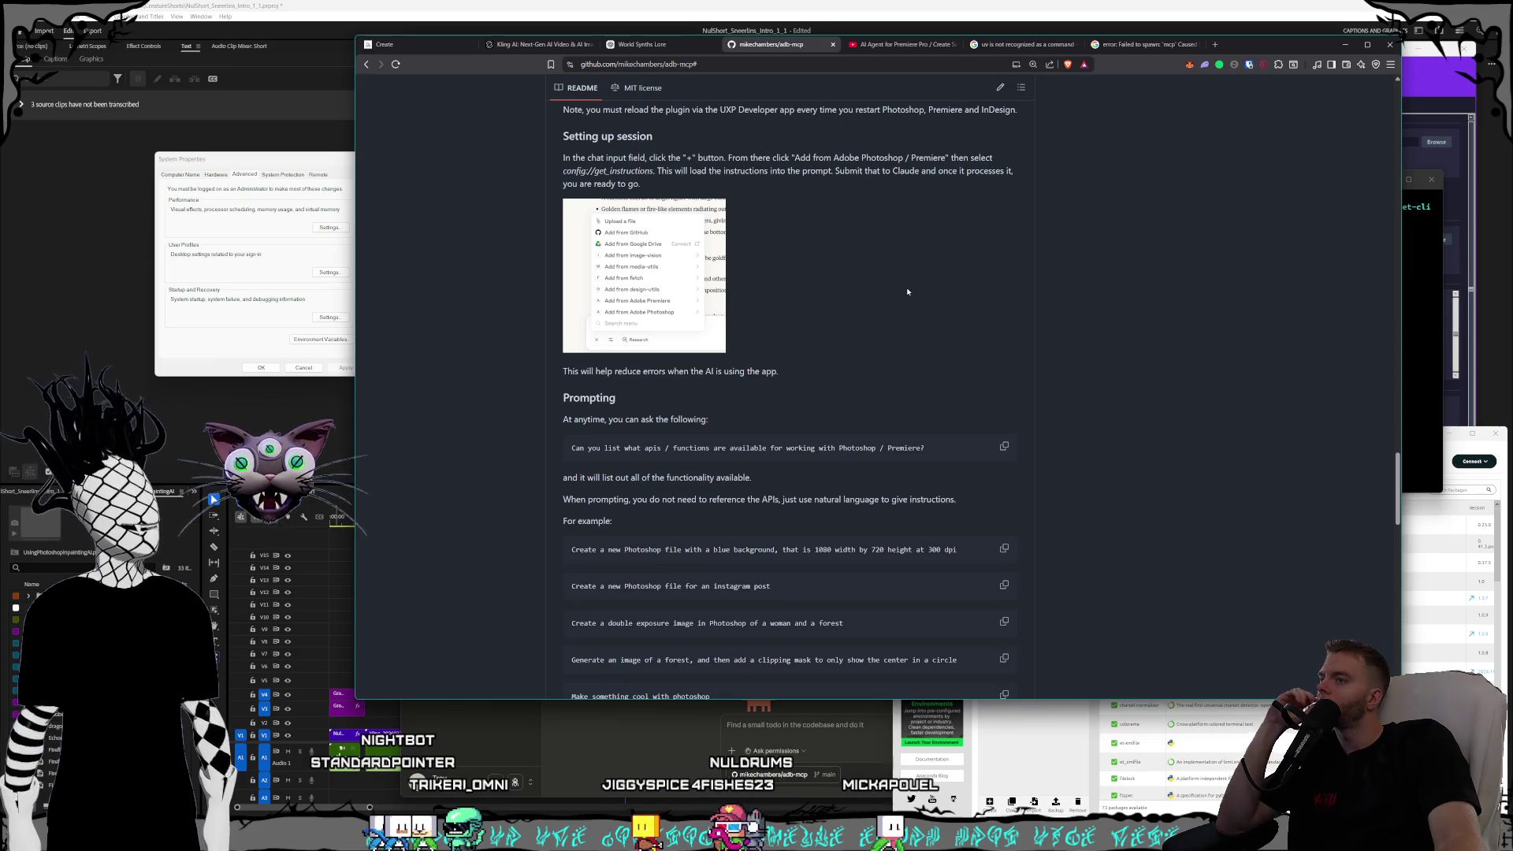
pyautogui.scroll(-10, 907, 292)
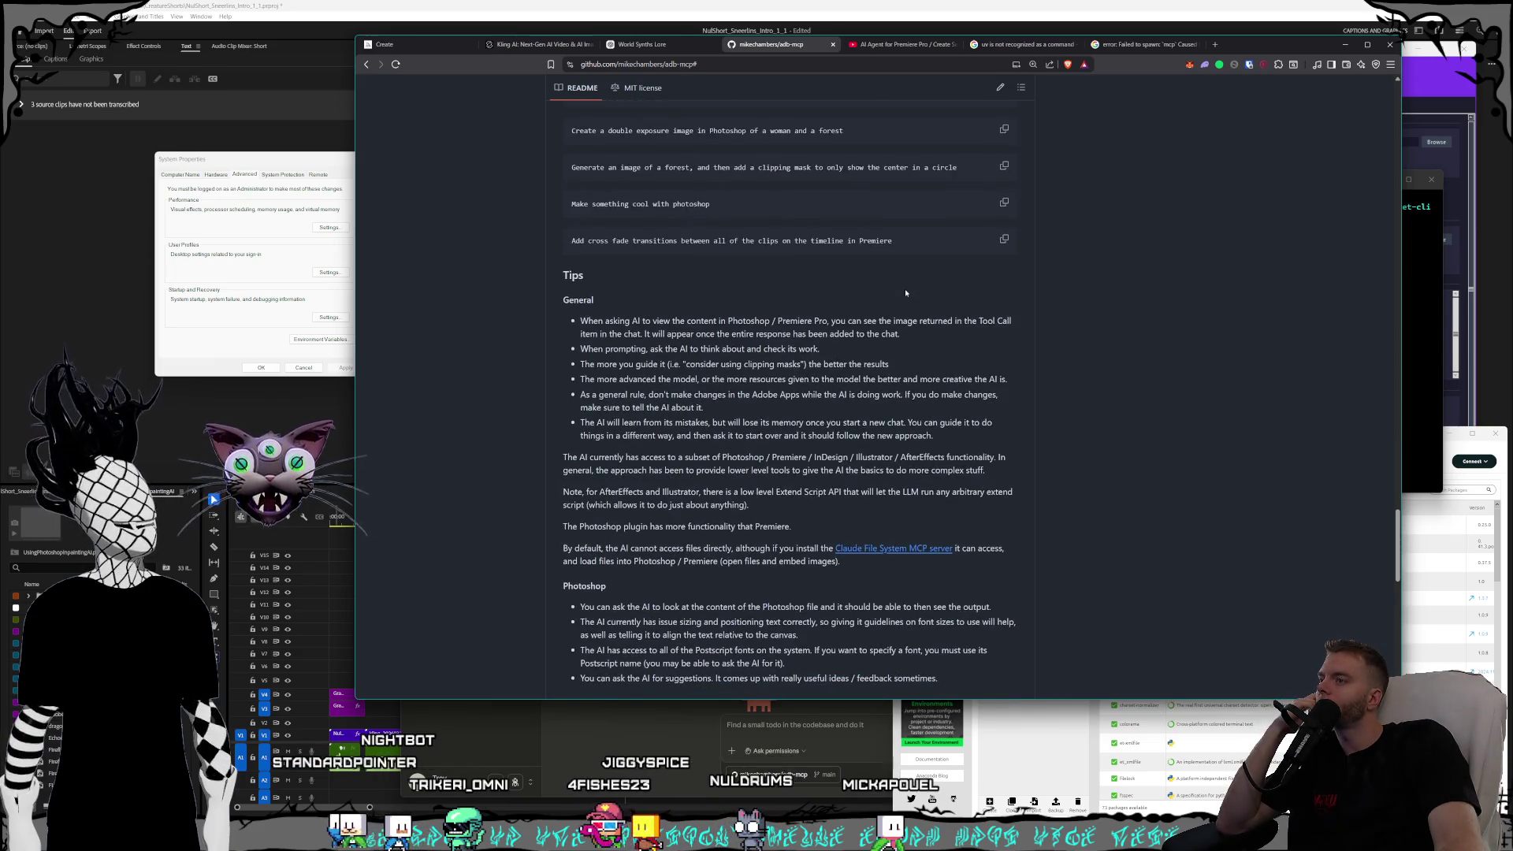
# - Scroll back up to the uv run mcp install commands for Photoshop, Premiere Pro and the others
pyautogui.scroll(-1, 905, 293)
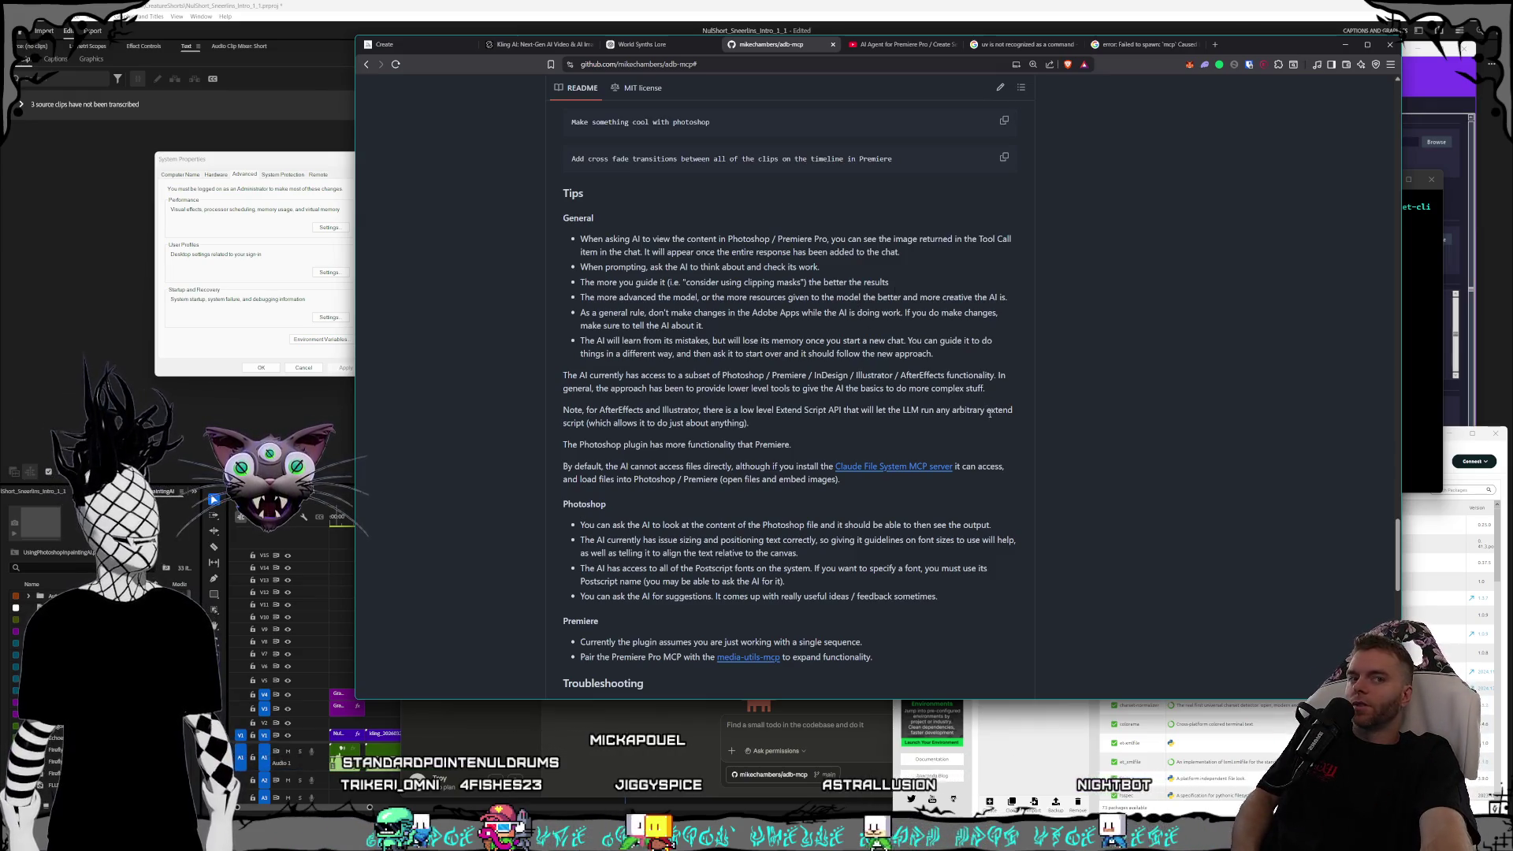
pyautogui.scroll(15, 1056, 492)
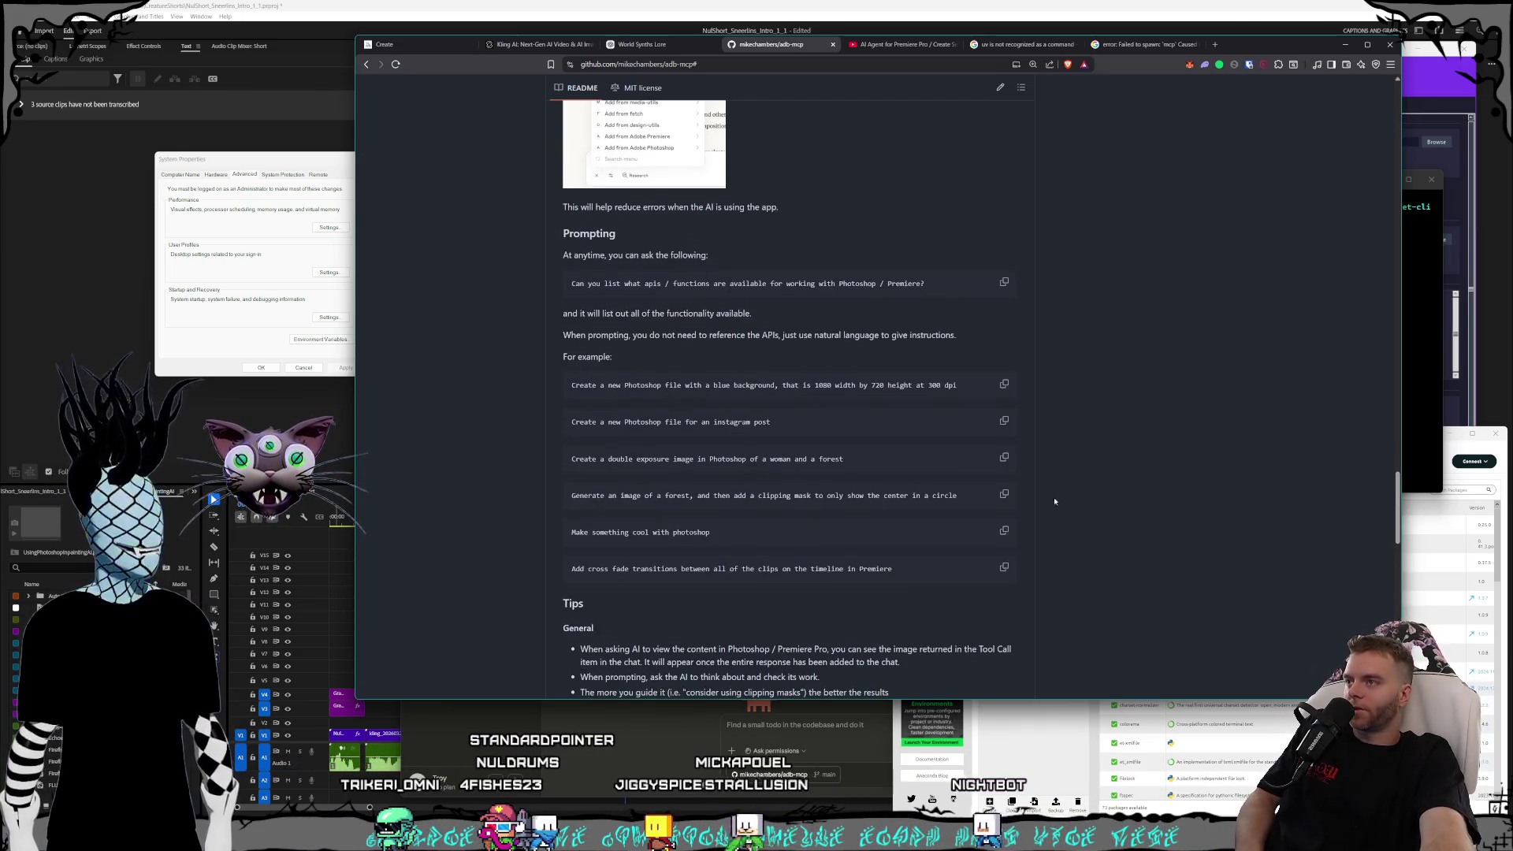
pyautogui.scroll(15, 1023, 487)
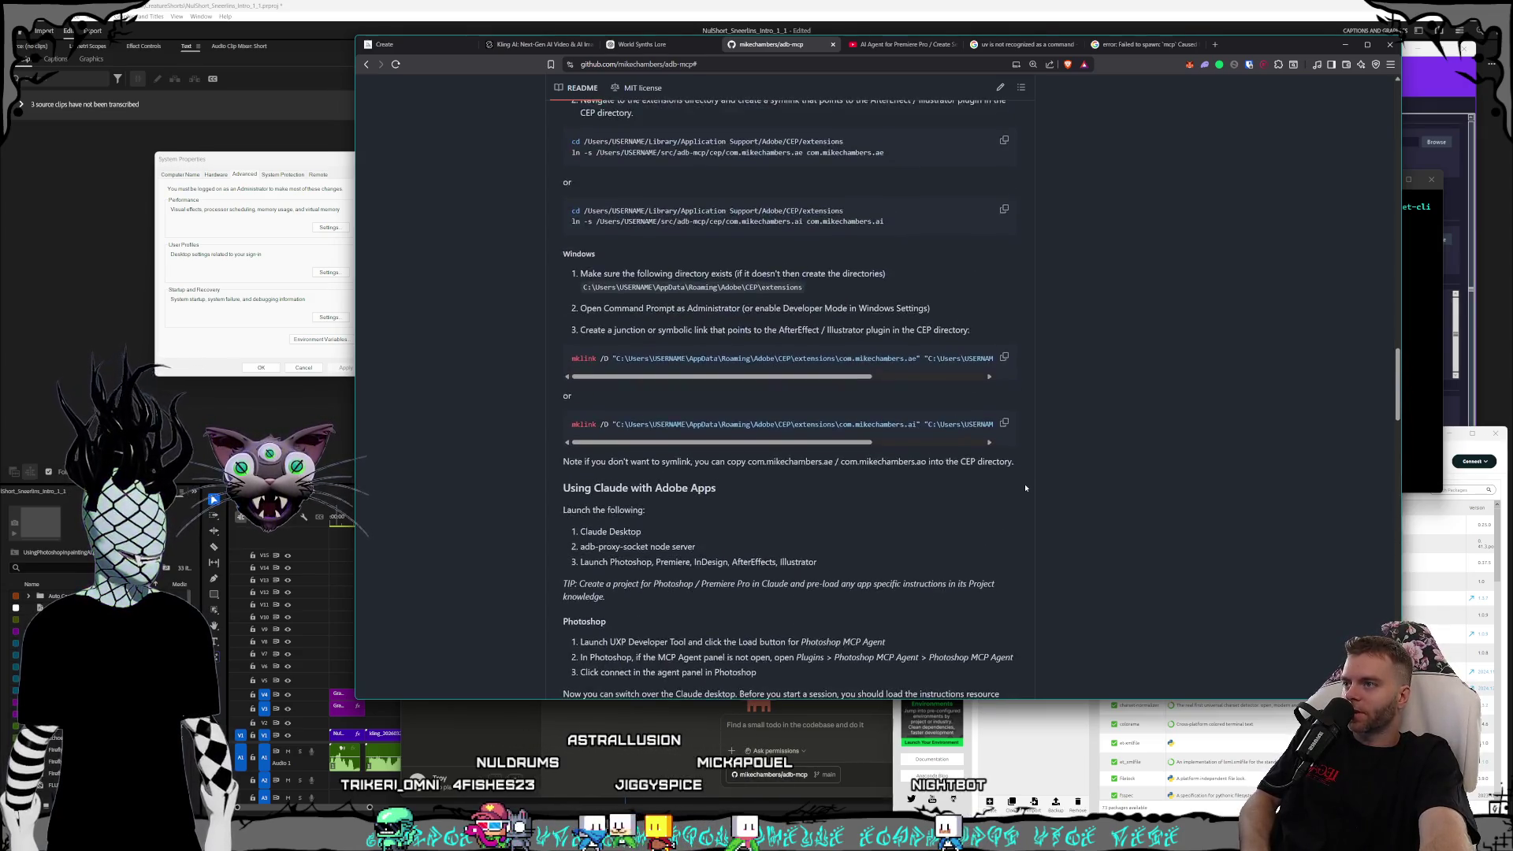
pyautogui.scroll(6, 1016, 488)
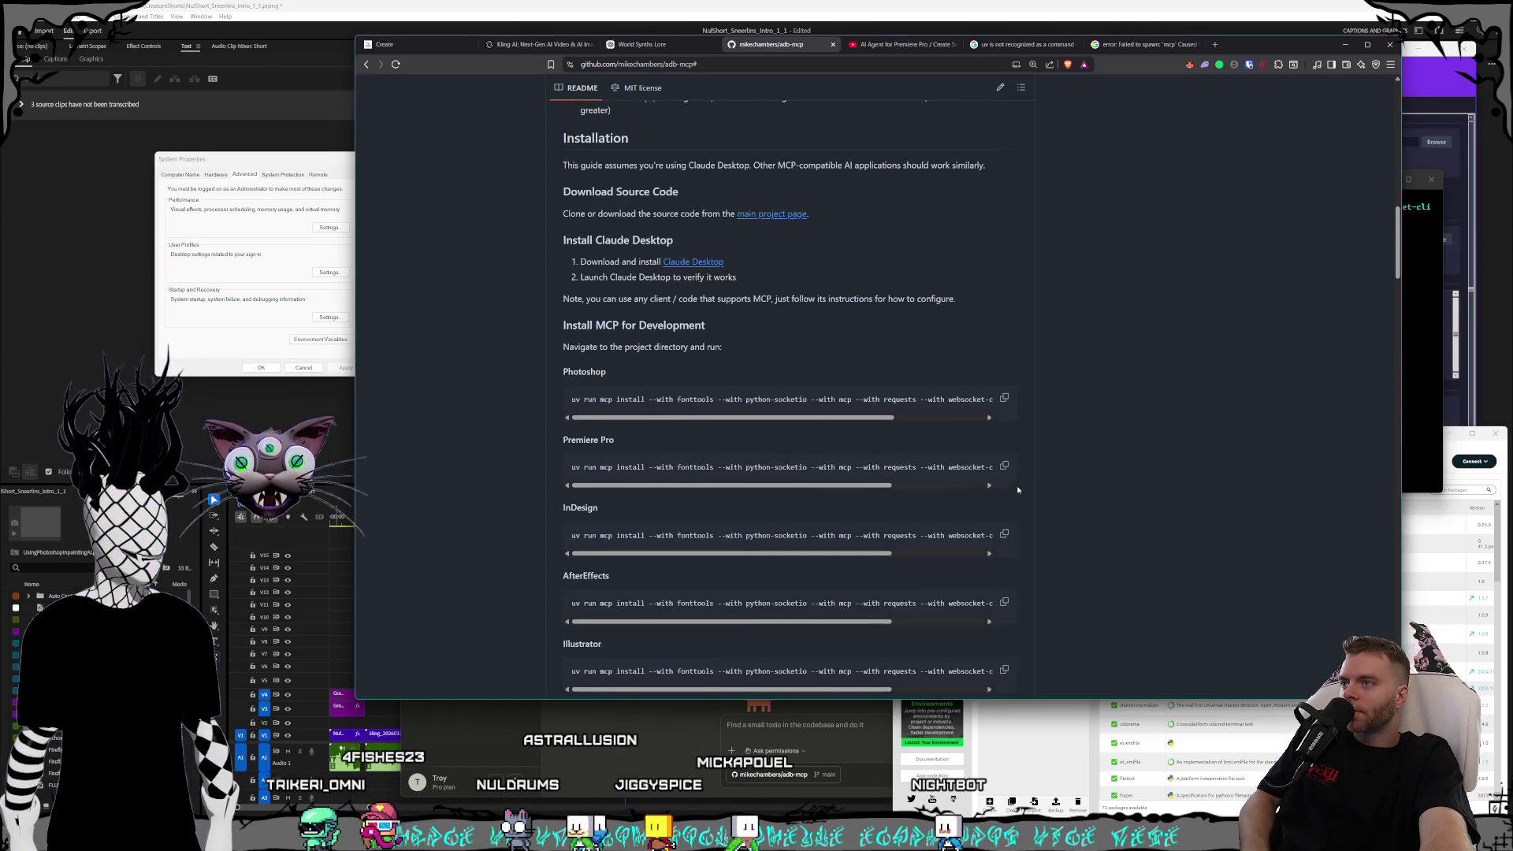
pyautogui.scroll(-2, 1016, 489)
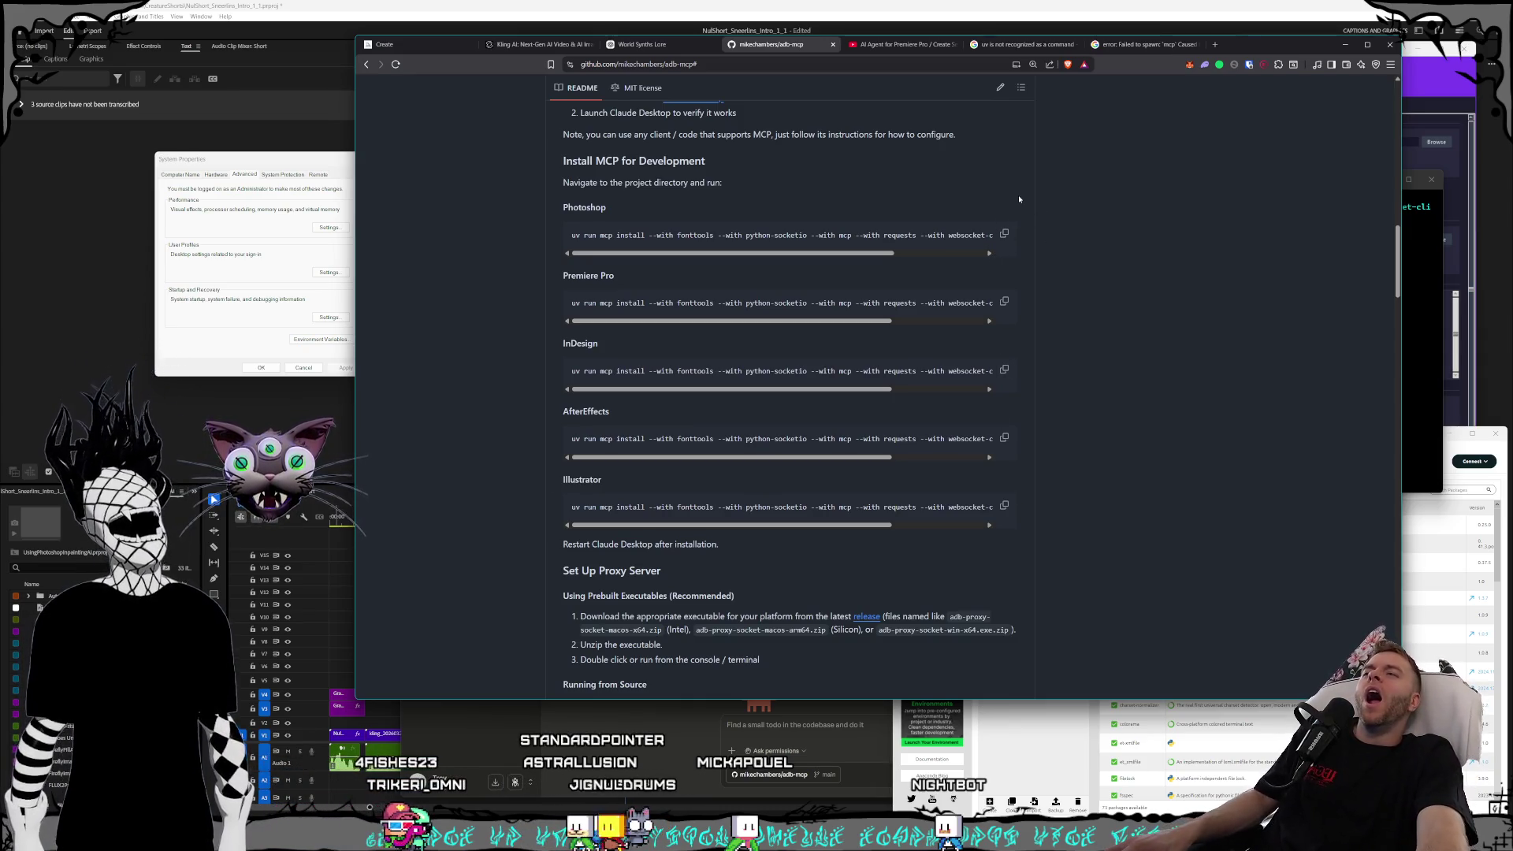
pyautogui.scroll(1, 1066, 224)
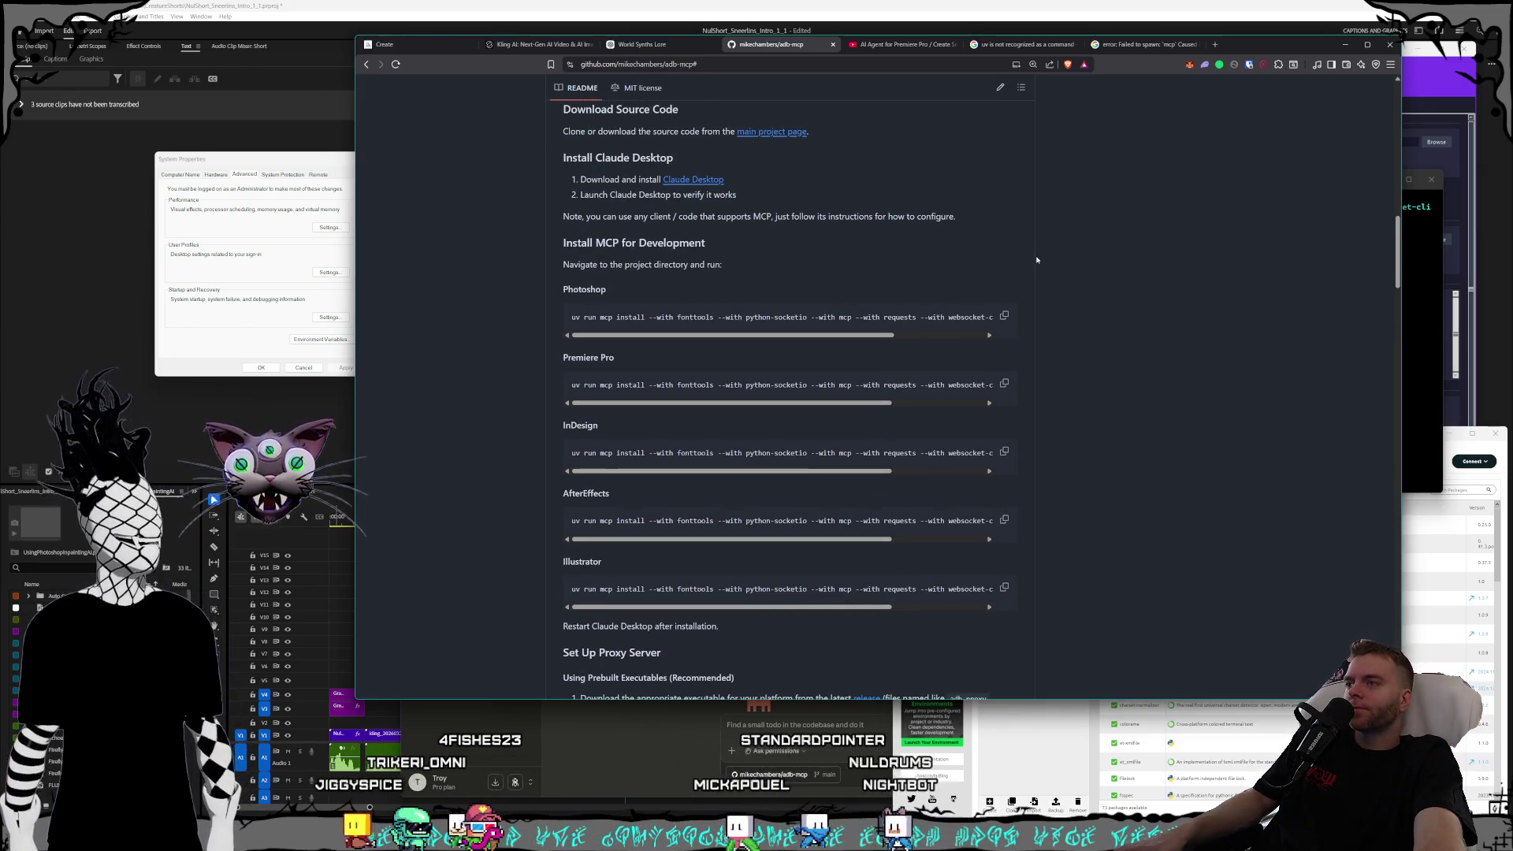
pyautogui.scroll(-1, 1036, 261)
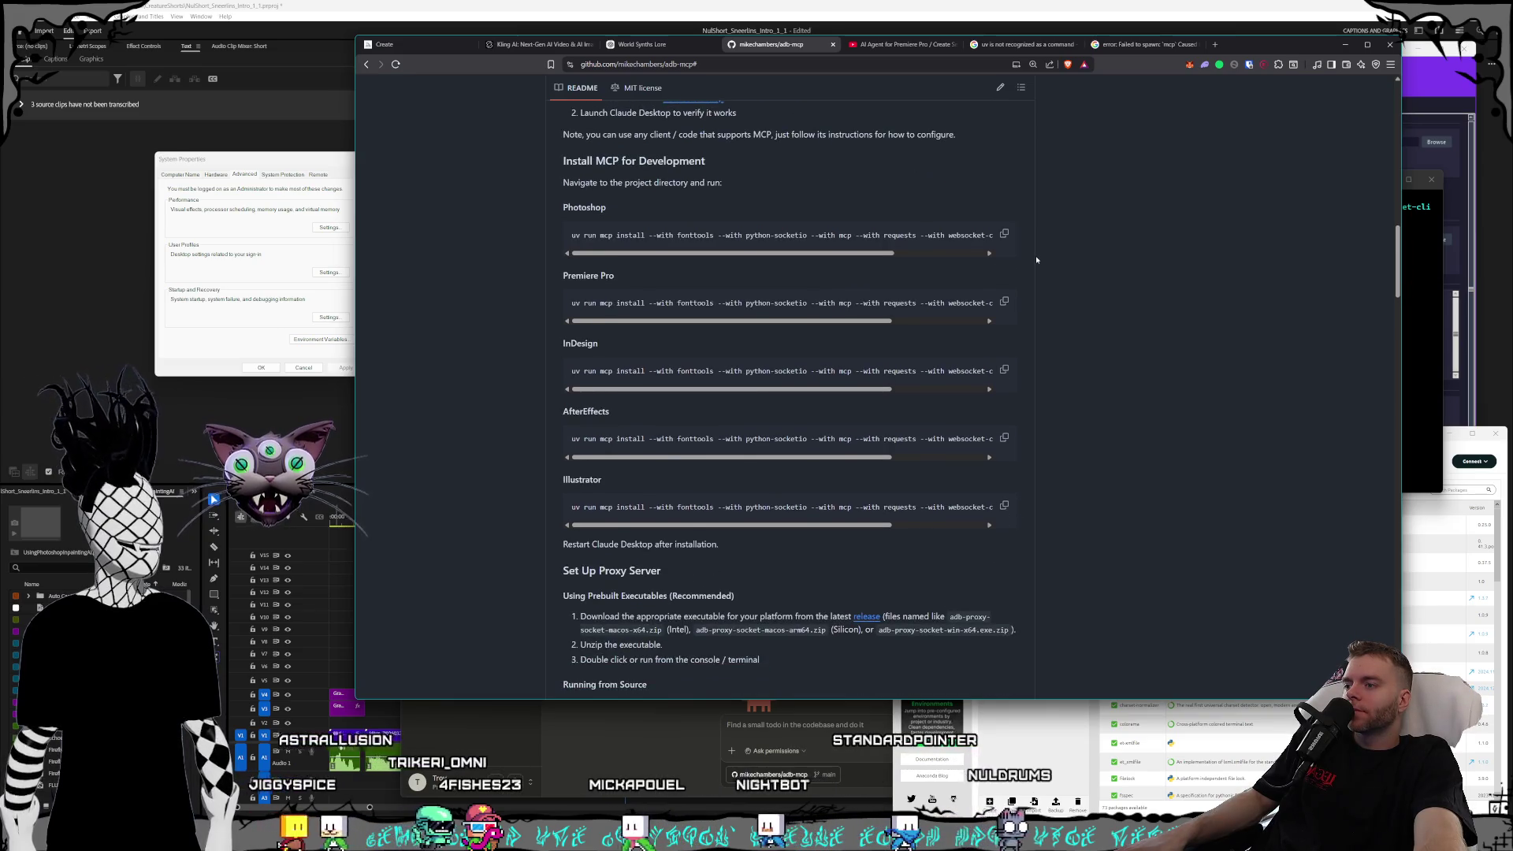
pyautogui.scroll(1, 1036, 260)
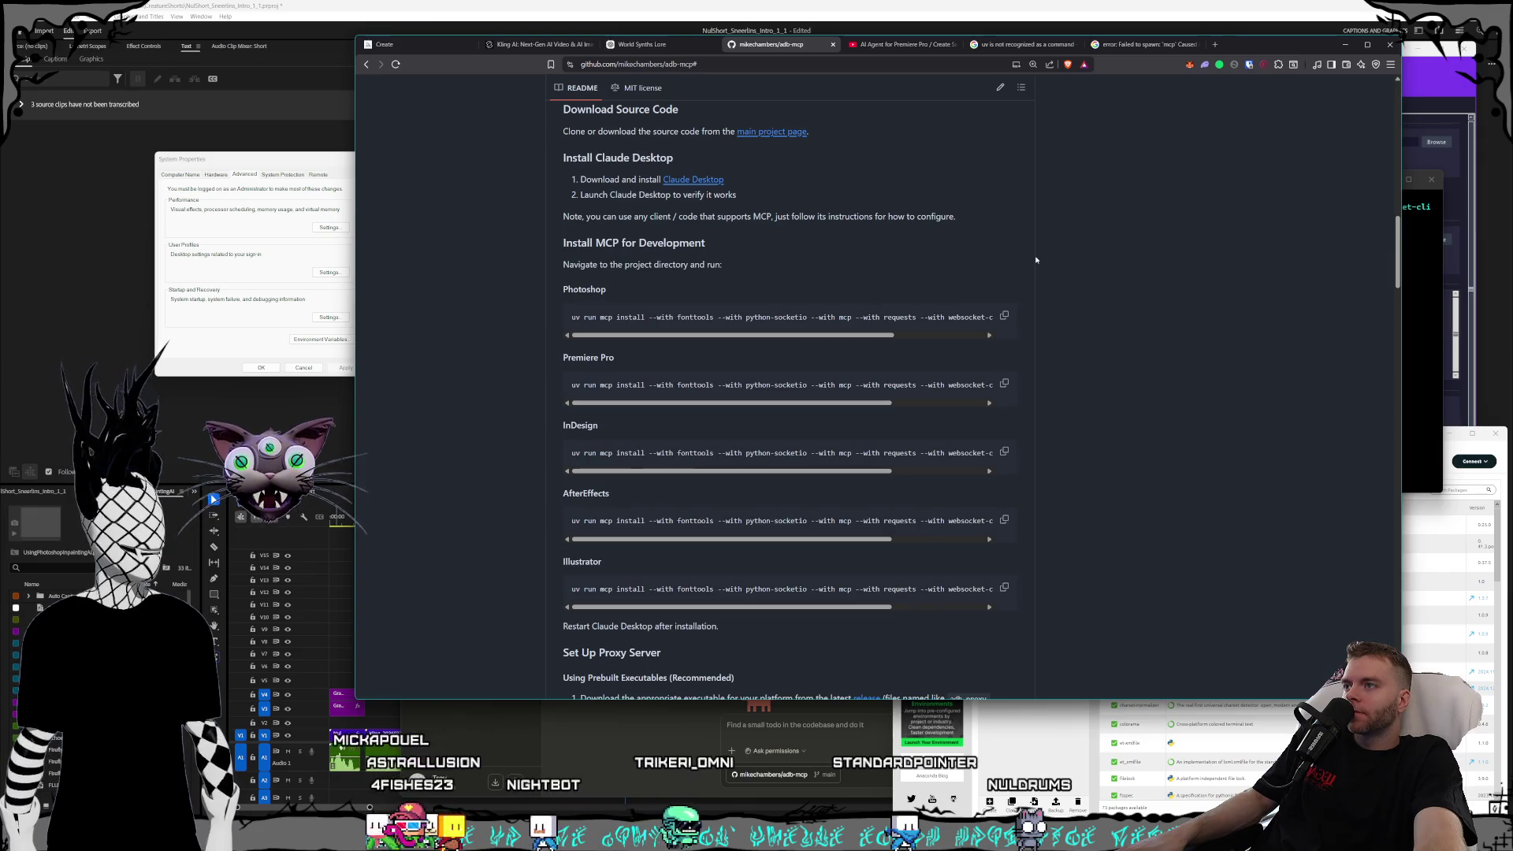
pyautogui.scroll(-1, 1036, 260)
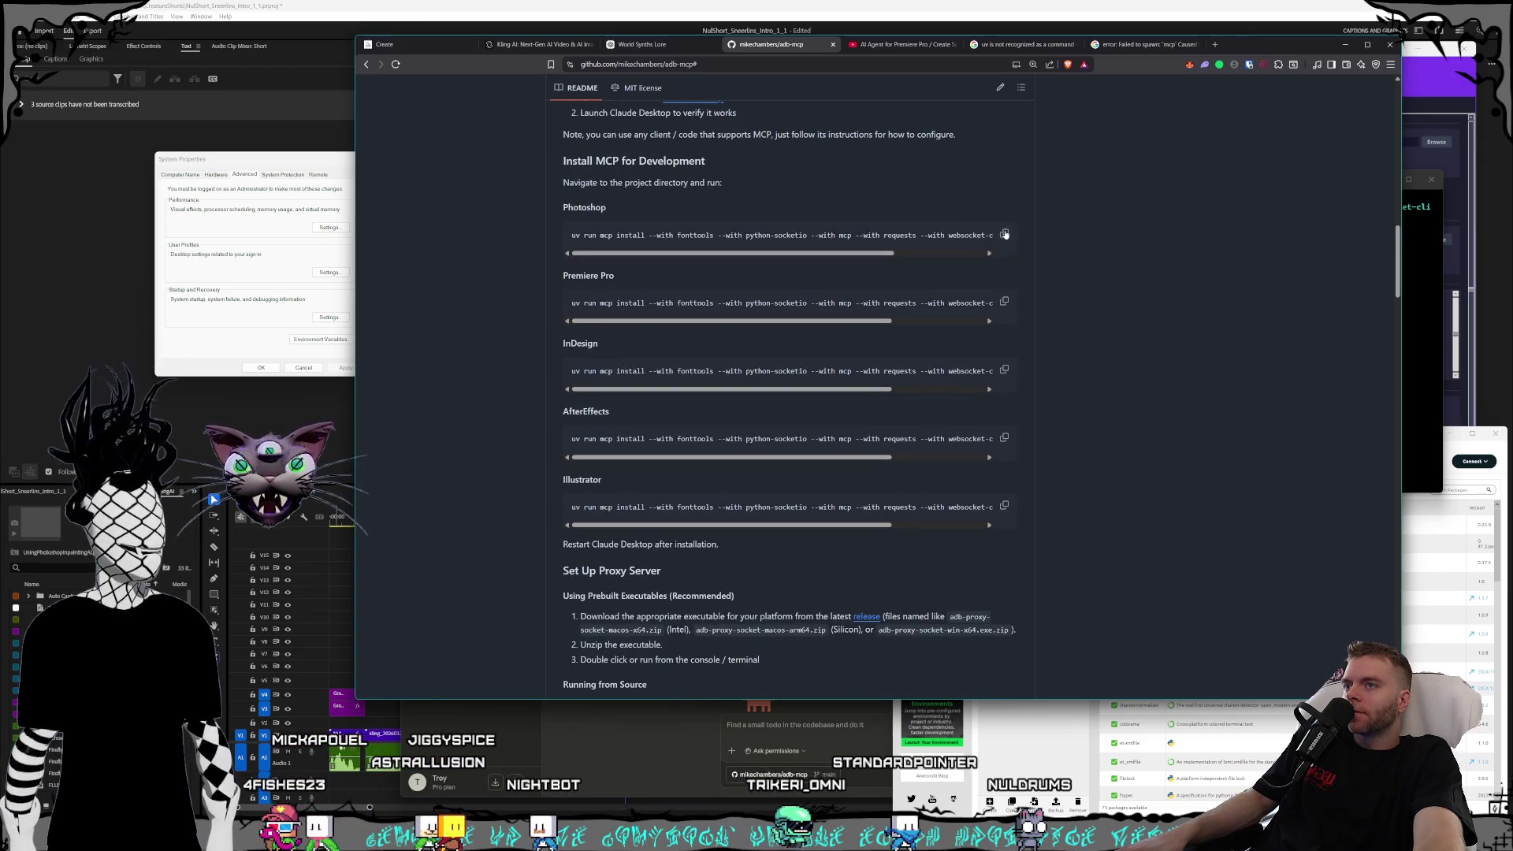
# - Check the terminal's failed mcp output and close the 'uv is not recognized' search
pyautogui.click(1418, 328)
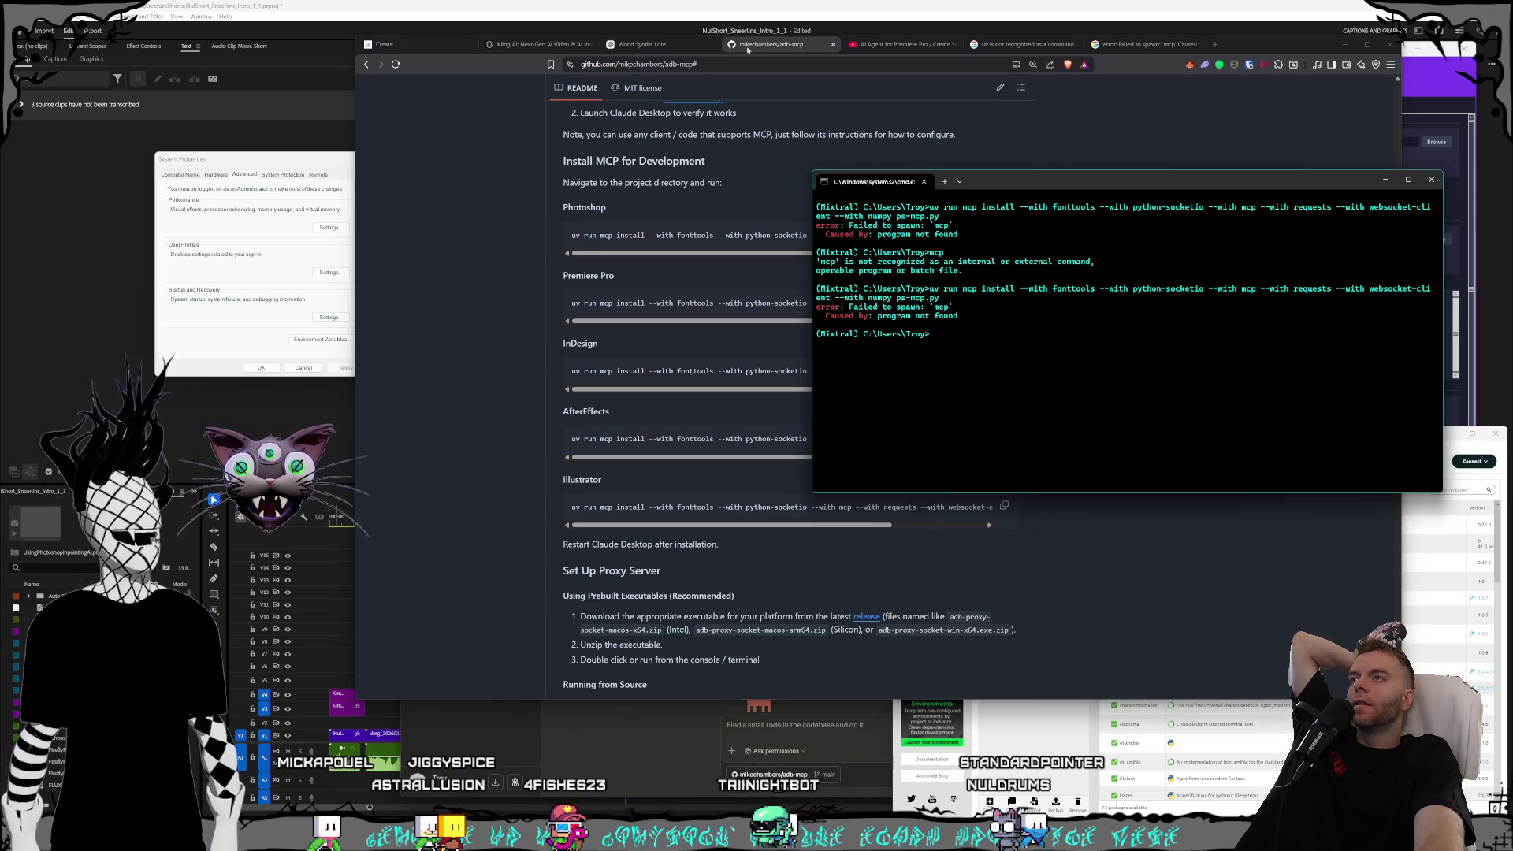
pyautogui.click(1027, 46)
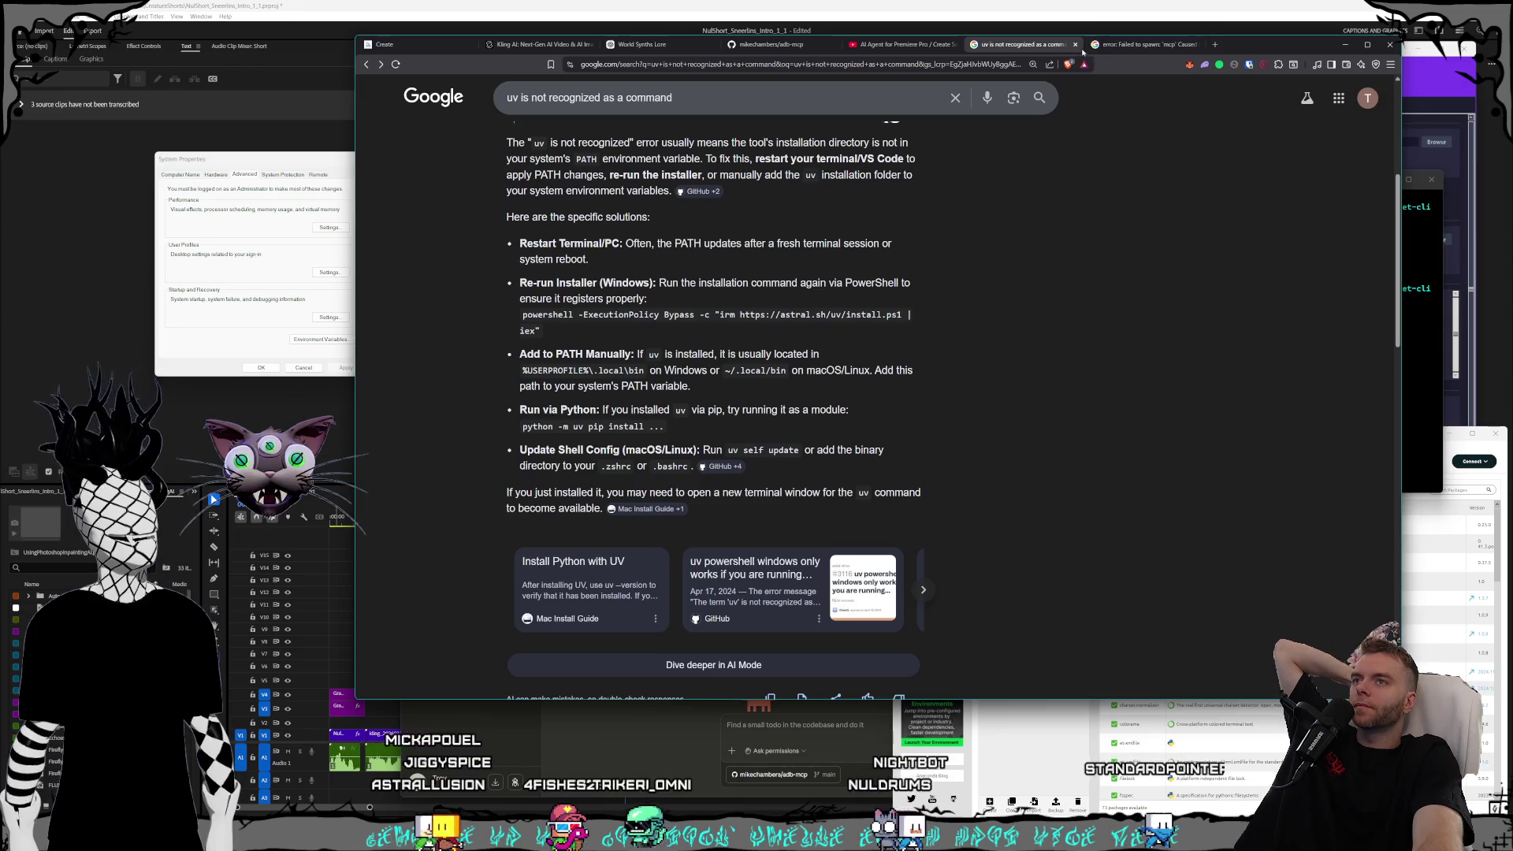
pyautogui.hotkey('ctrl', 'w')
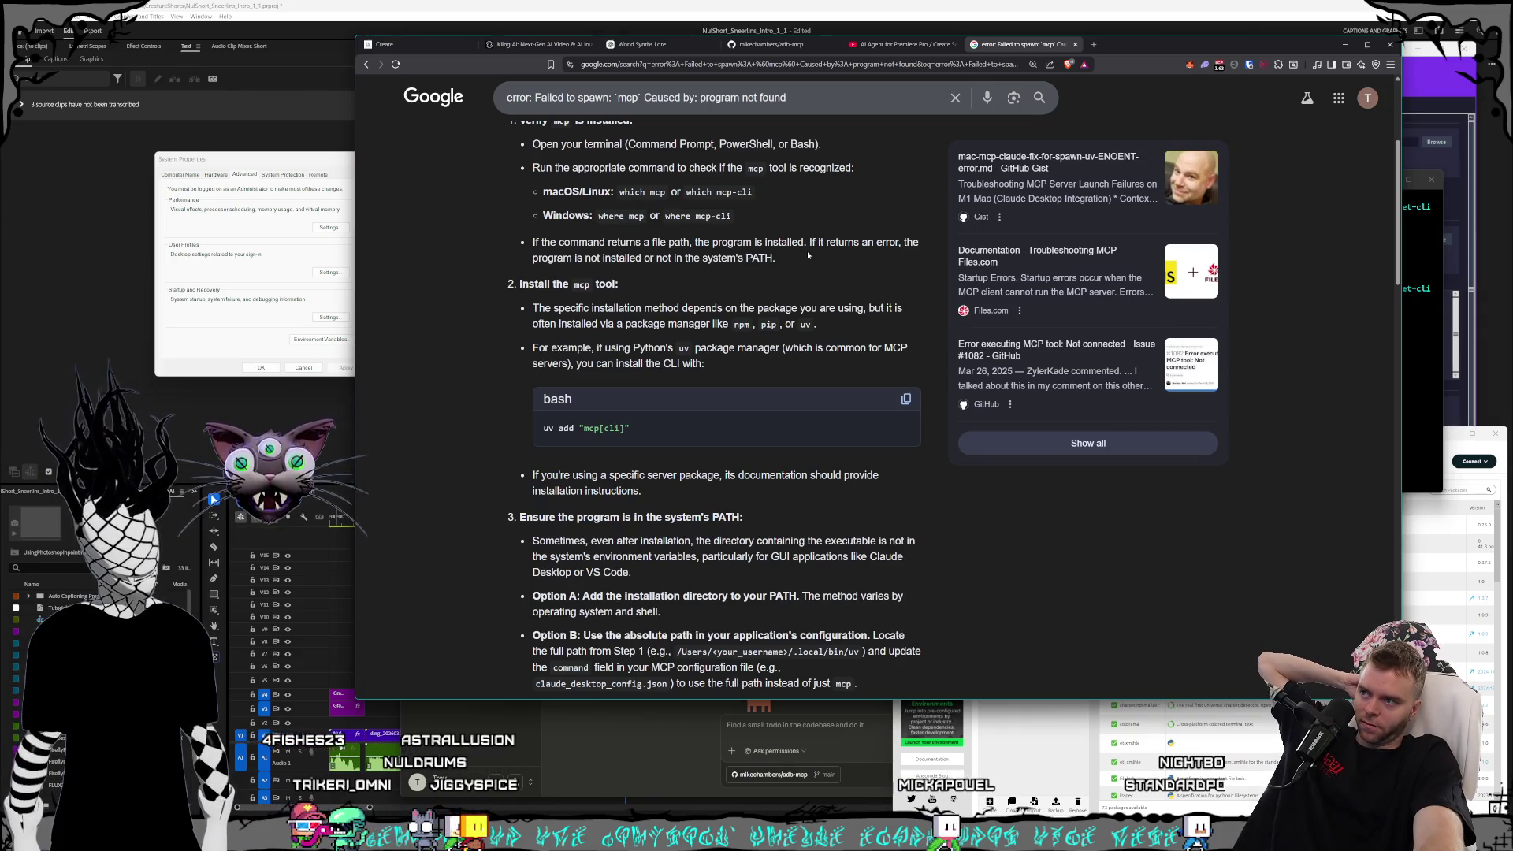
# - Read Google's fixes for 'Failed to spawn: mcp, program not found', then return to the README
pyautogui.scroll(-1, 807, 251)
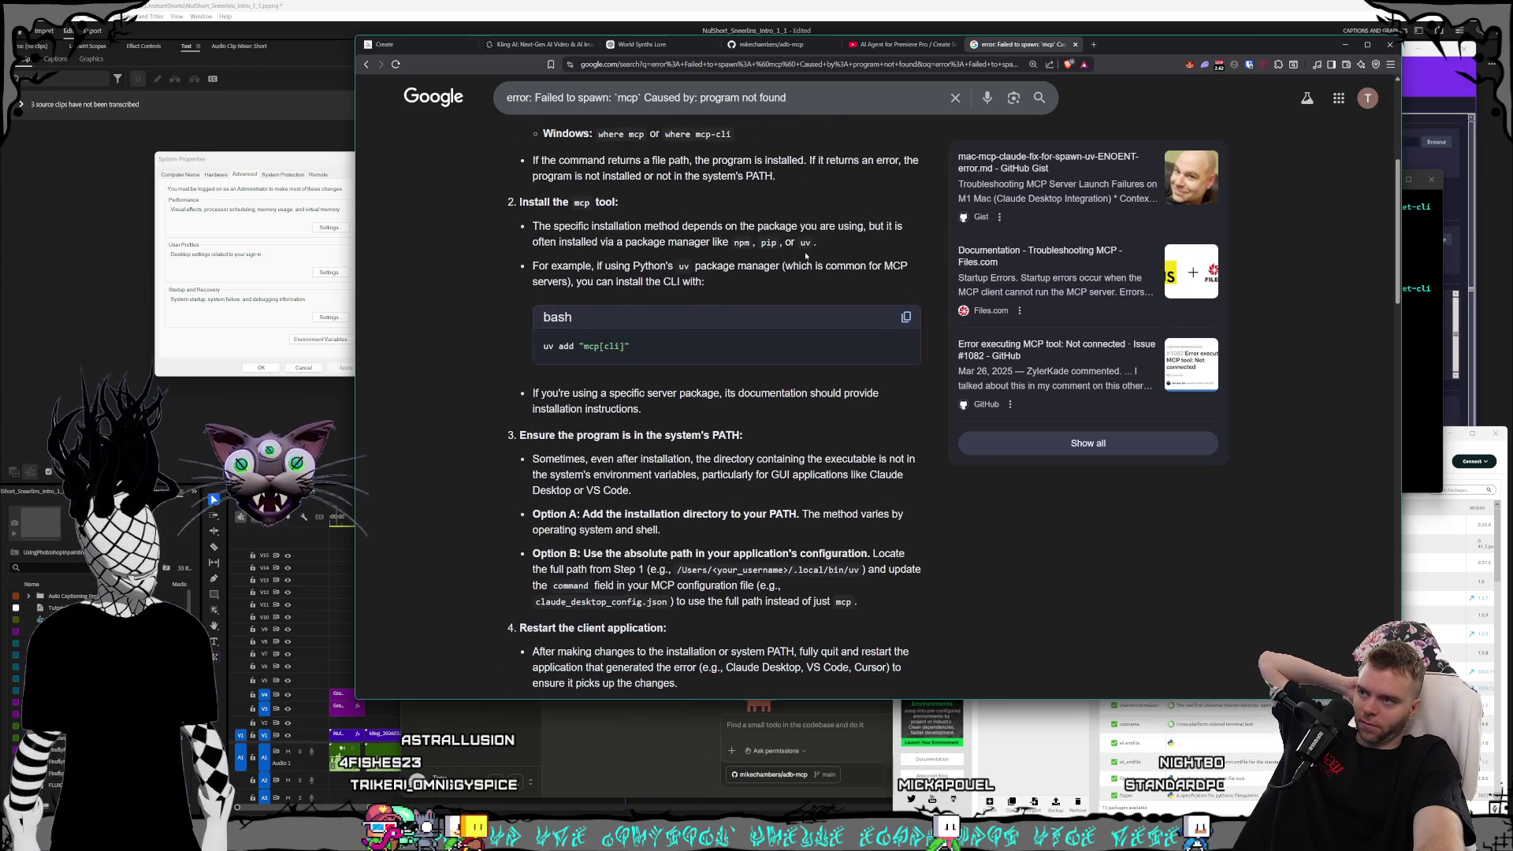
pyautogui.scroll(-1, 806, 255)
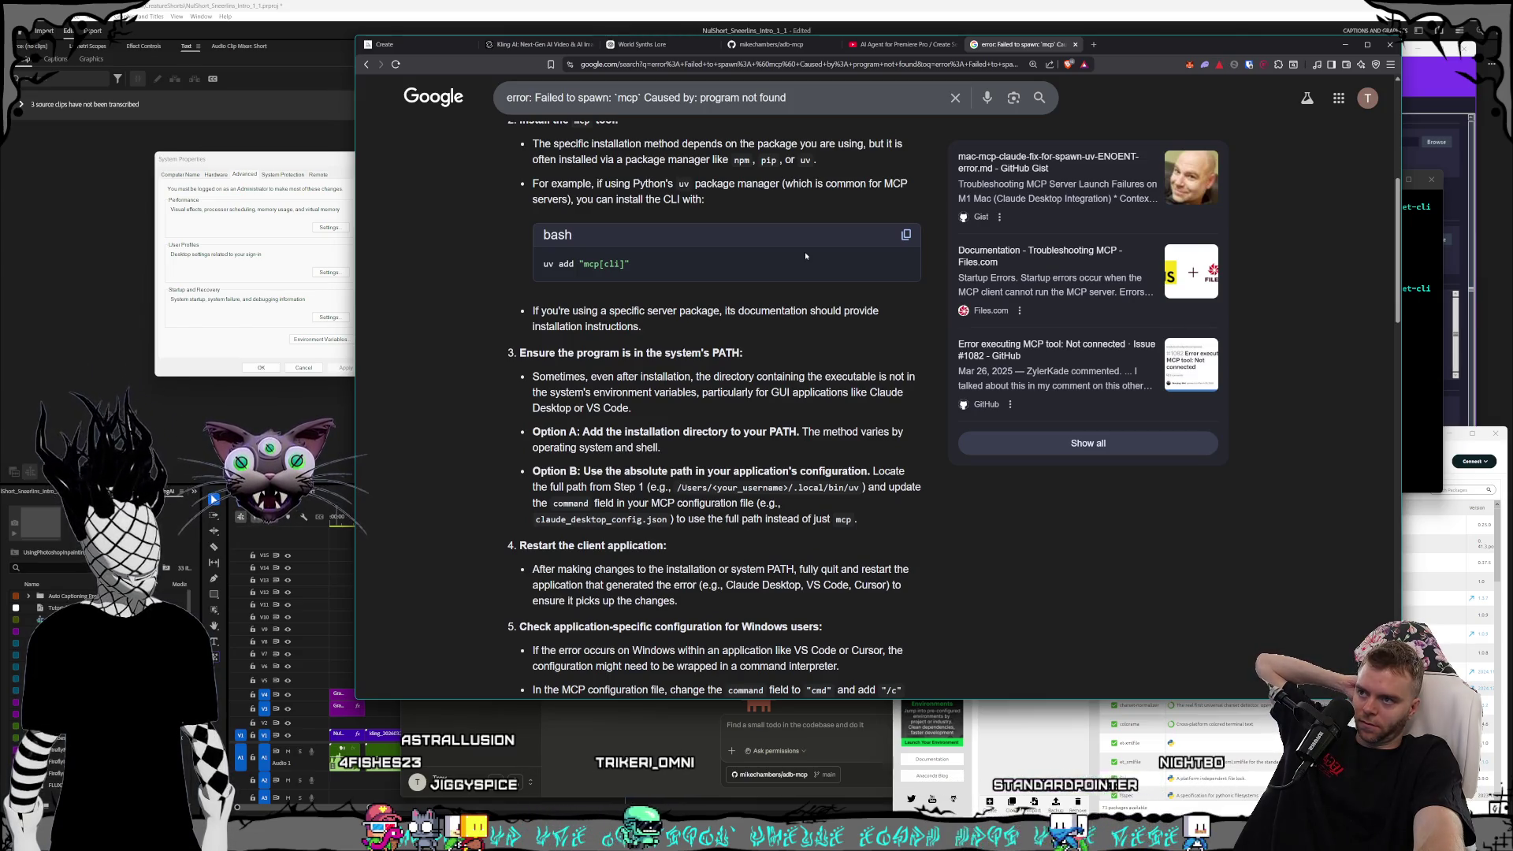
pyautogui.scroll(-1, 805, 255)
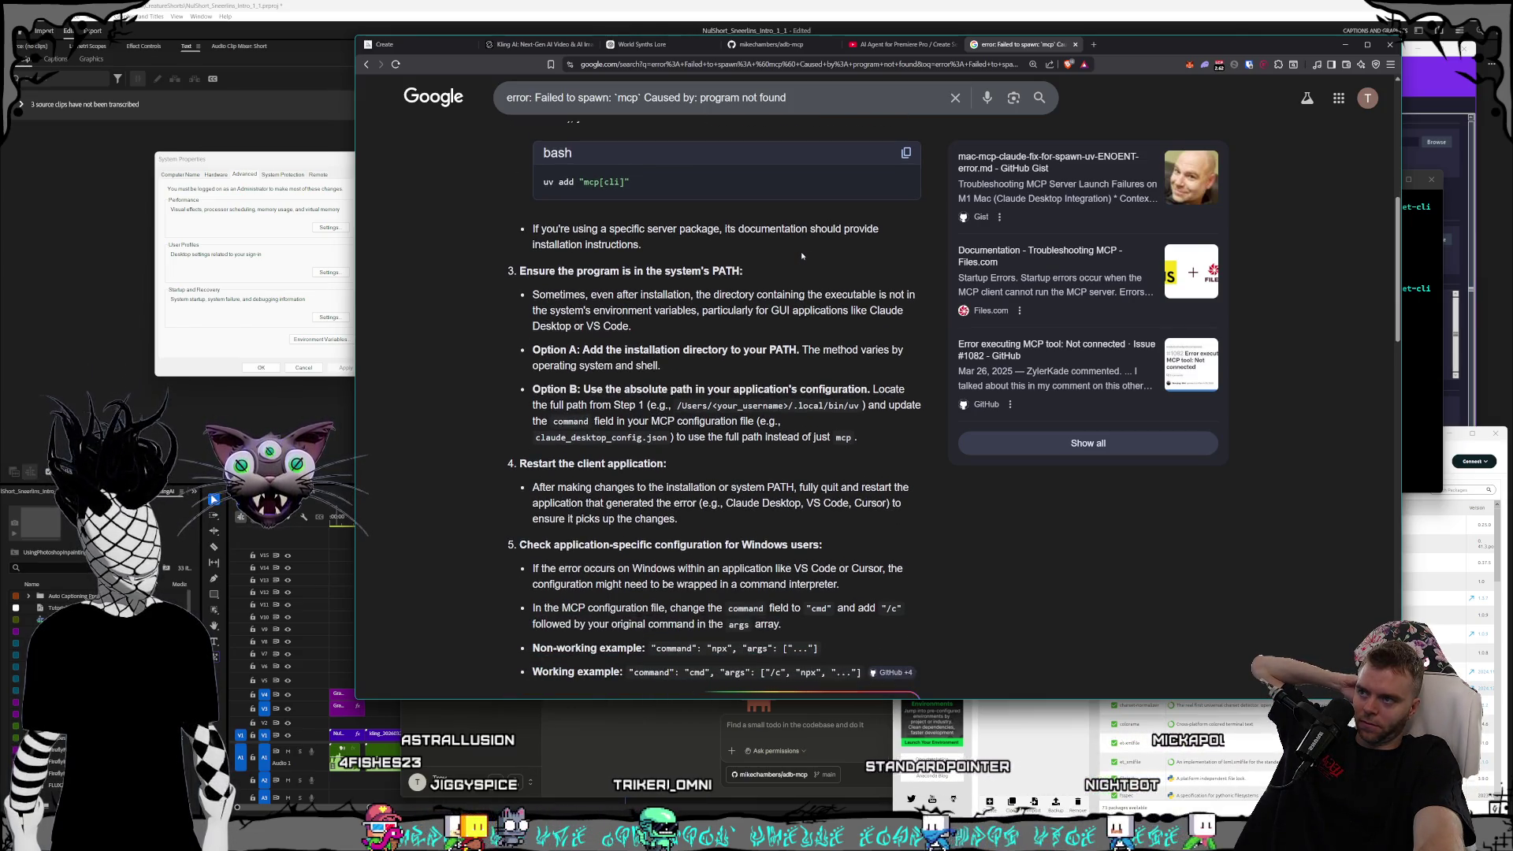
pyautogui.scroll(-1, 801, 255)
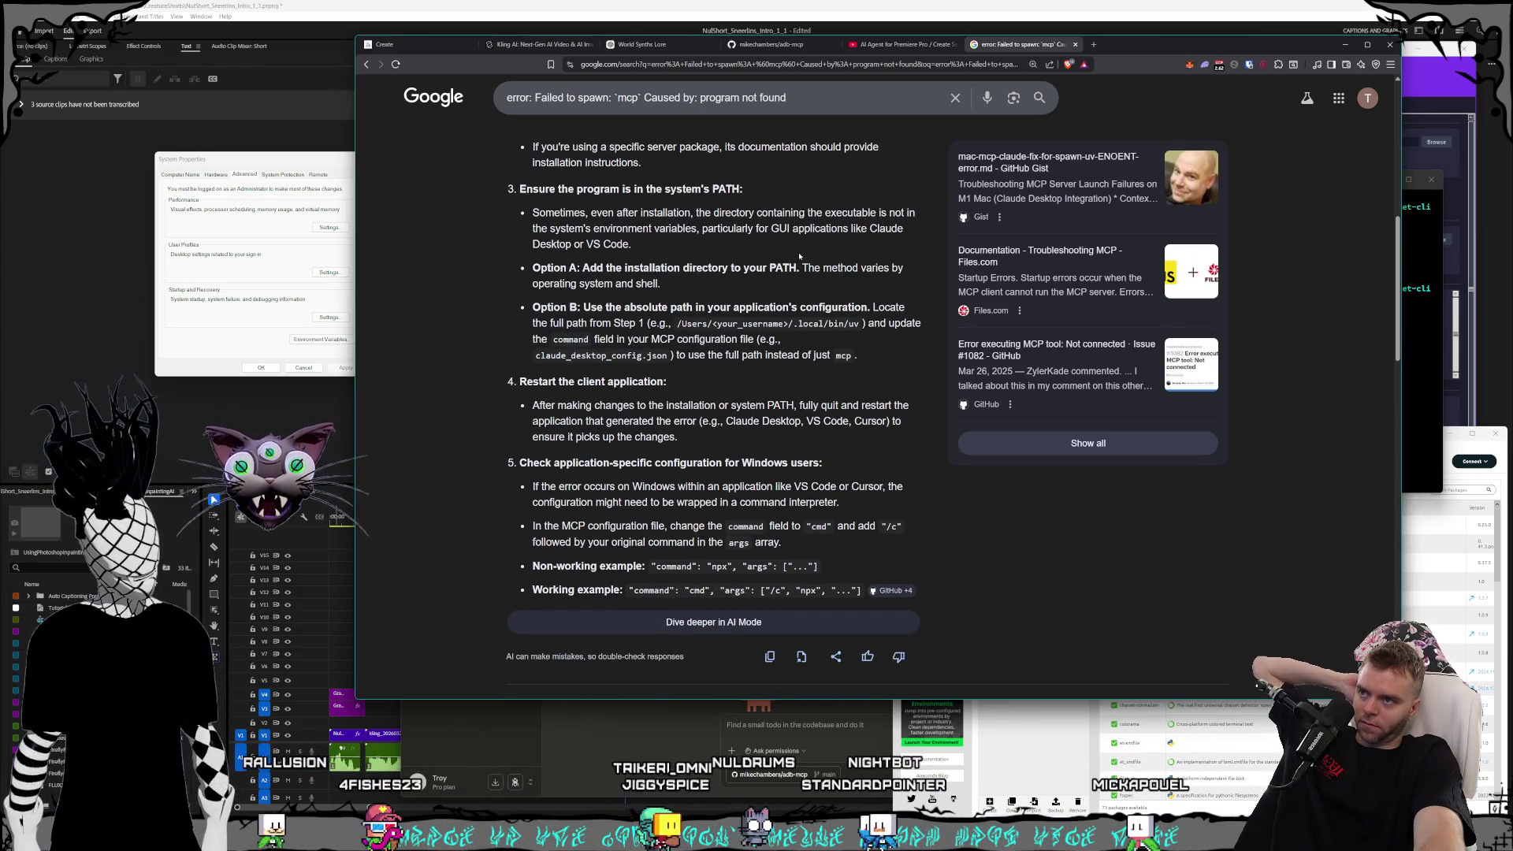
pyautogui.scroll(-1, 800, 256)
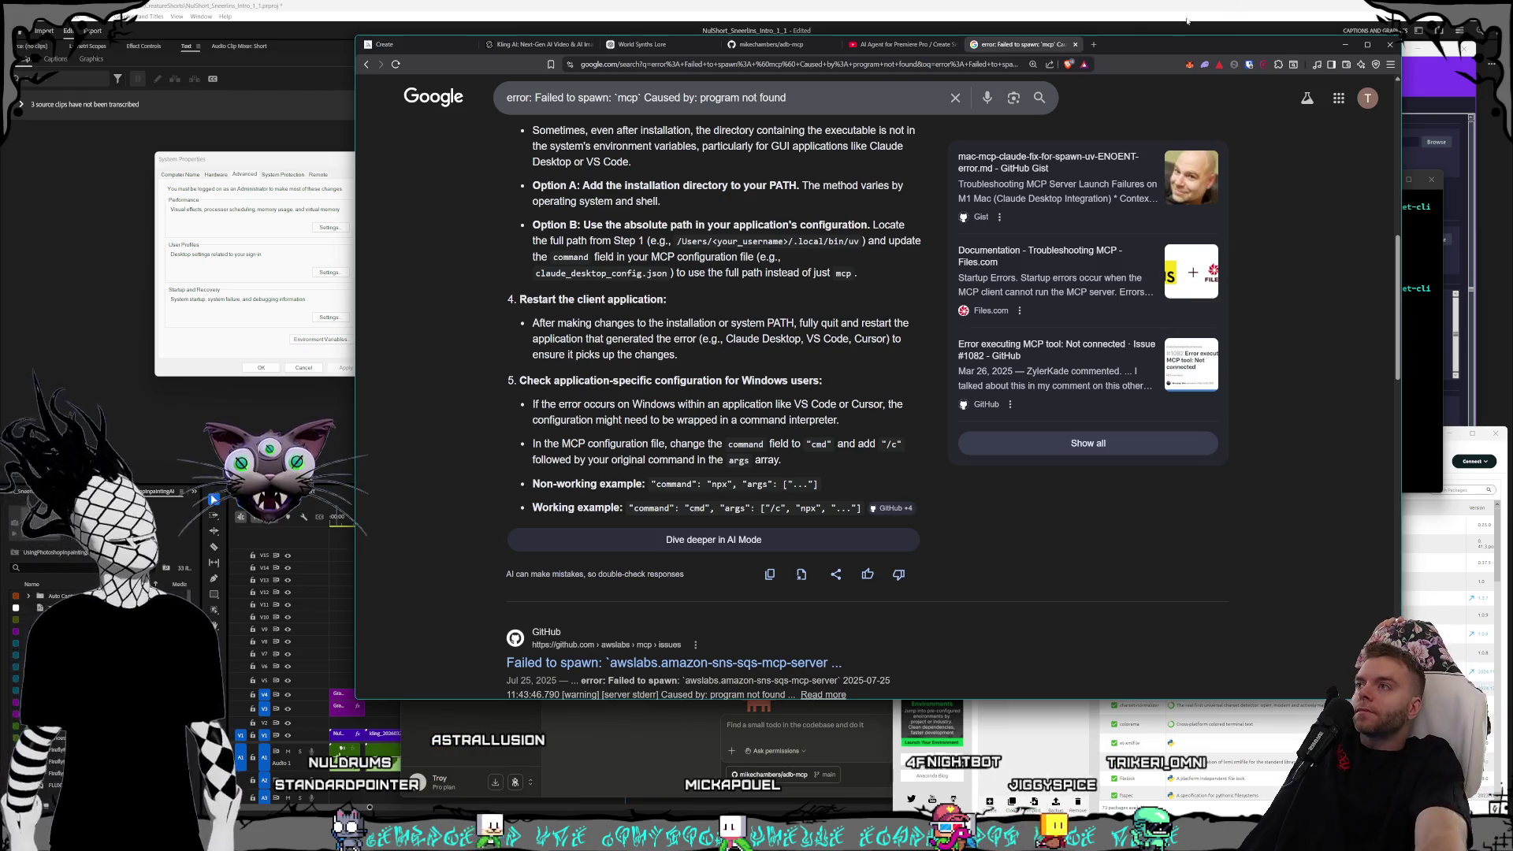
pyautogui.click(819, 45)
# - Inspect C:\Programming\adb-mcp and its adb-proxy-socket subfolder holding proxy.js, then return to the README
pyautogui.scroll(-5, 930, 347)
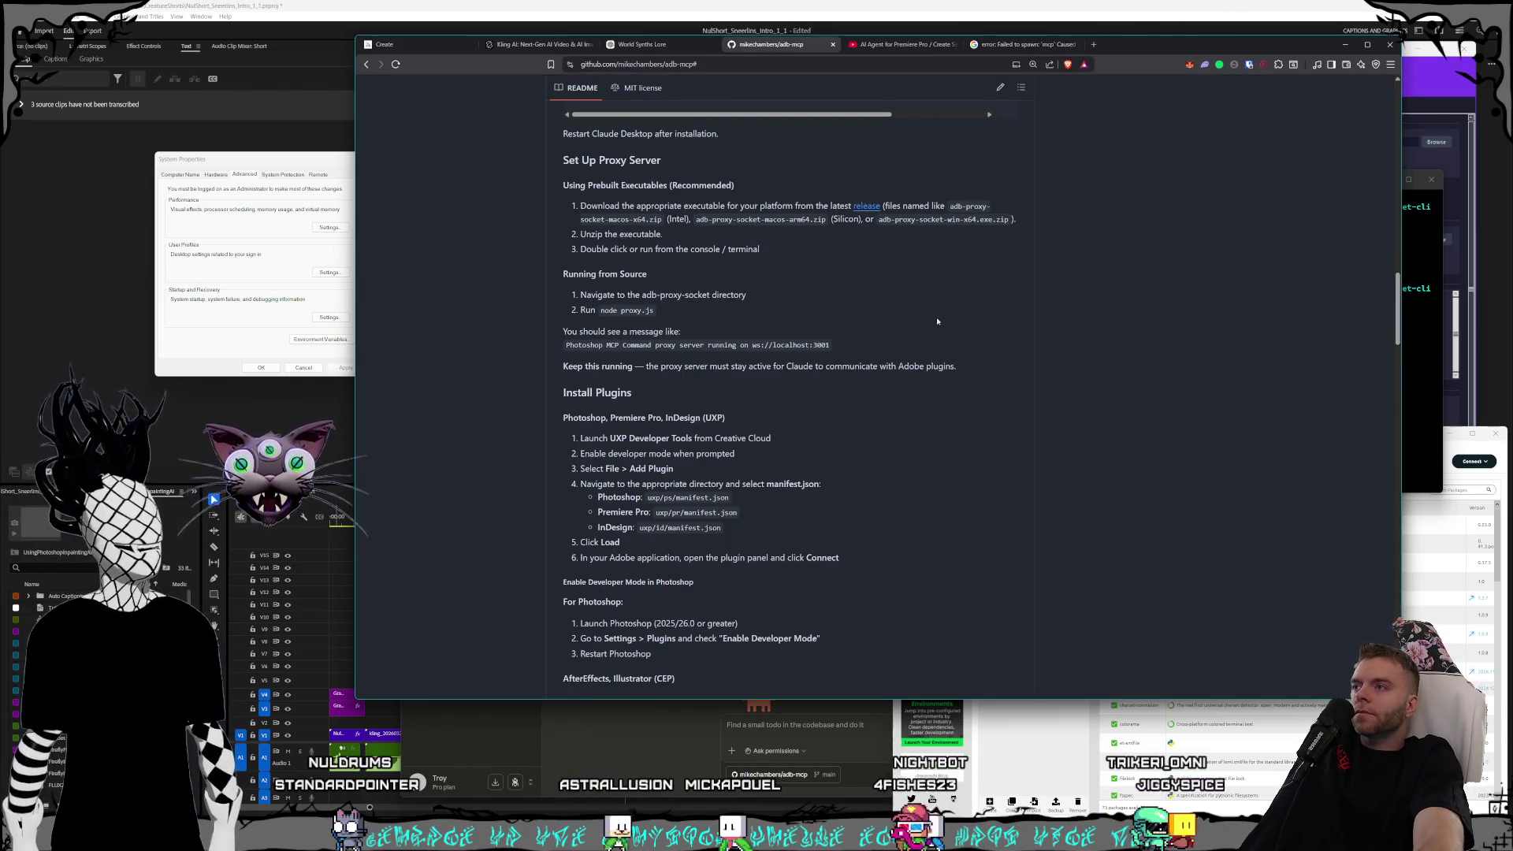
pyautogui.scroll(1, 957, 397)
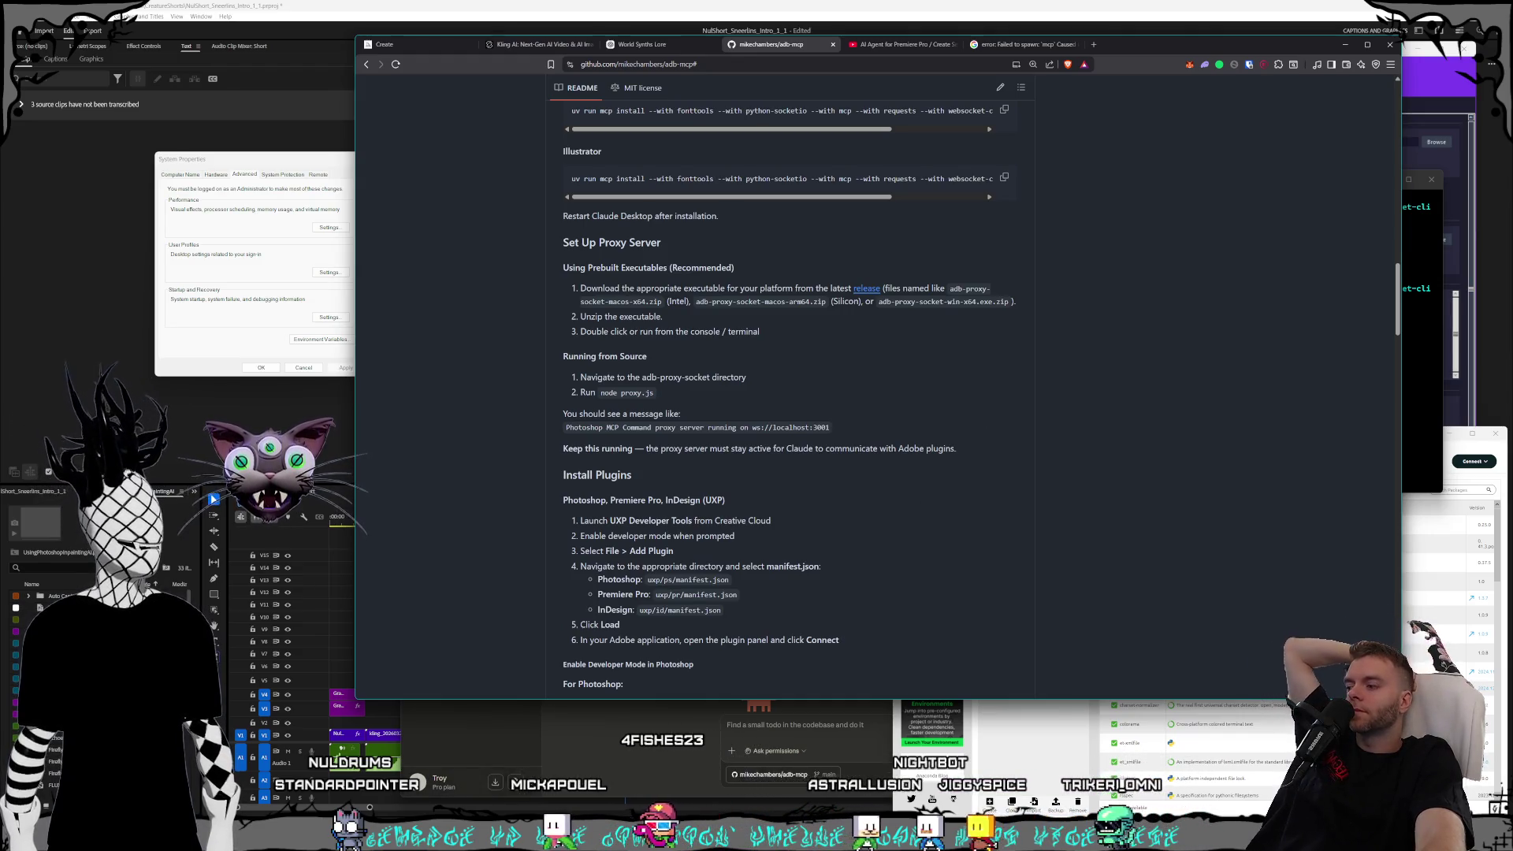
pyautogui.press('super+e')
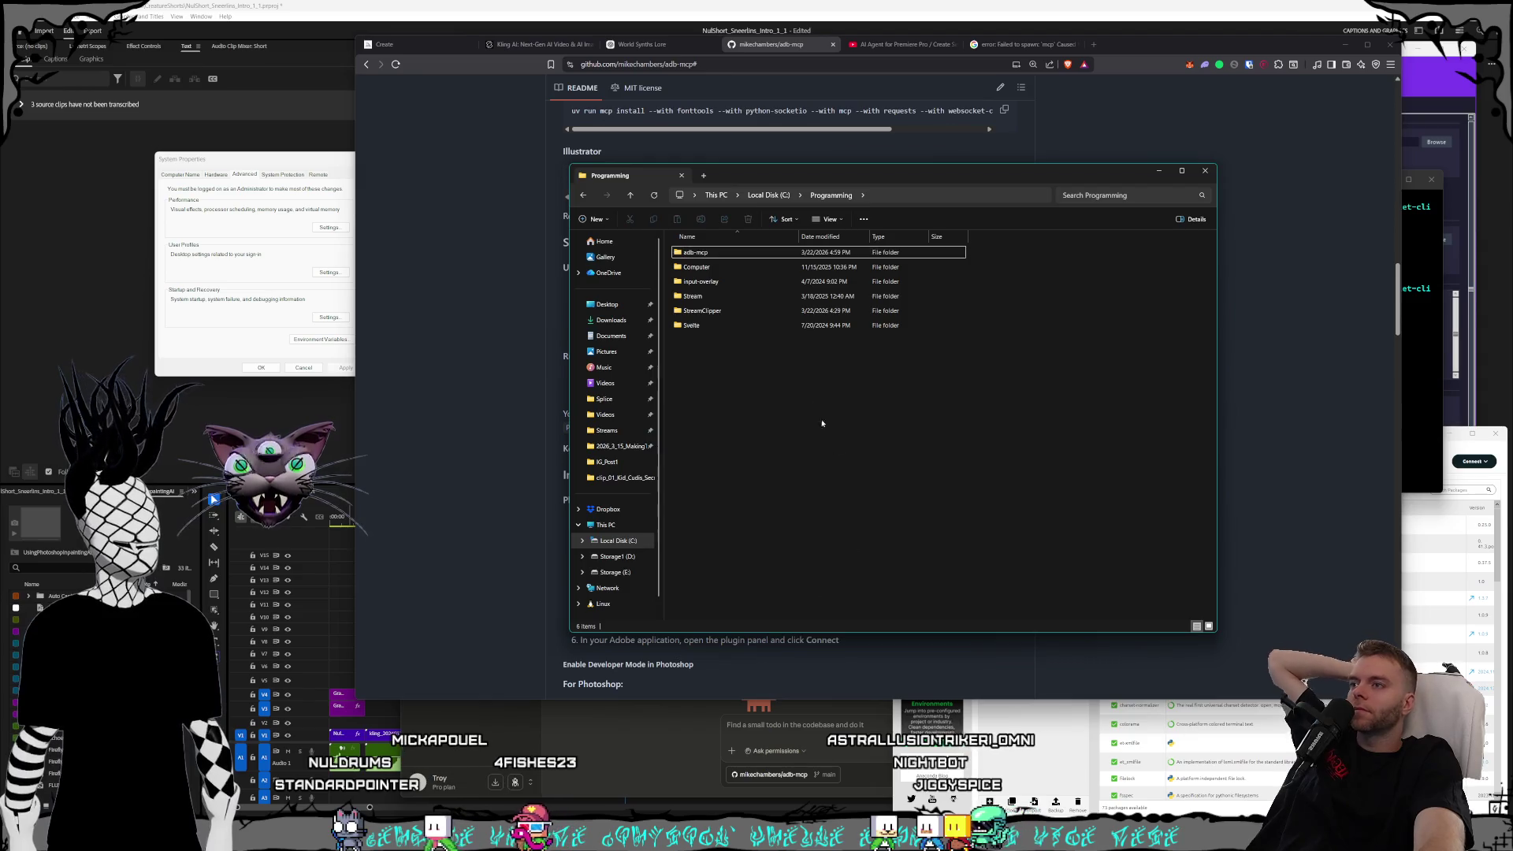
pyautogui.doubleClick(740, 253)
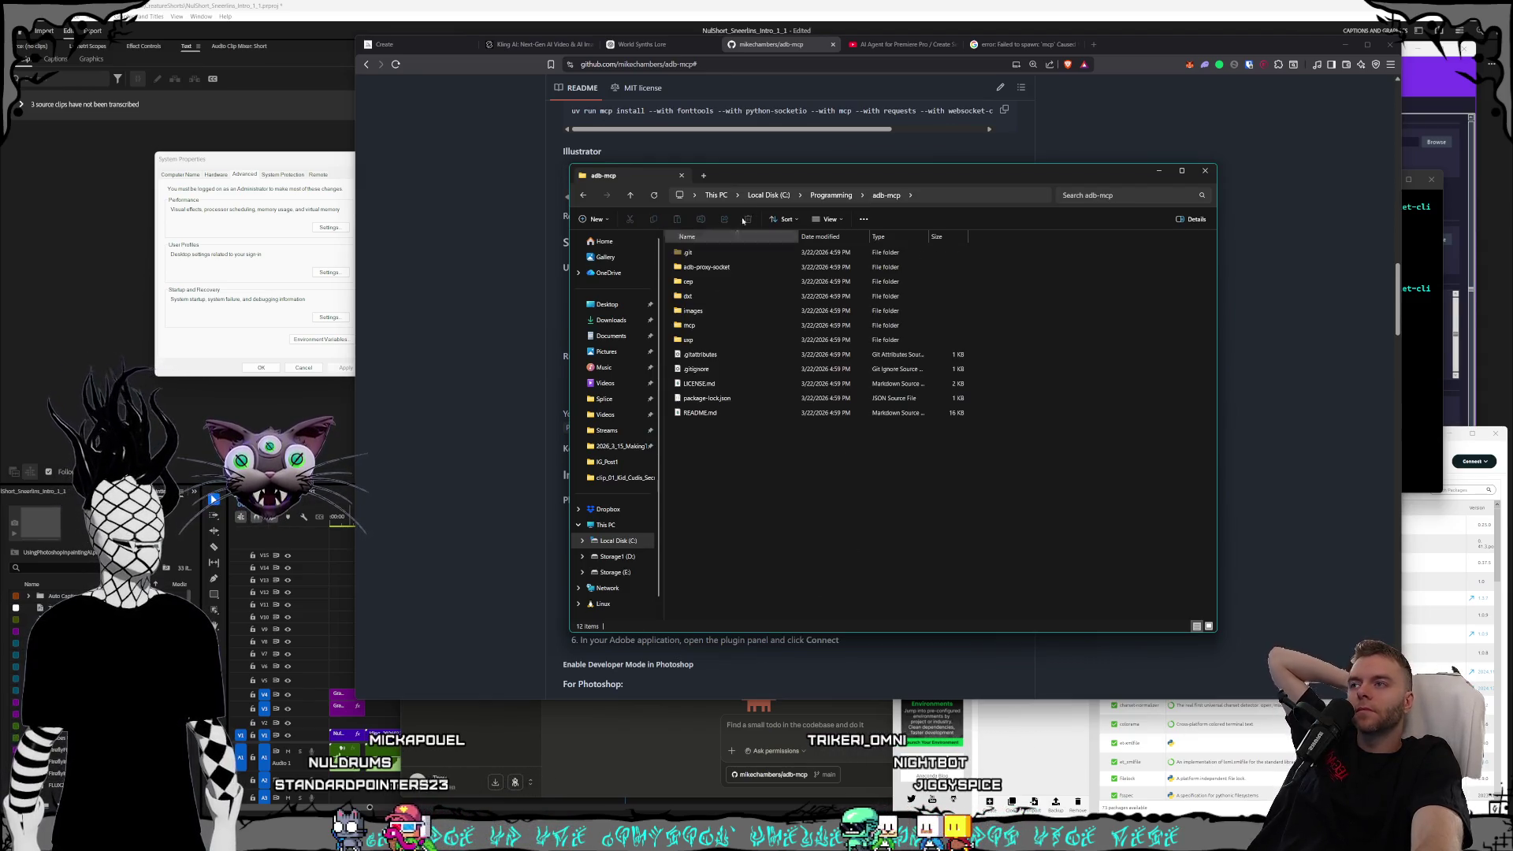
pyautogui.moveTo(788, 184)
pyautogui.mouseDown()
pyautogui.moveTo(1214, 197)
pyautogui.moveTo(1252, 149)
pyautogui.moveTo(1246, 113)
pyautogui.moveTo(1189, 107)
pyautogui.mouseUp()
pyautogui.doubleClick(1140, 197)
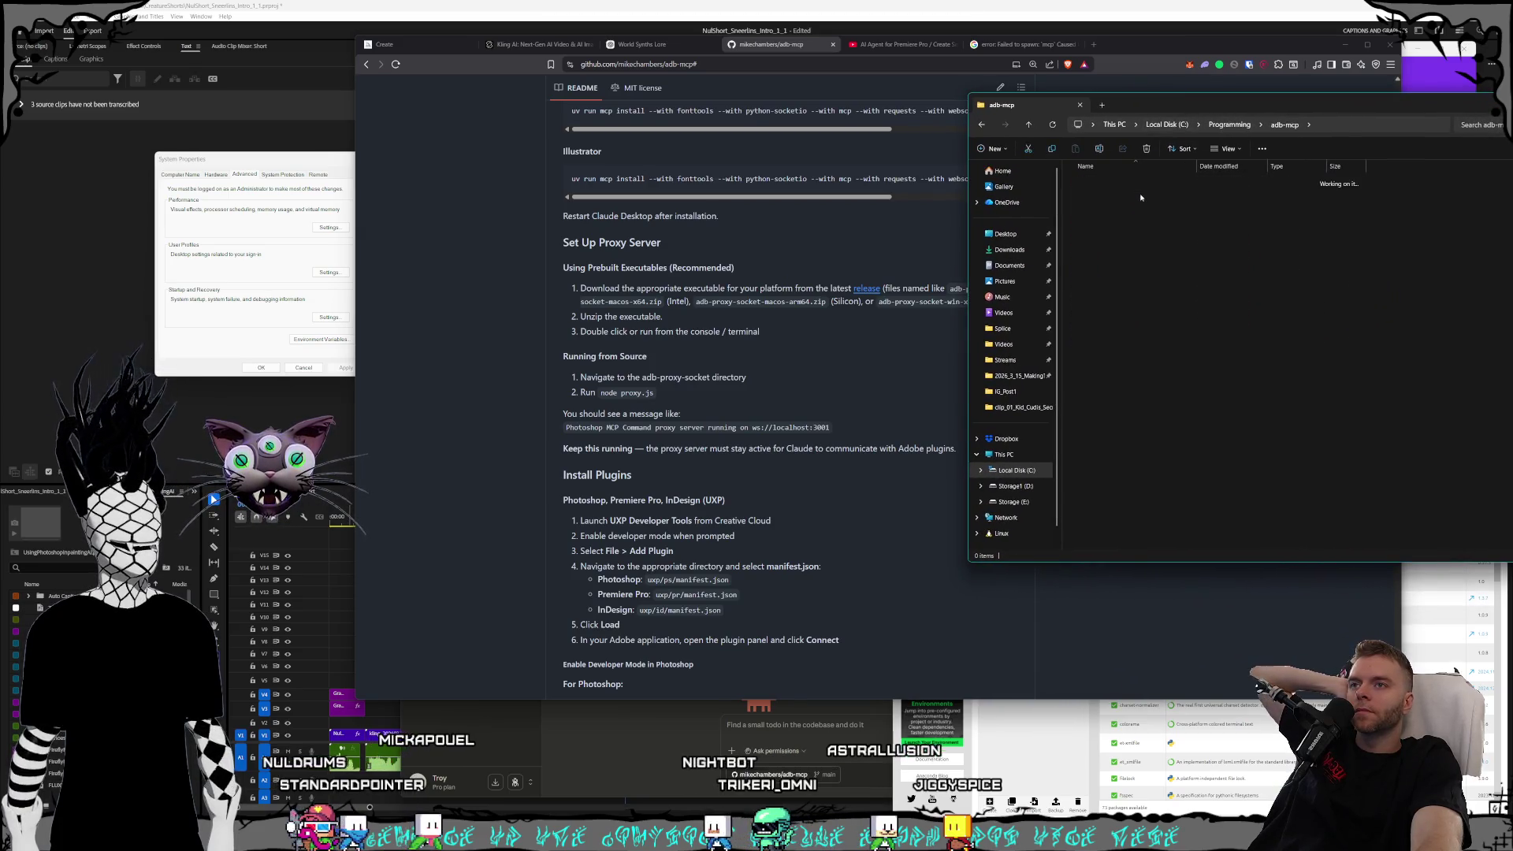
pyautogui.click(1282, 126)
pyautogui.moveTo(1221, 103)
pyautogui.mouseDown()
pyautogui.moveTo(1084, 106)
pyautogui.moveTo(1079, 121)
pyautogui.mouseUp()
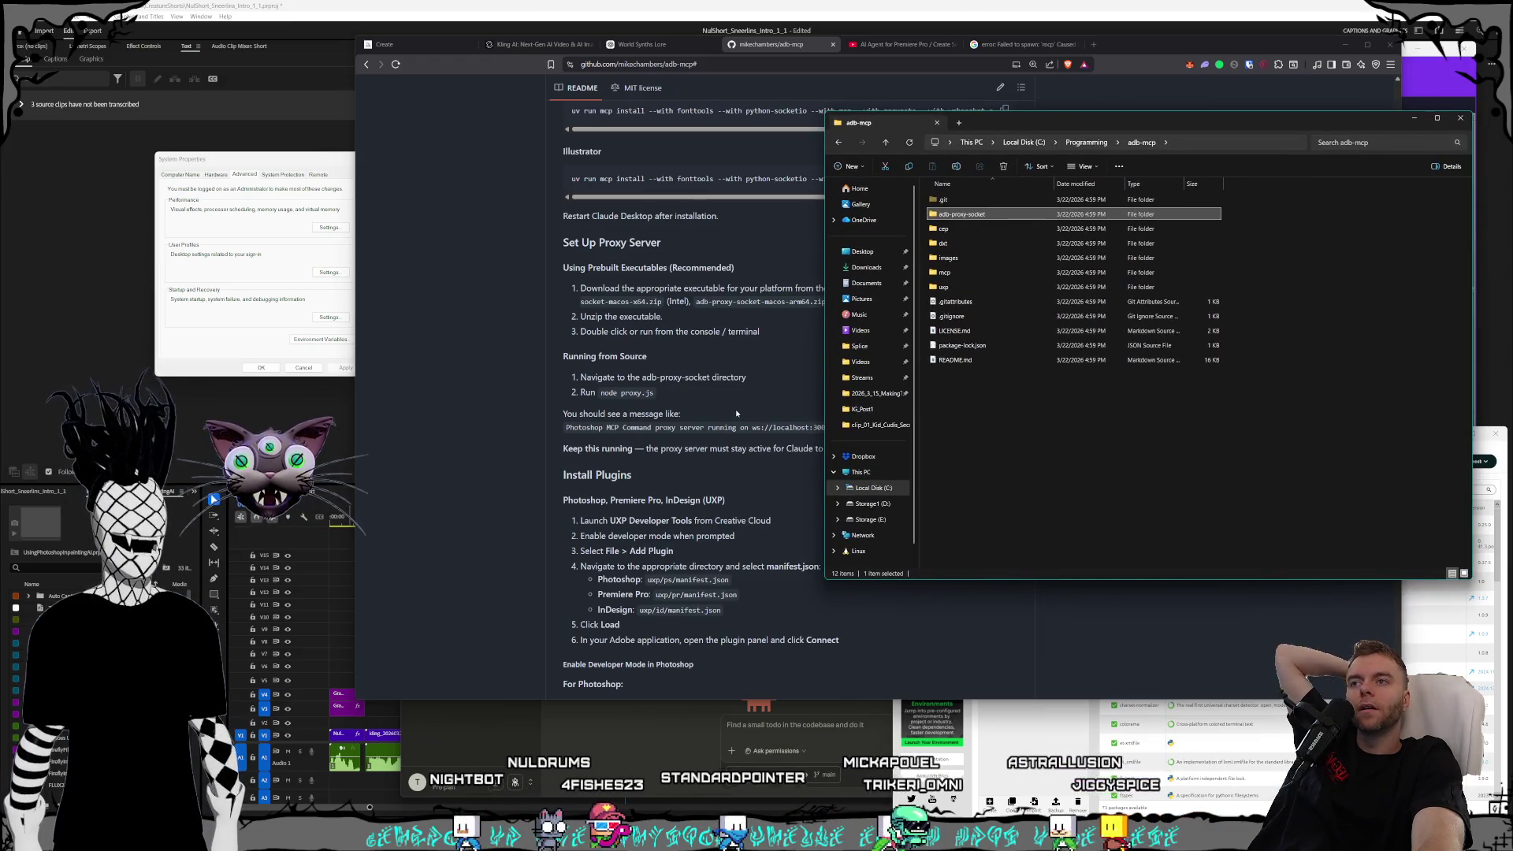
pyautogui.click(558, 338)
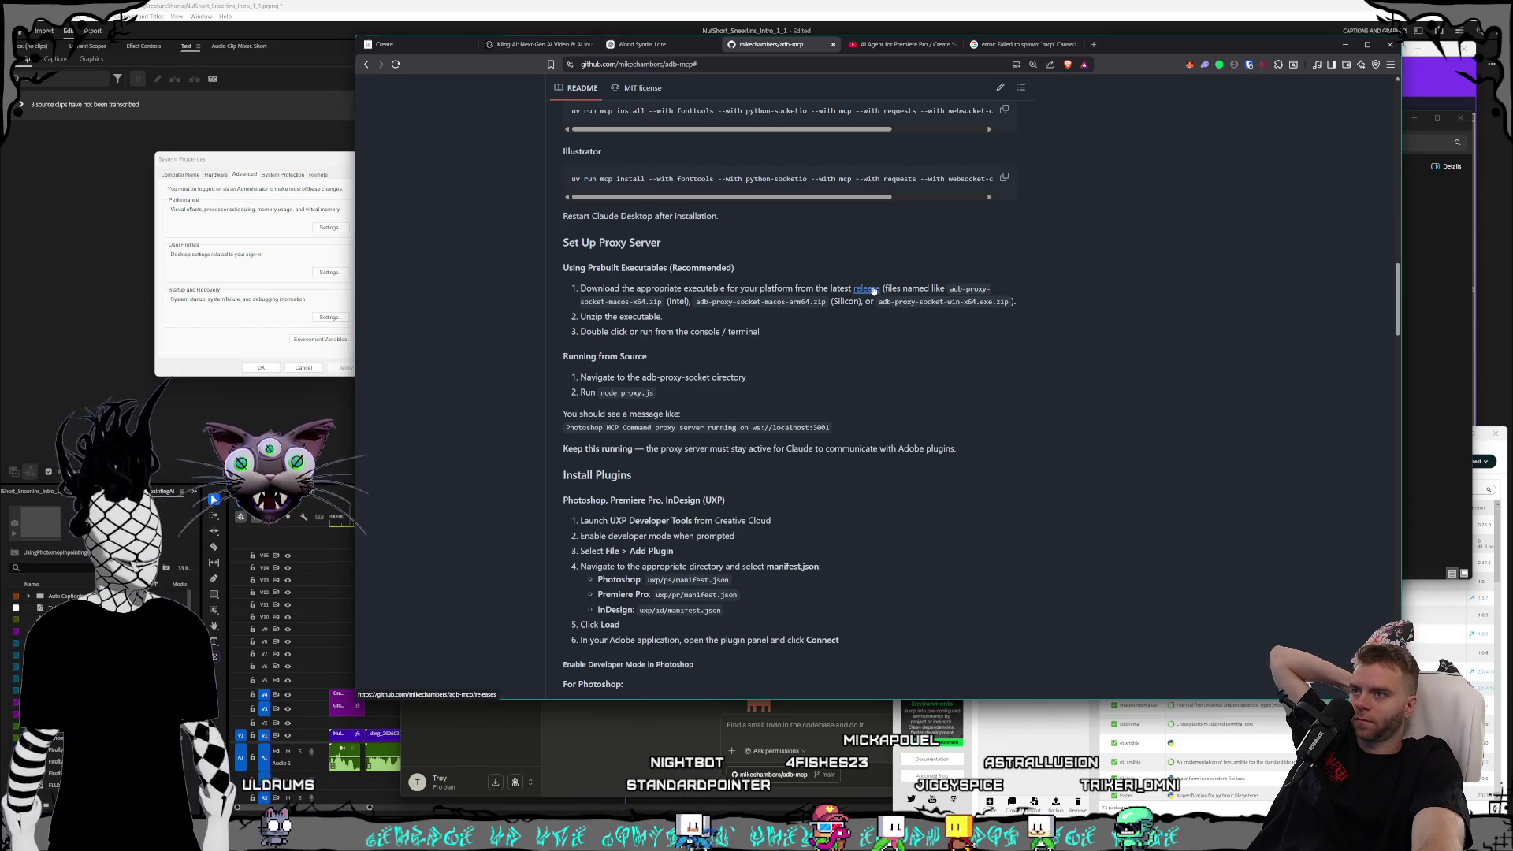
# - Save the v0.85.4 asset adb-proxy-socket-win-x64.exe.zip from the releases page into Downloads
pyautogui.rightClick(873, 292)
pyautogui.click(906, 298)
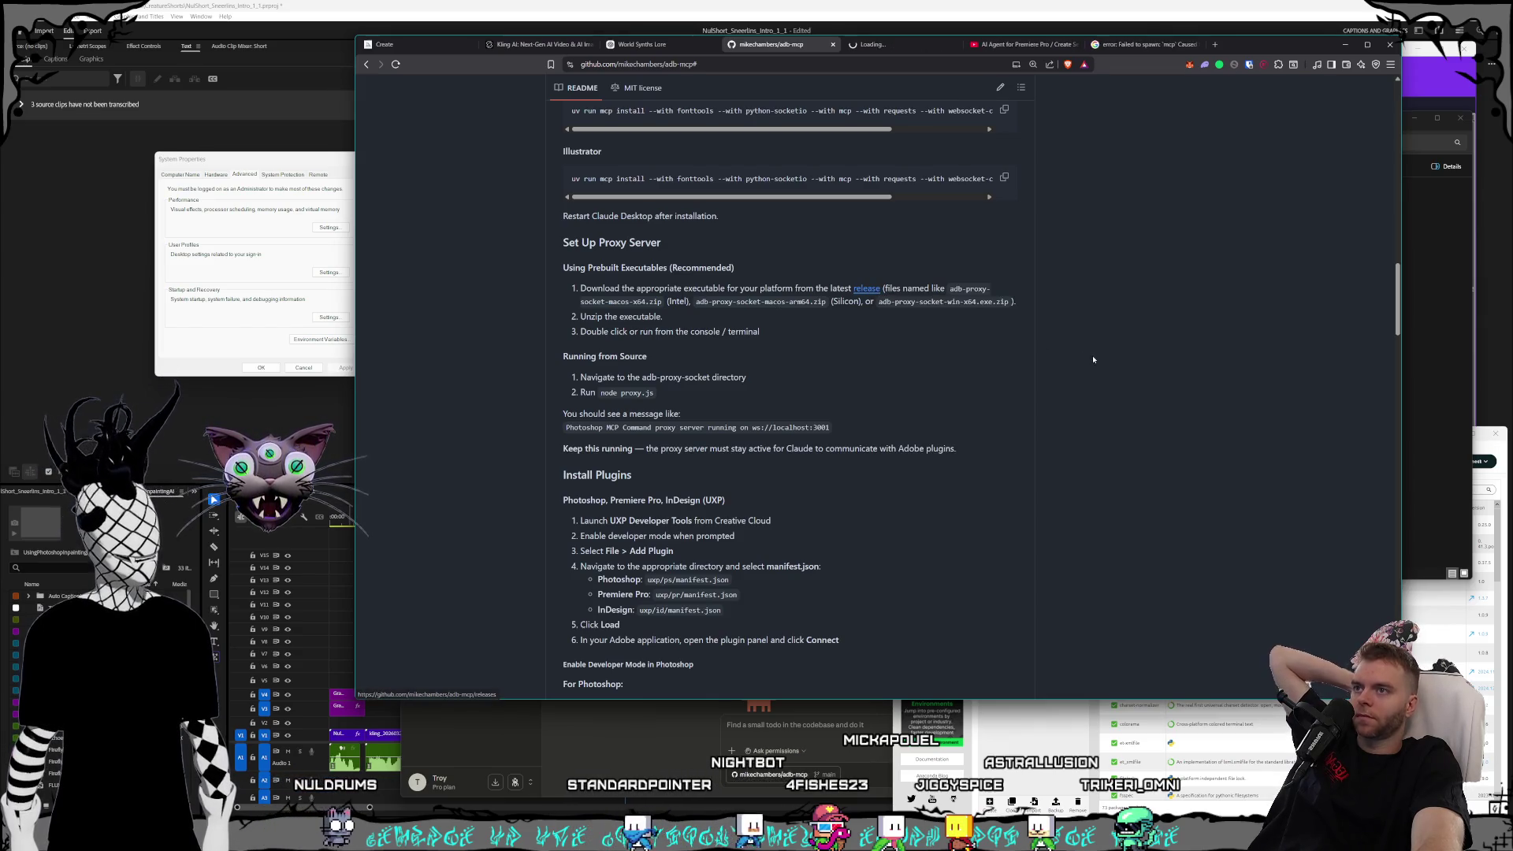
pyautogui.click(886, 45)
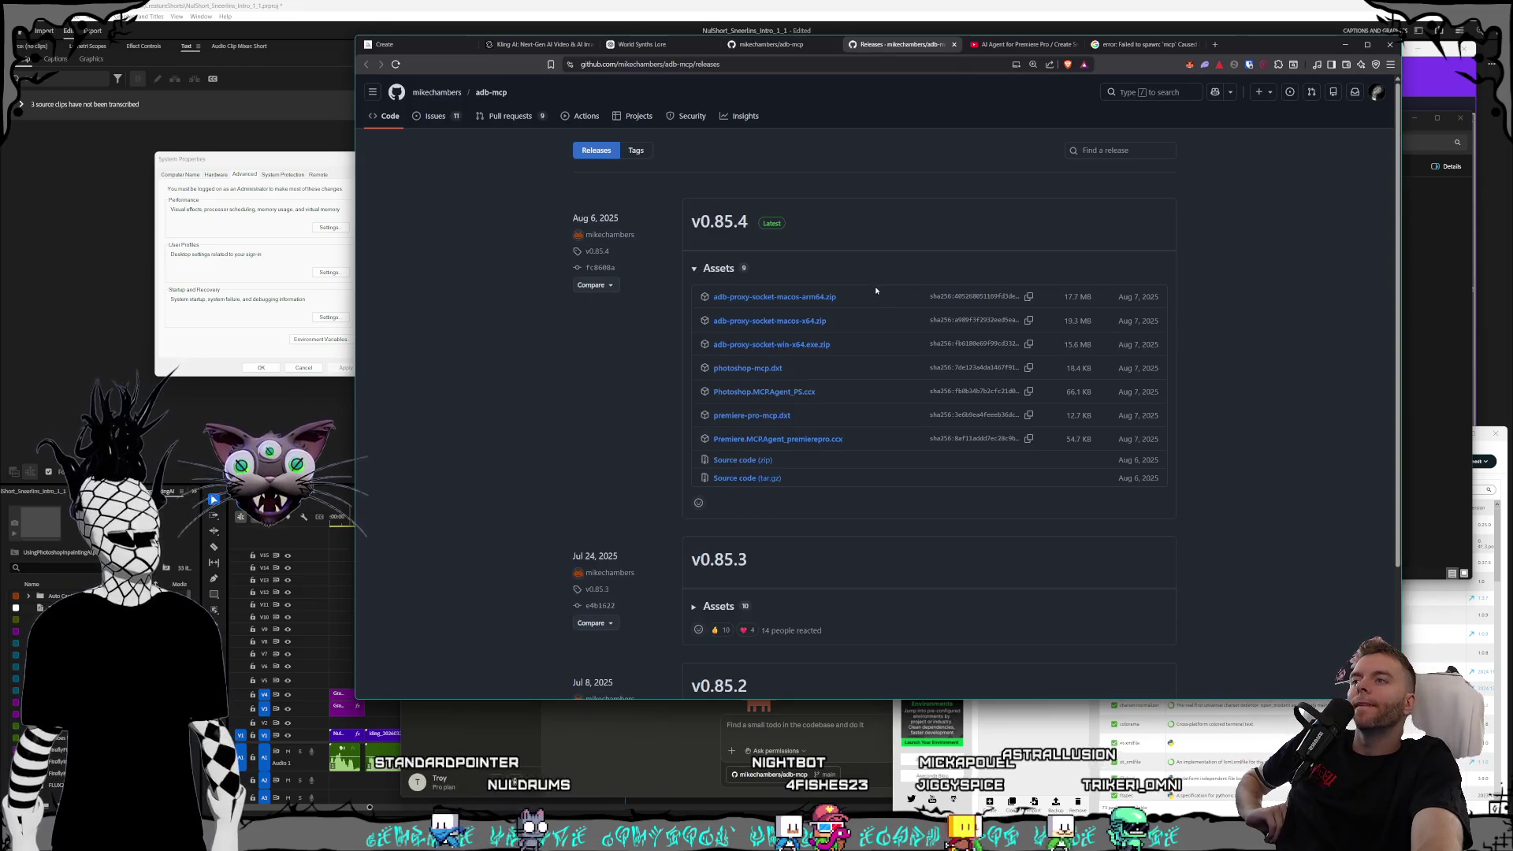
pyautogui.scroll(-1, 876, 286)
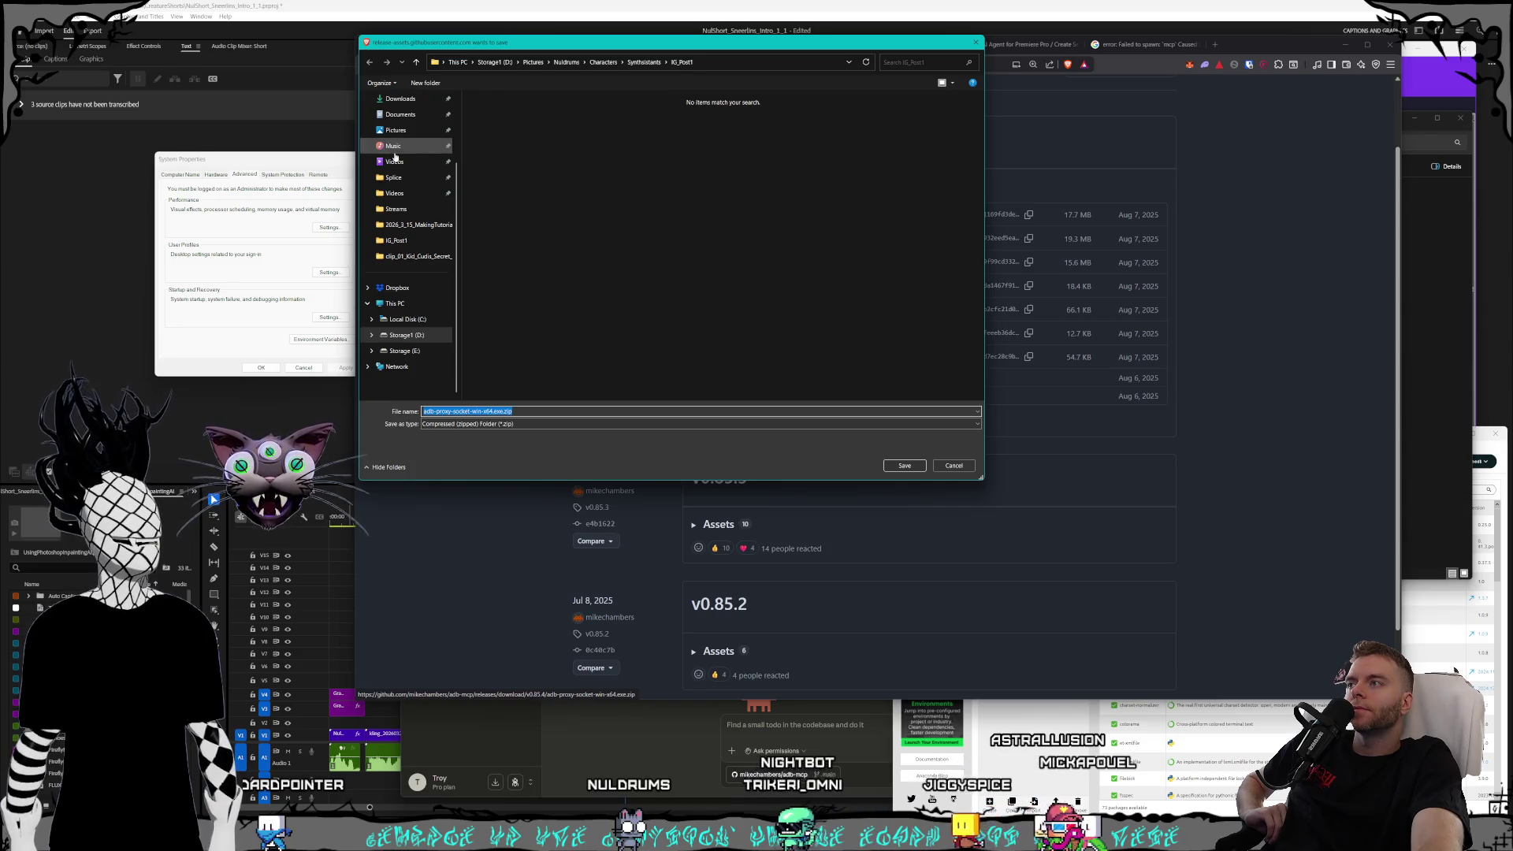
pyautogui.scroll(2, 393, 200)
pyautogui.click(400, 187)
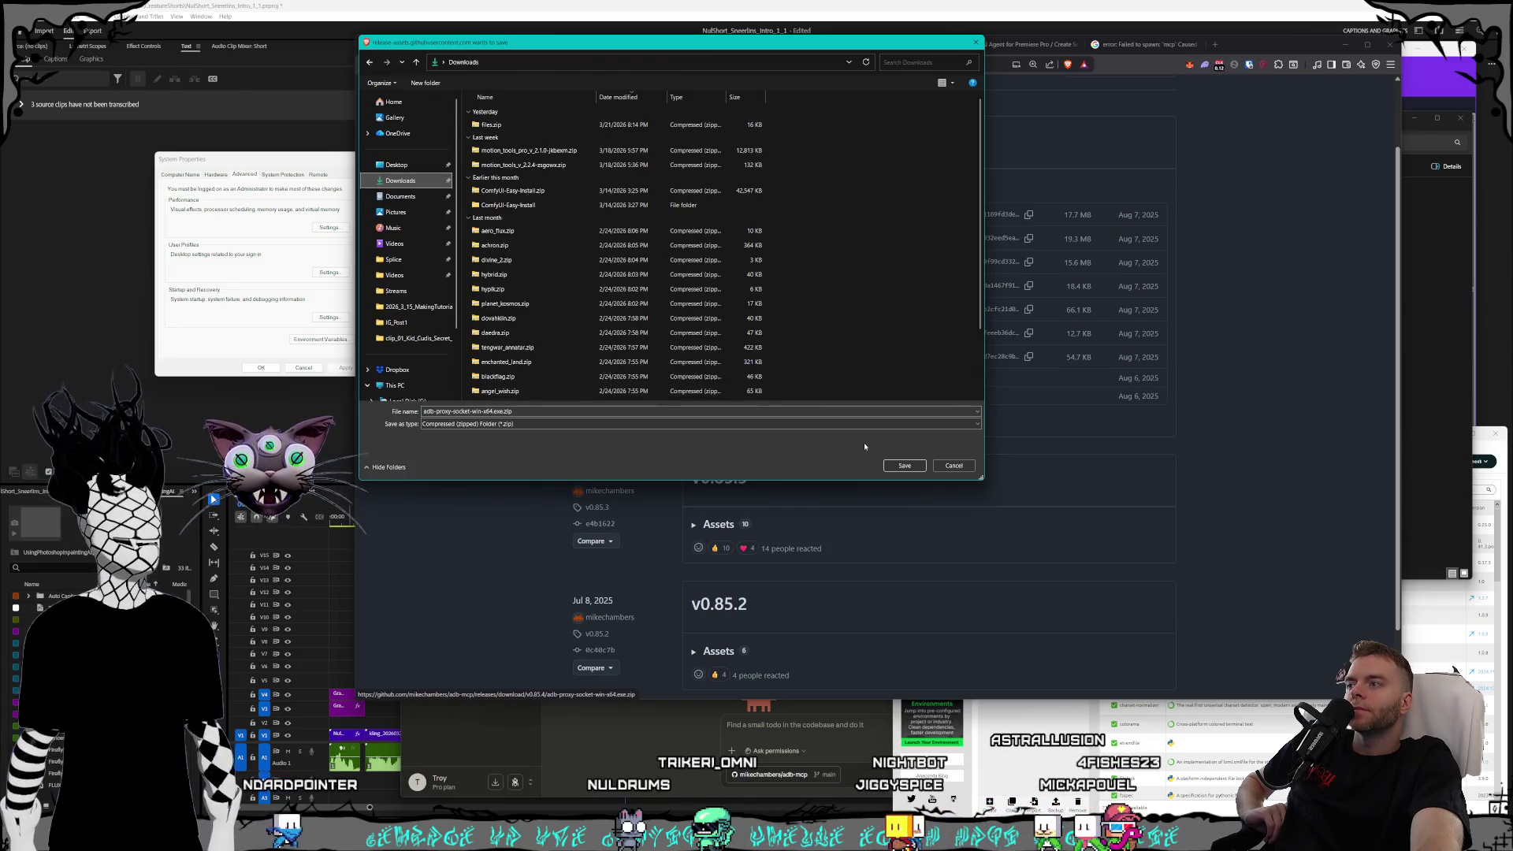
pyautogui.click(908, 466)
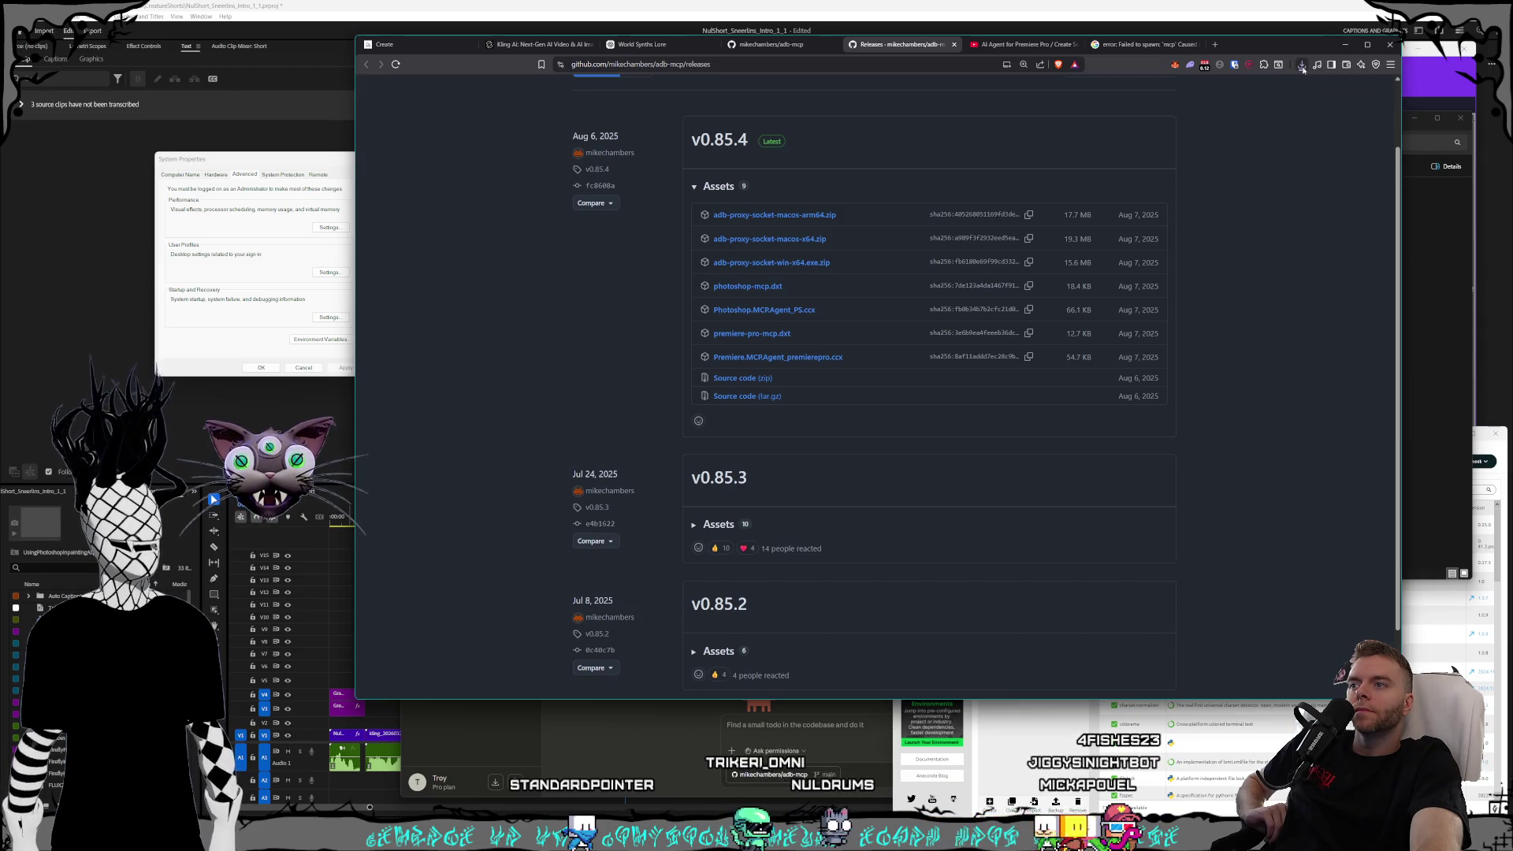
# - Open the downloaded proxy zip and copy adb-proxy-socket-win-x64.exe
pyautogui.click(1302, 66)
pyautogui.click(1218, 113)
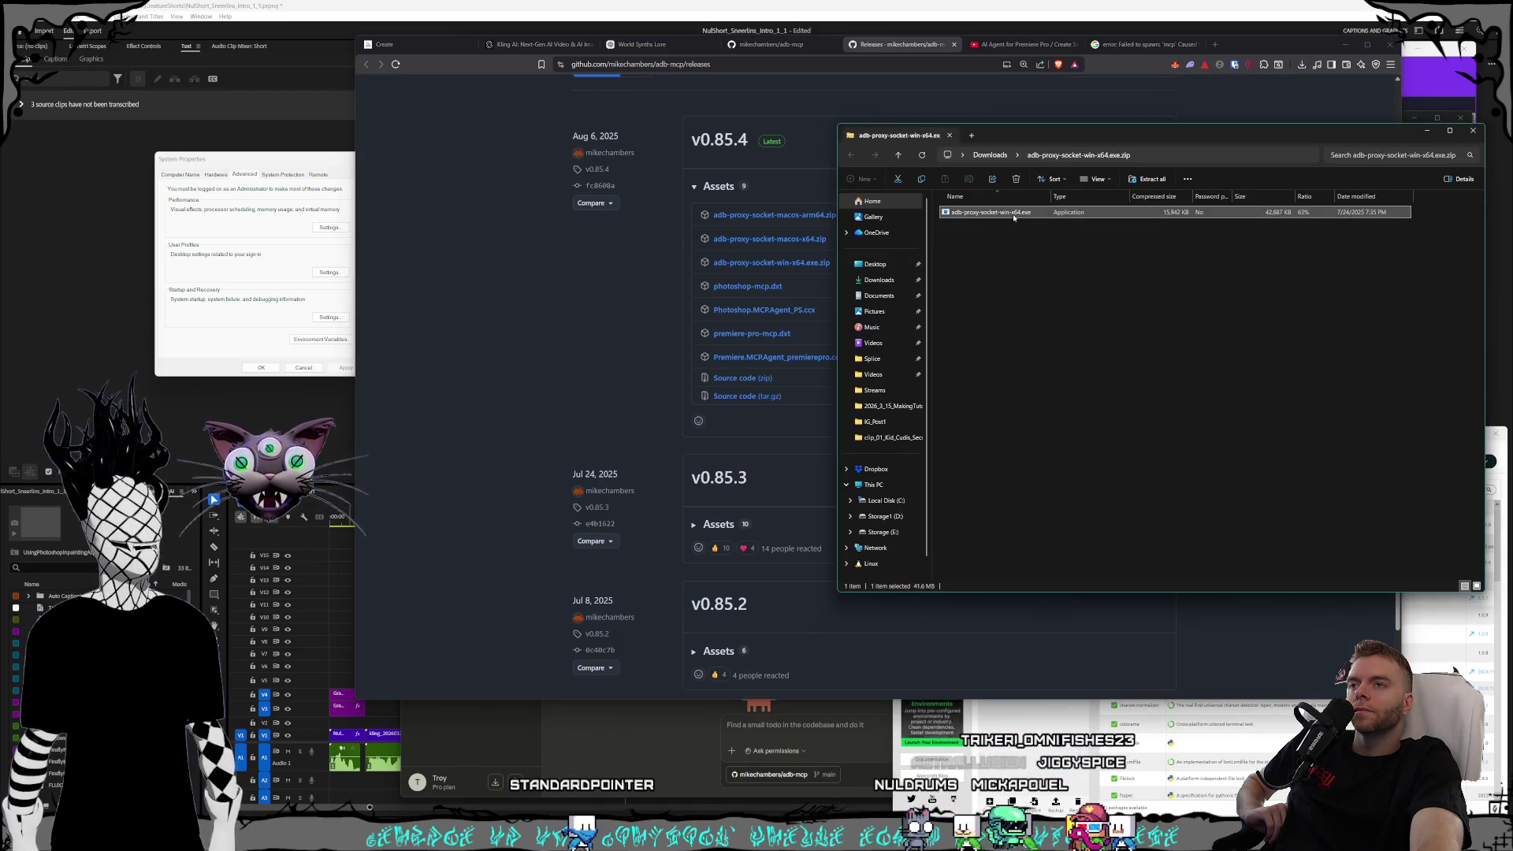
pyautogui.rightClick(1014, 218)
pyautogui.click(1033, 249)
pyautogui.click(1080, 382)
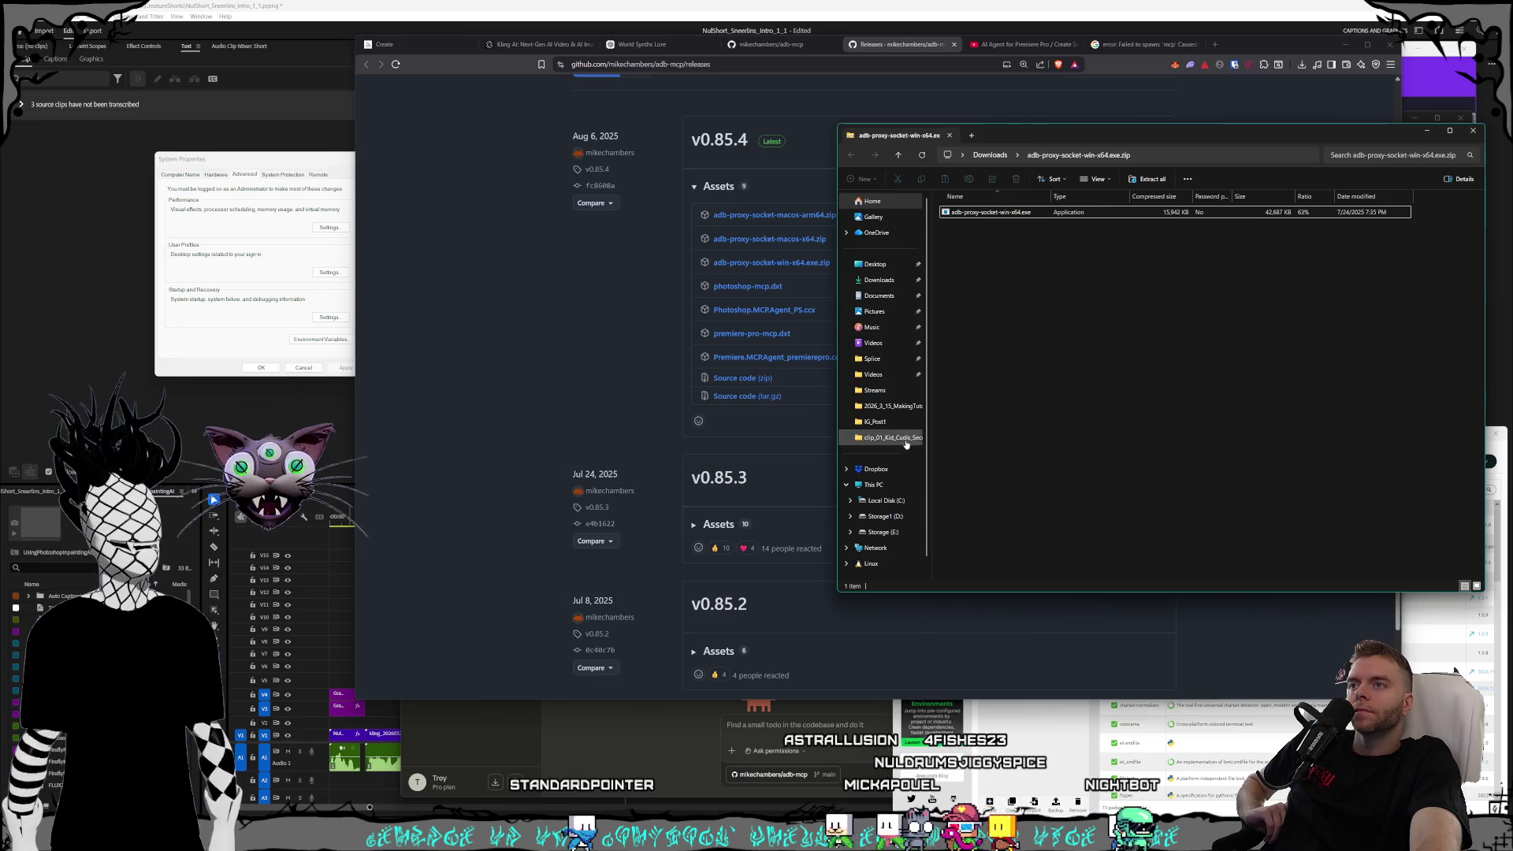
# - Create a new folder named adb-mcp-proxyserver in C:\Programming
pyautogui.click(886, 500)
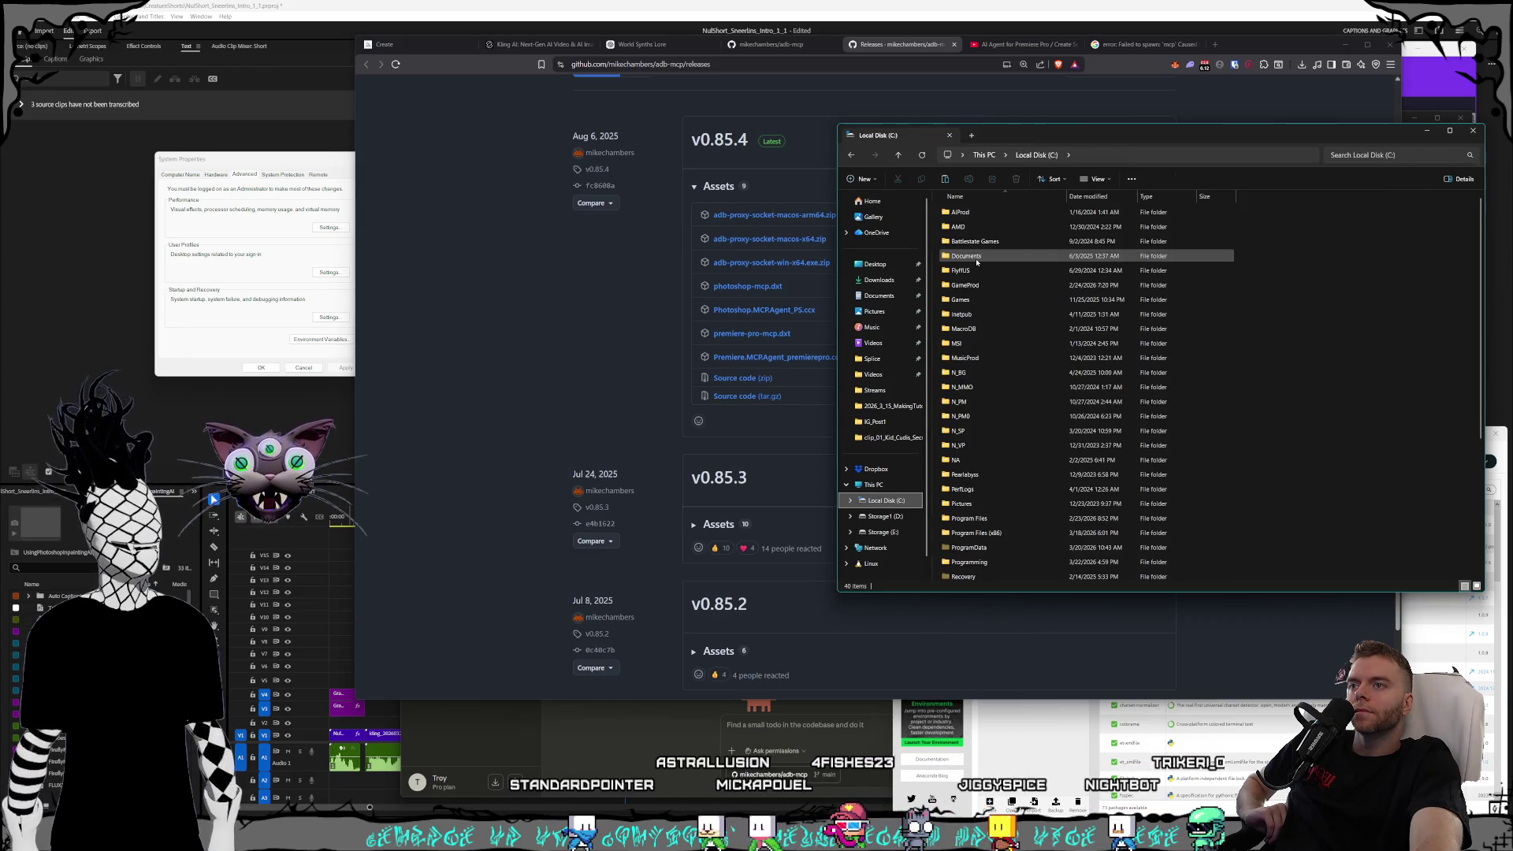
pyautogui.scroll(-3, 975, 288)
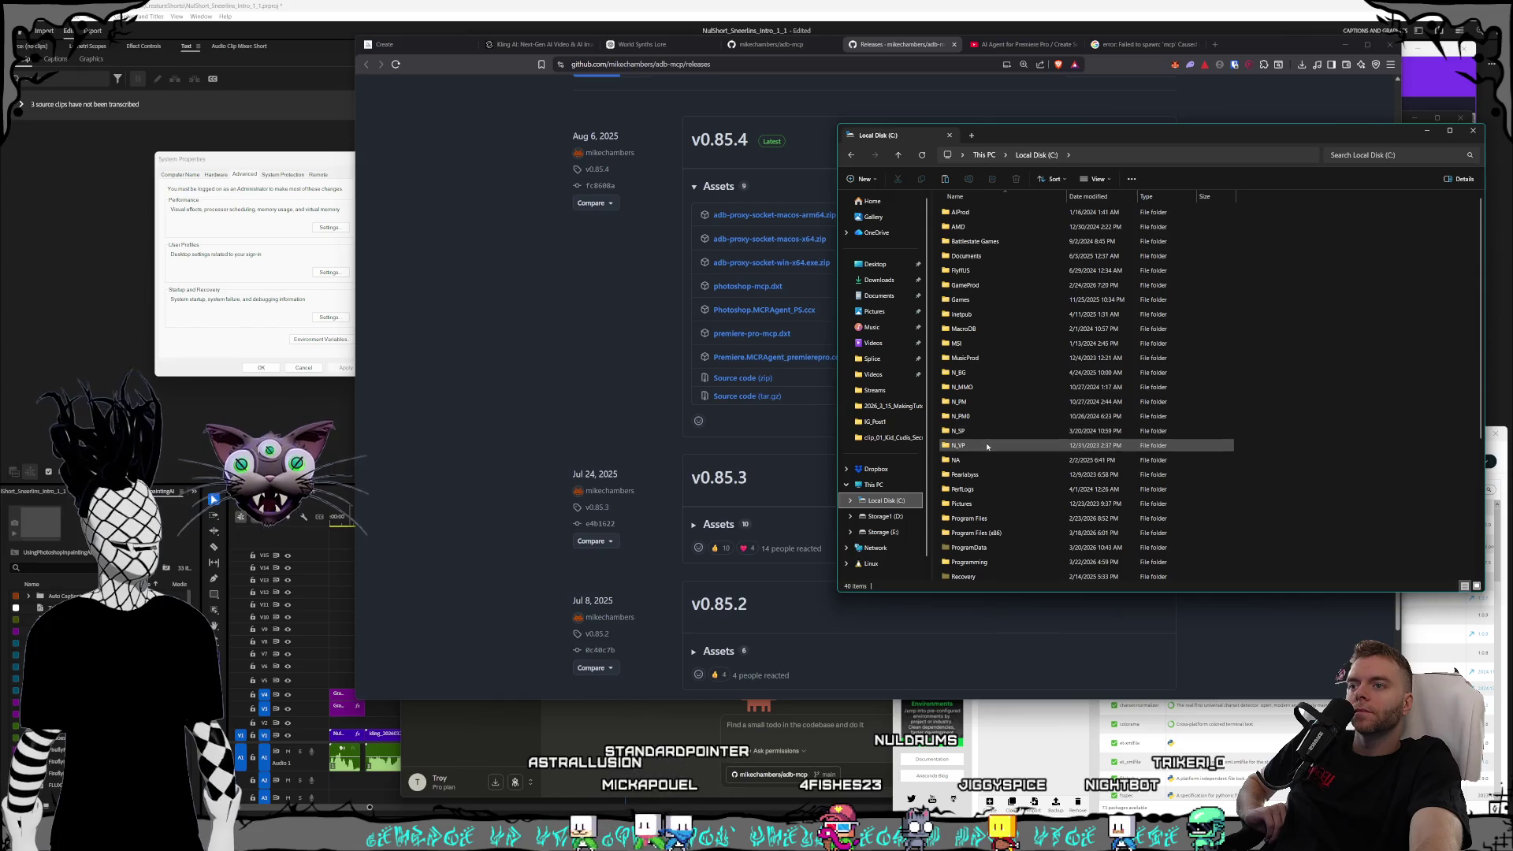
pyautogui.click(983, 428)
pyautogui.doubleClick(984, 428)
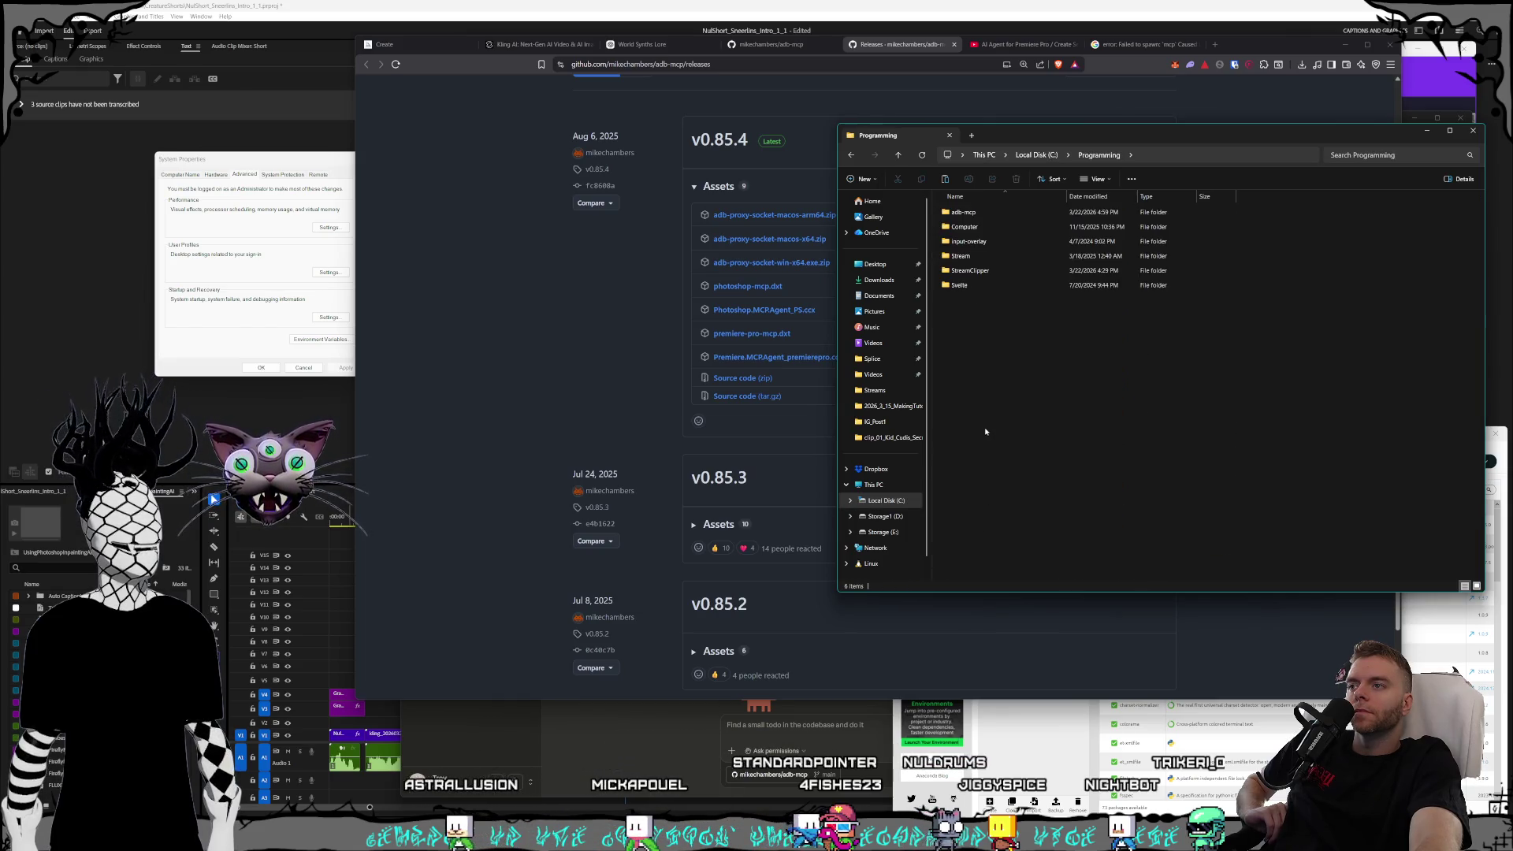
pyautogui.rightClick(976, 350)
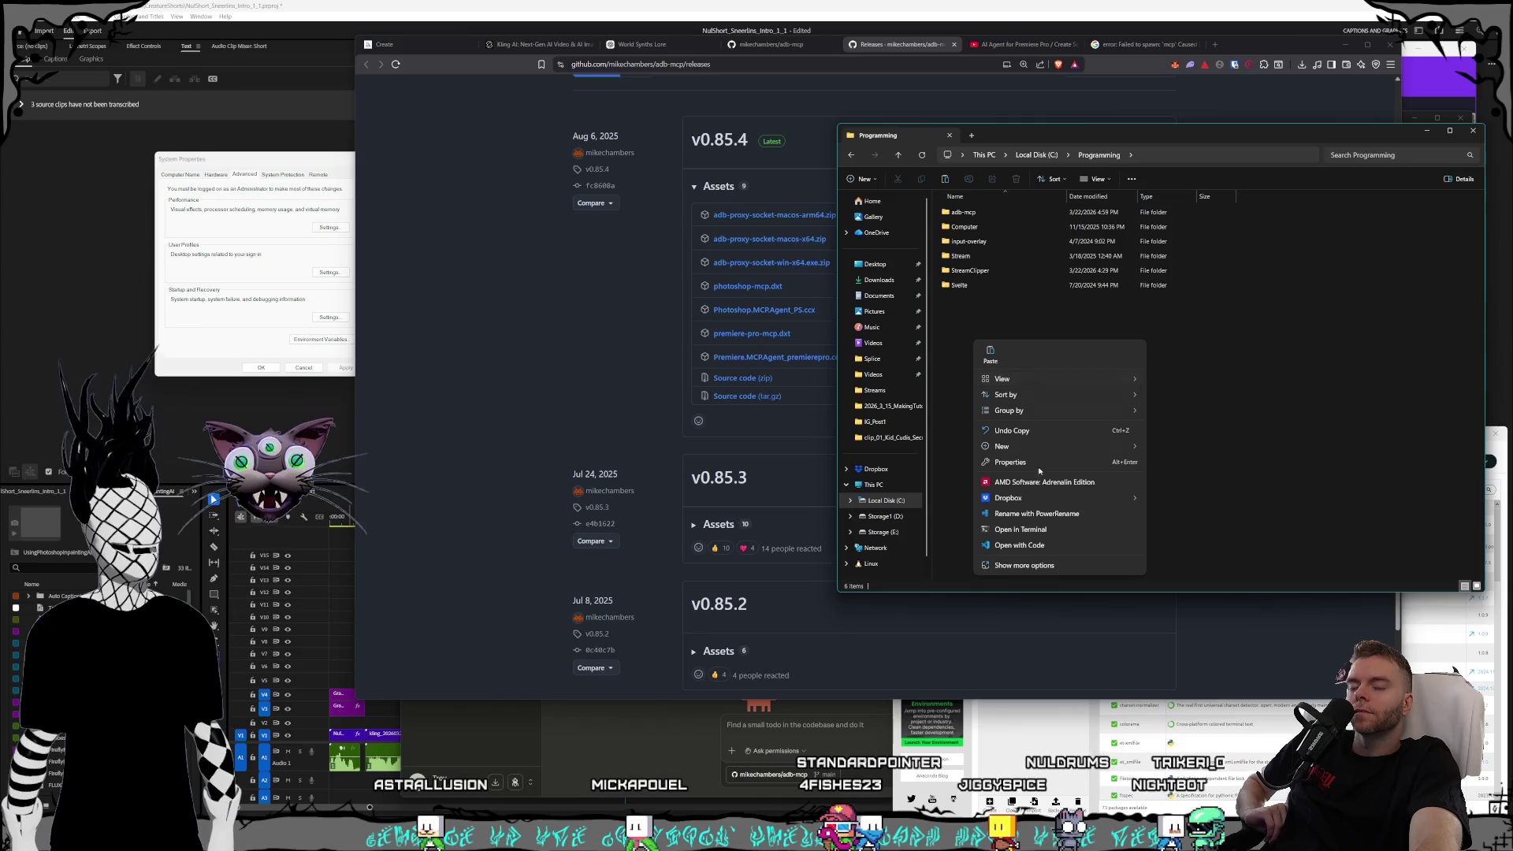
pyautogui.moveTo(1035, 446)
pyautogui.click(1163, 453)
pyautogui.write('adb-mcp')
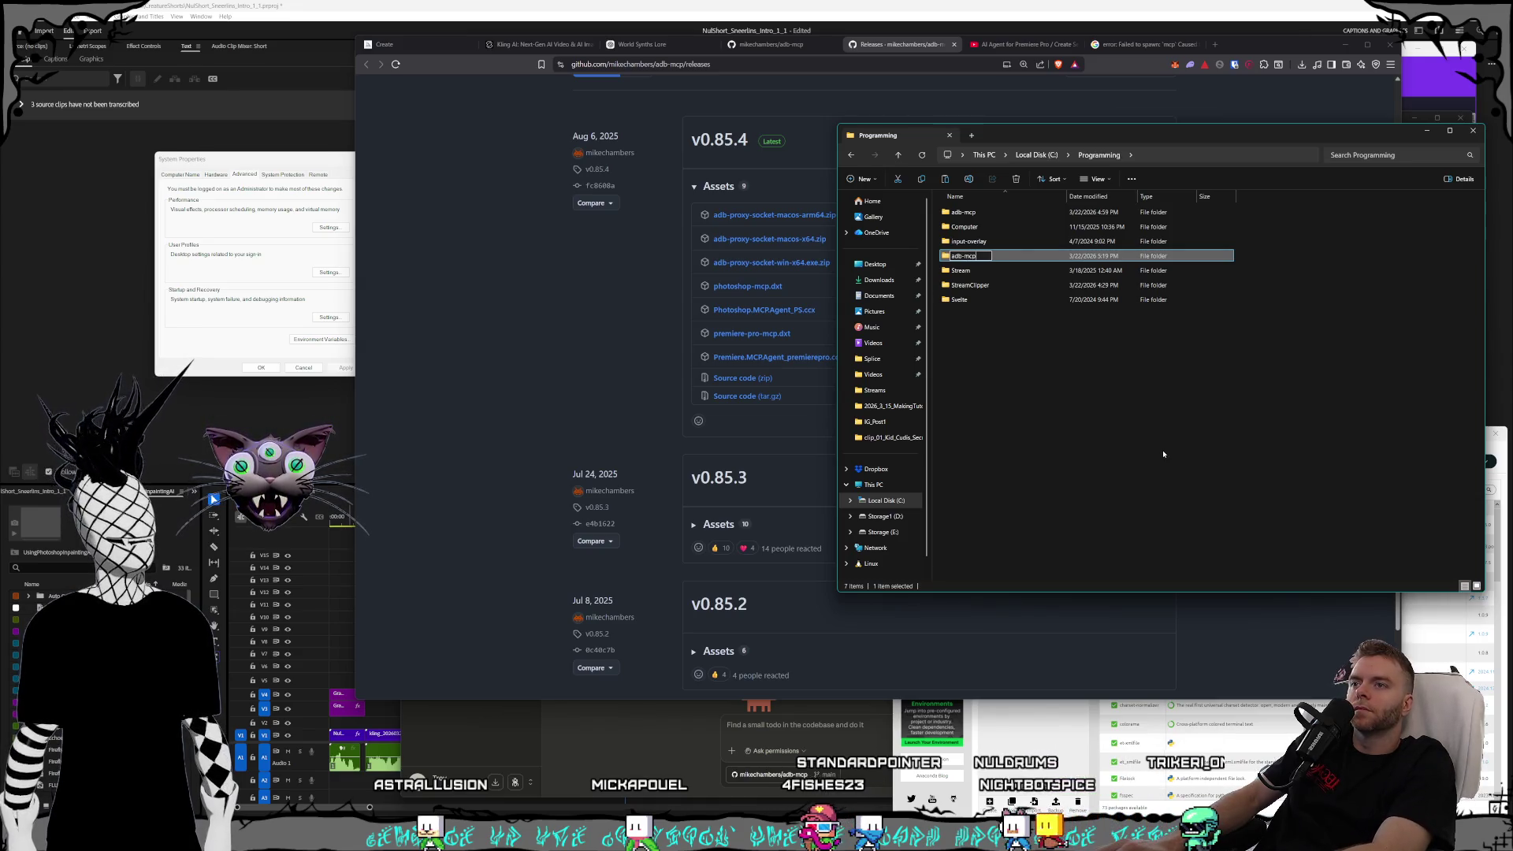
pyautogui.write('-proxy')
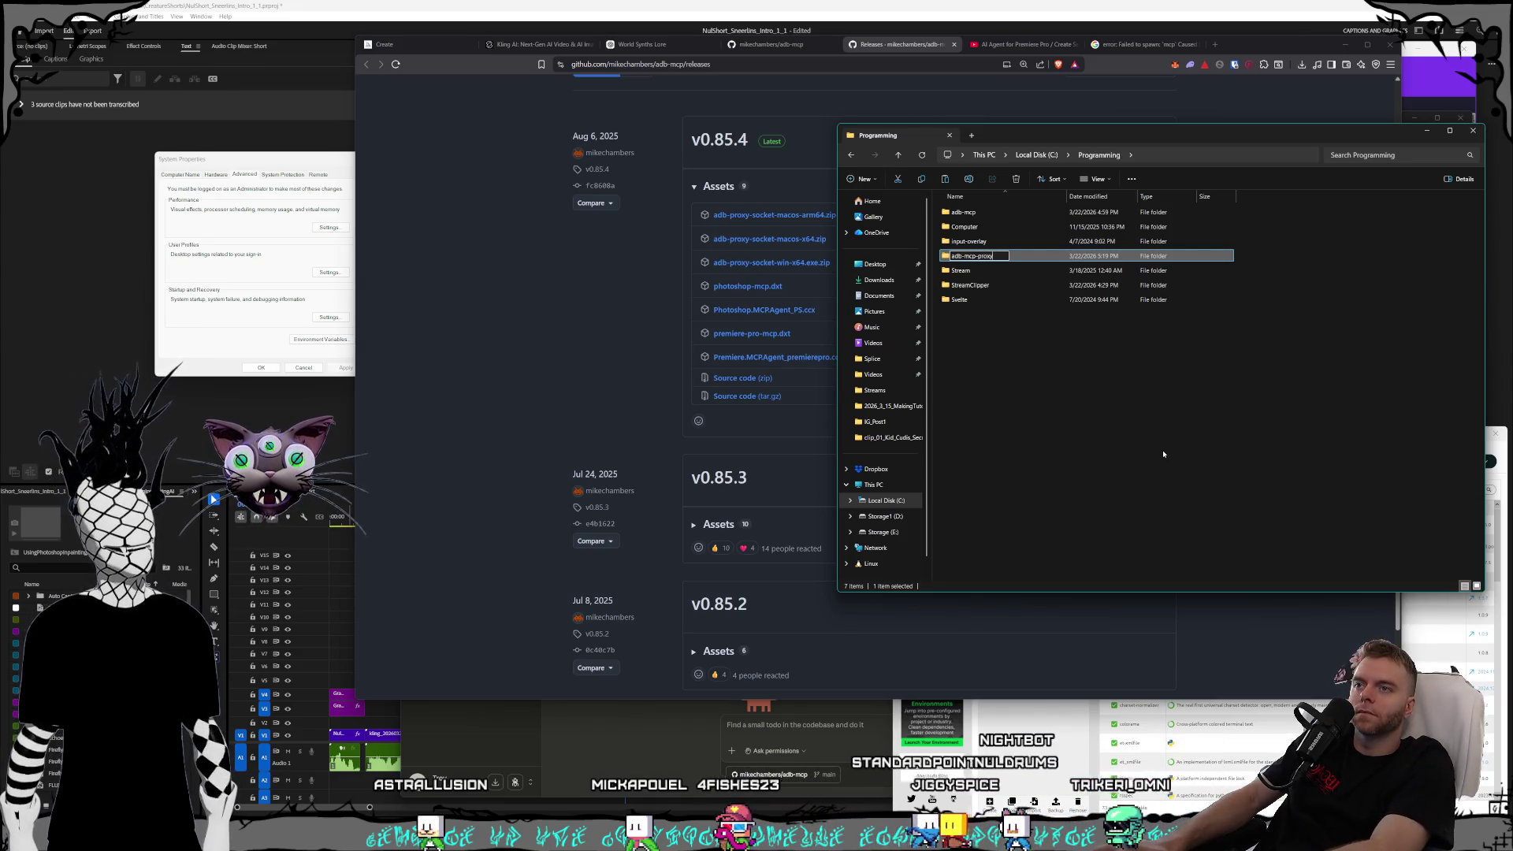
pyautogui.write('server')
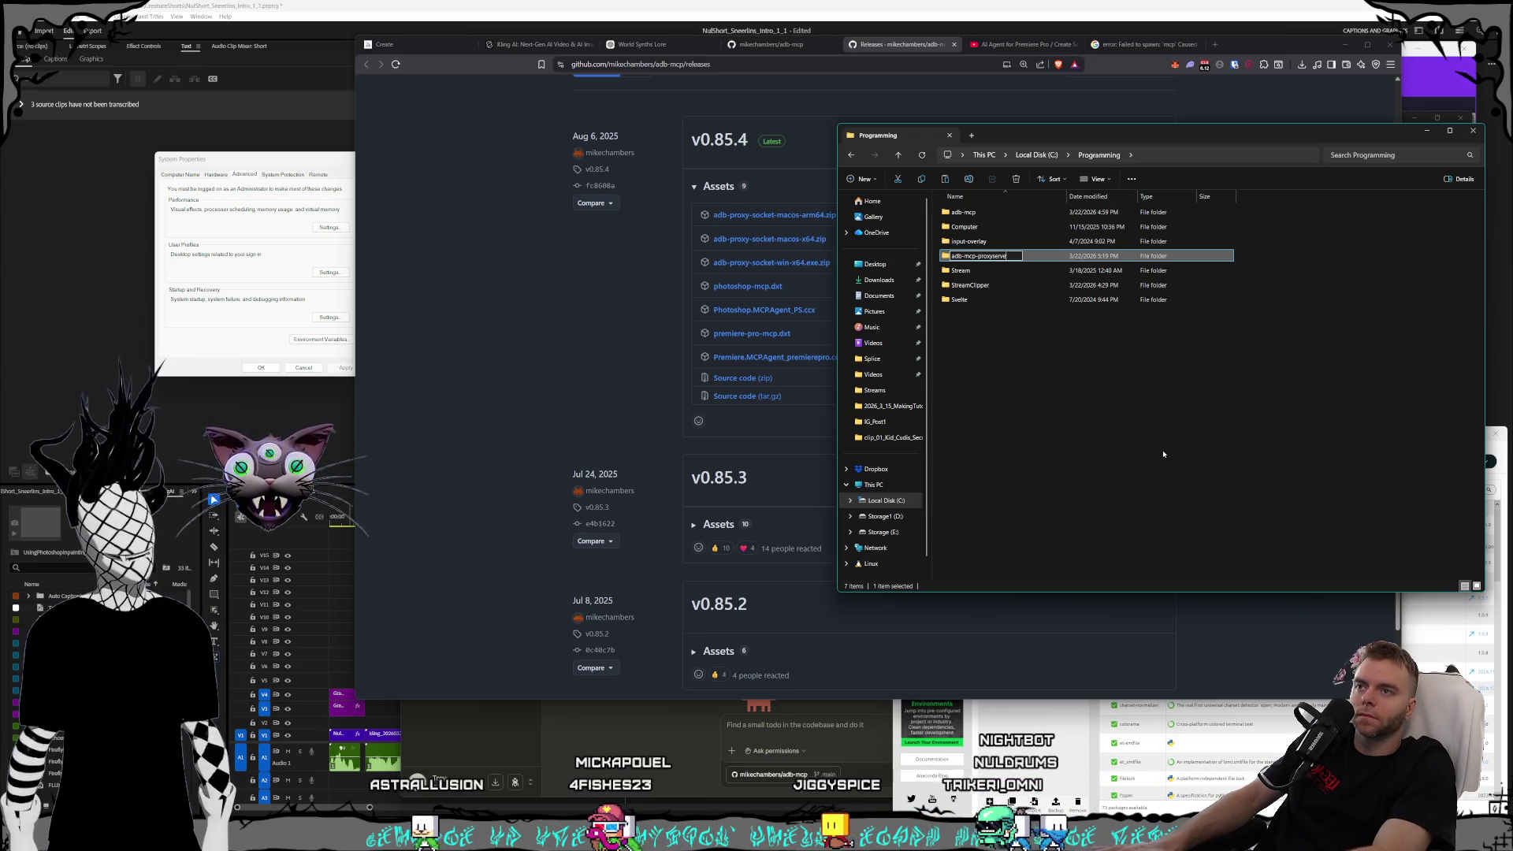
pyautogui.press('Return')
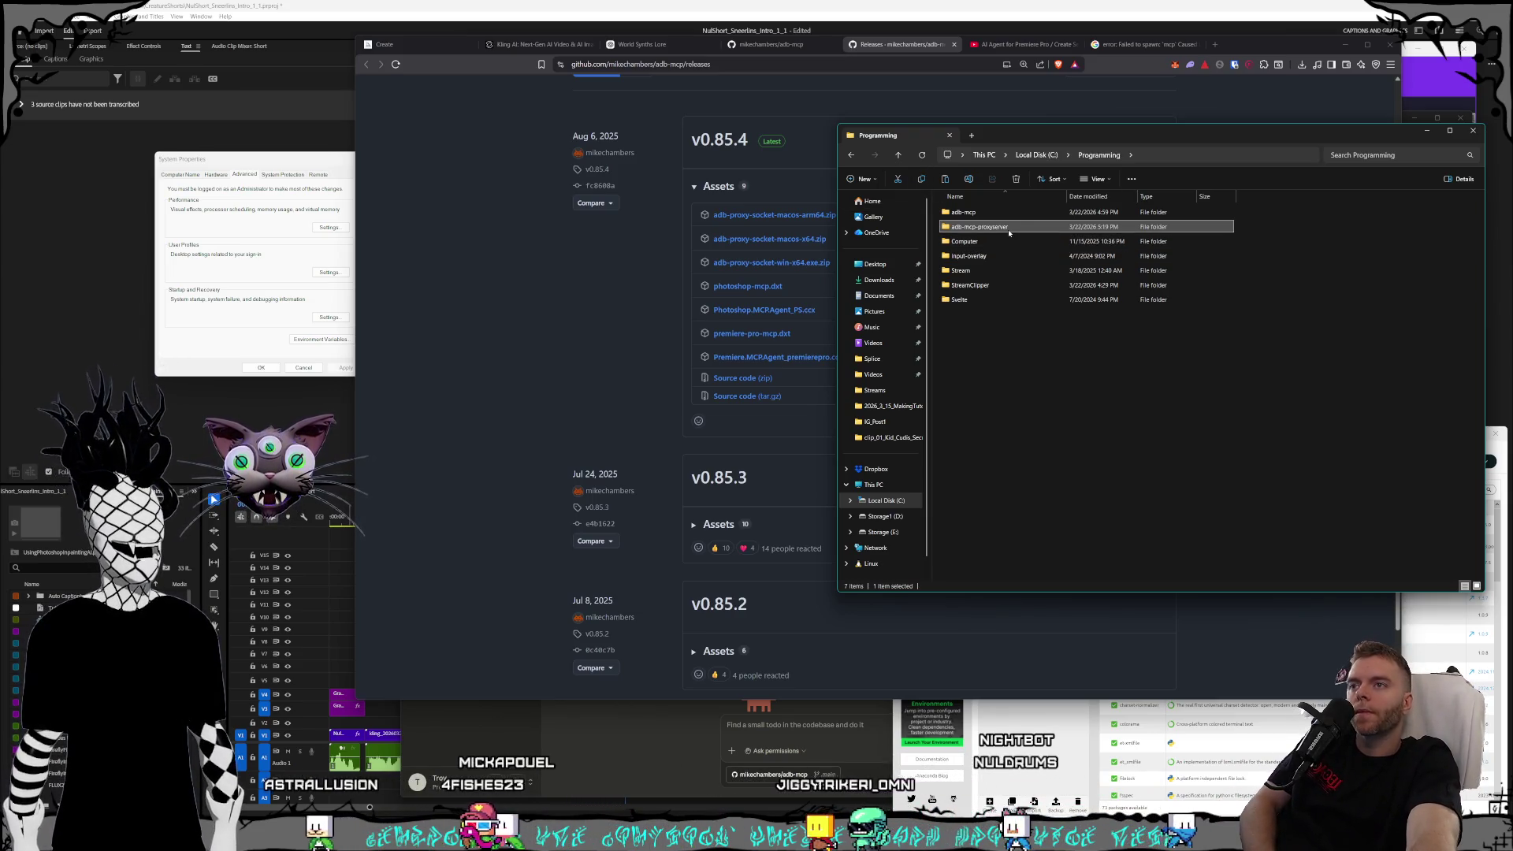
# - Paste adb-proxy-socket-win-x64.exe into the adb-mcp-proxyserver folder
pyautogui.doubleClick(1004, 227)
pyautogui.rightClick(1007, 271)
pyautogui.click(1044, 335)
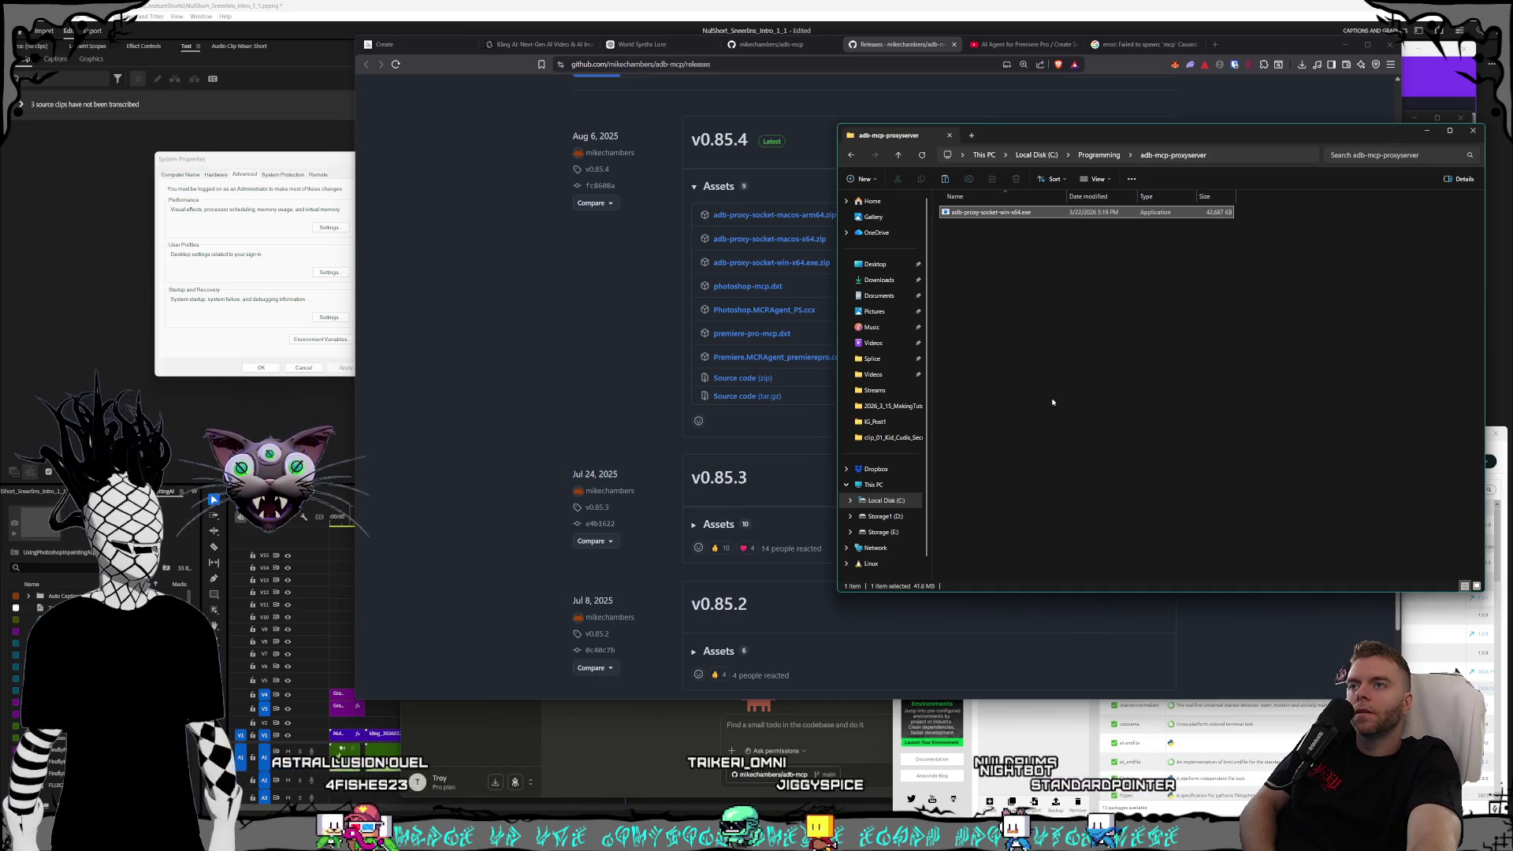
pyautogui.moveTo(993, 144); pyautogui.dragTo(1510, 142)
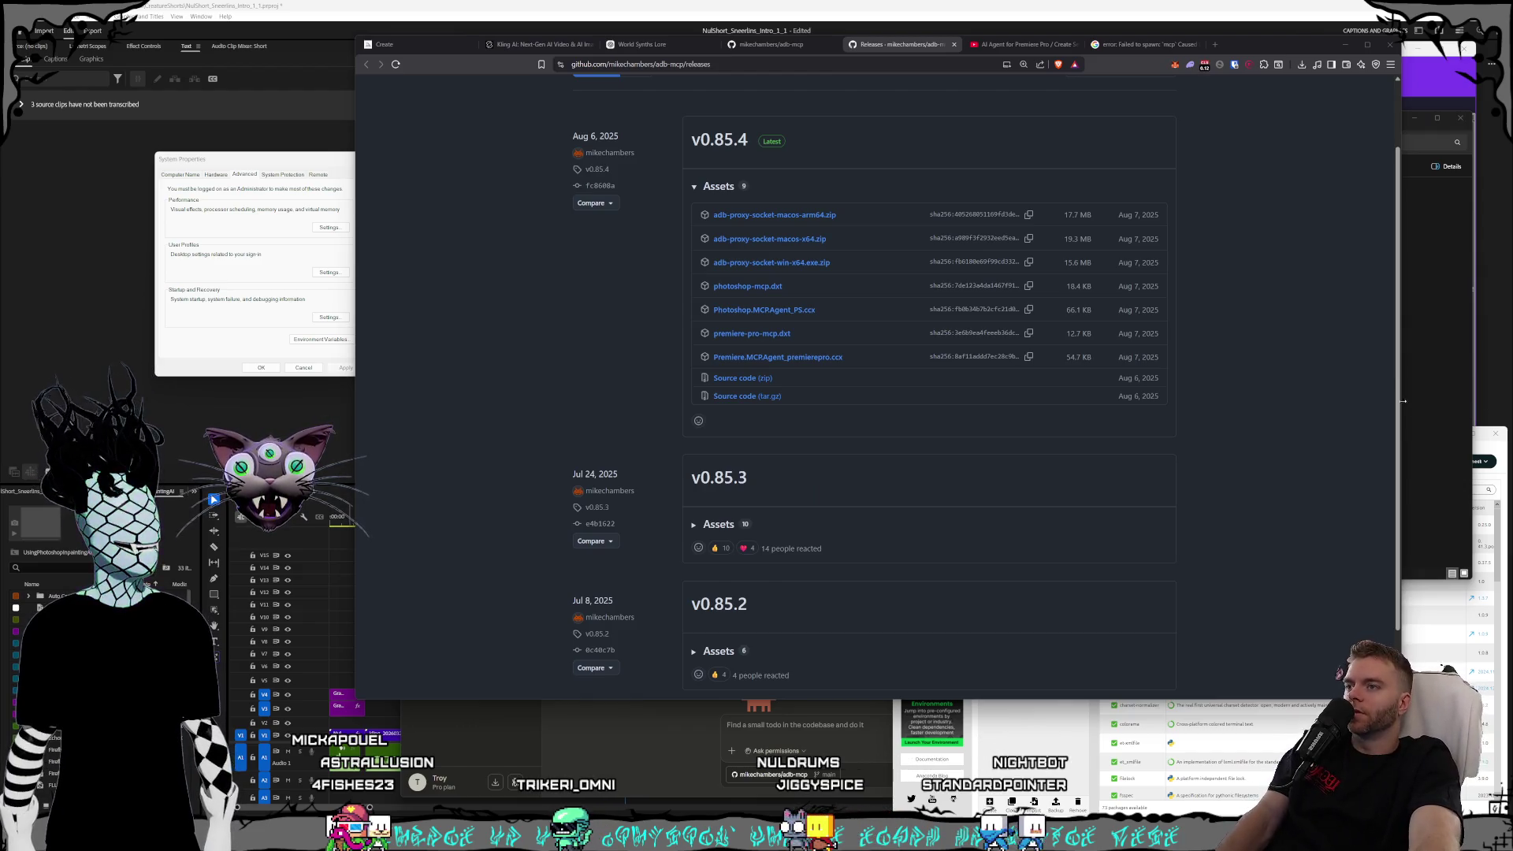
# - Return to the adb-mcp README's Set Up Proxy Server section and start a Windows search for 'ex'
pyautogui.click(1332, 382)
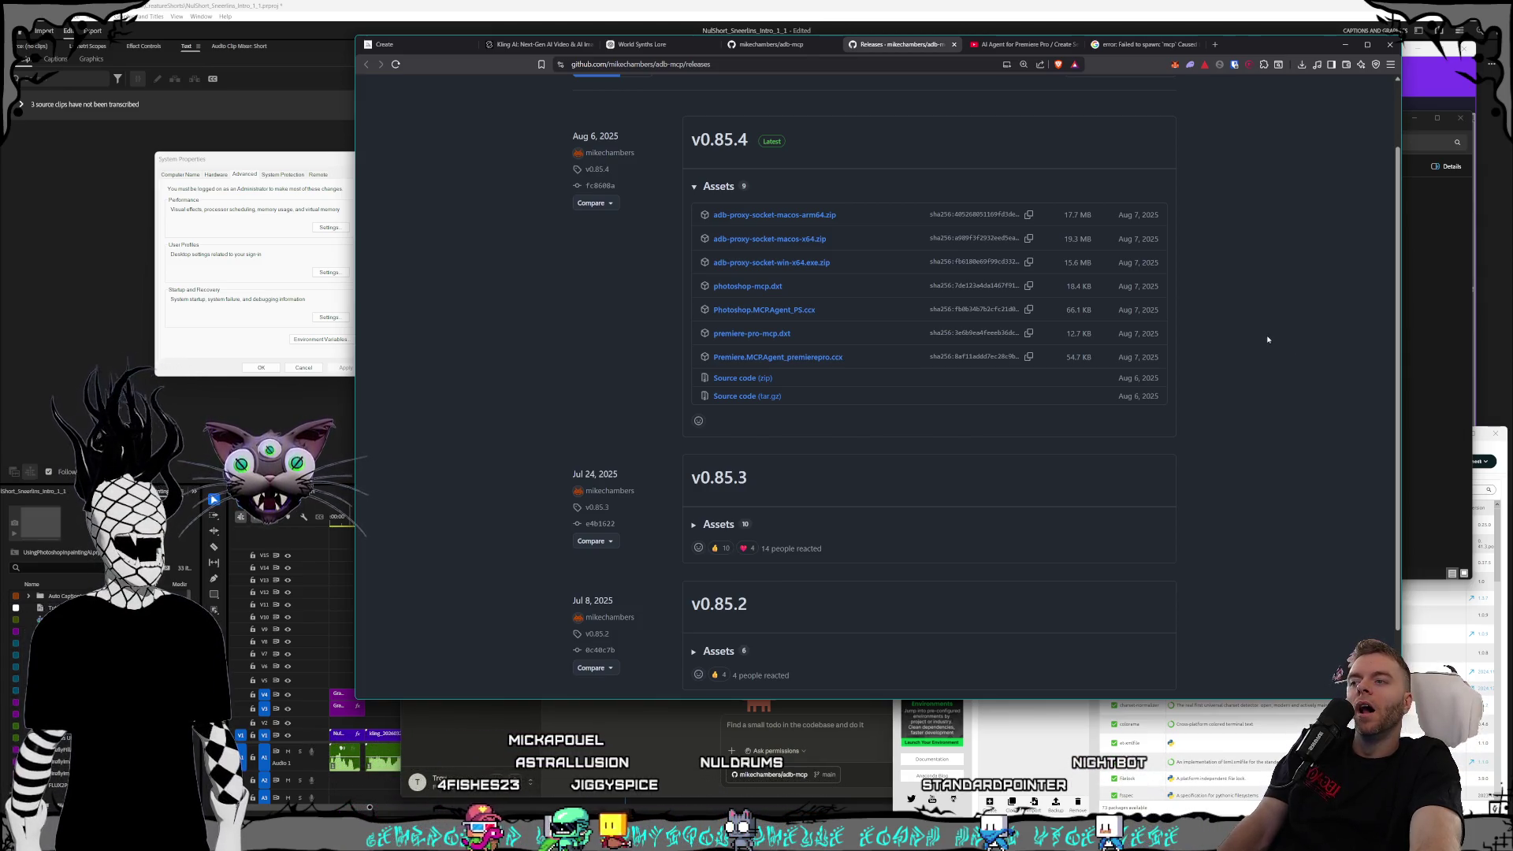
pyautogui.click(776, 45)
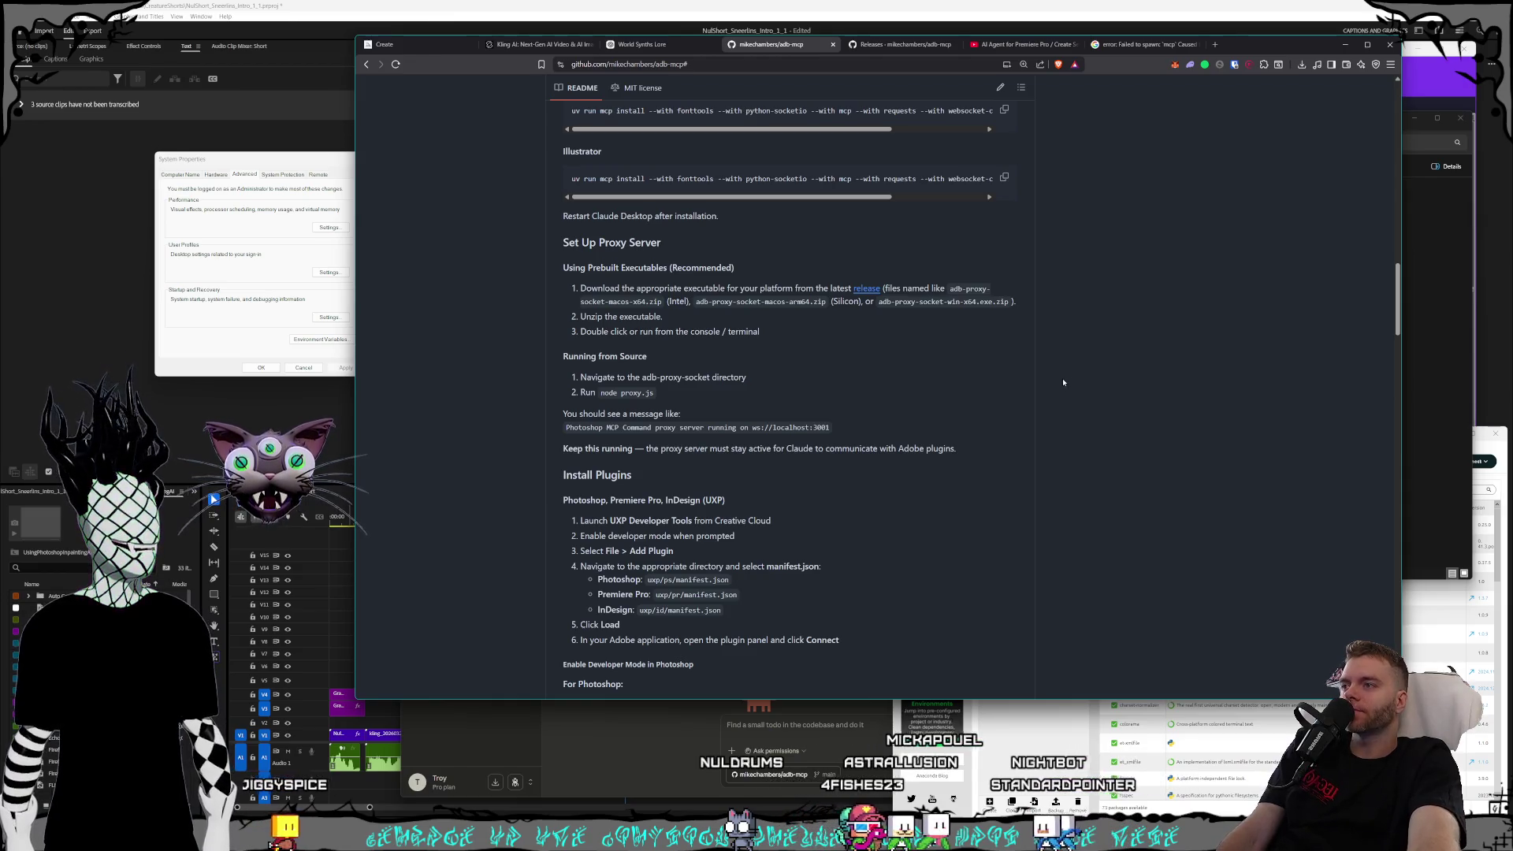
pyautogui.scroll(-1, 1063, 381)
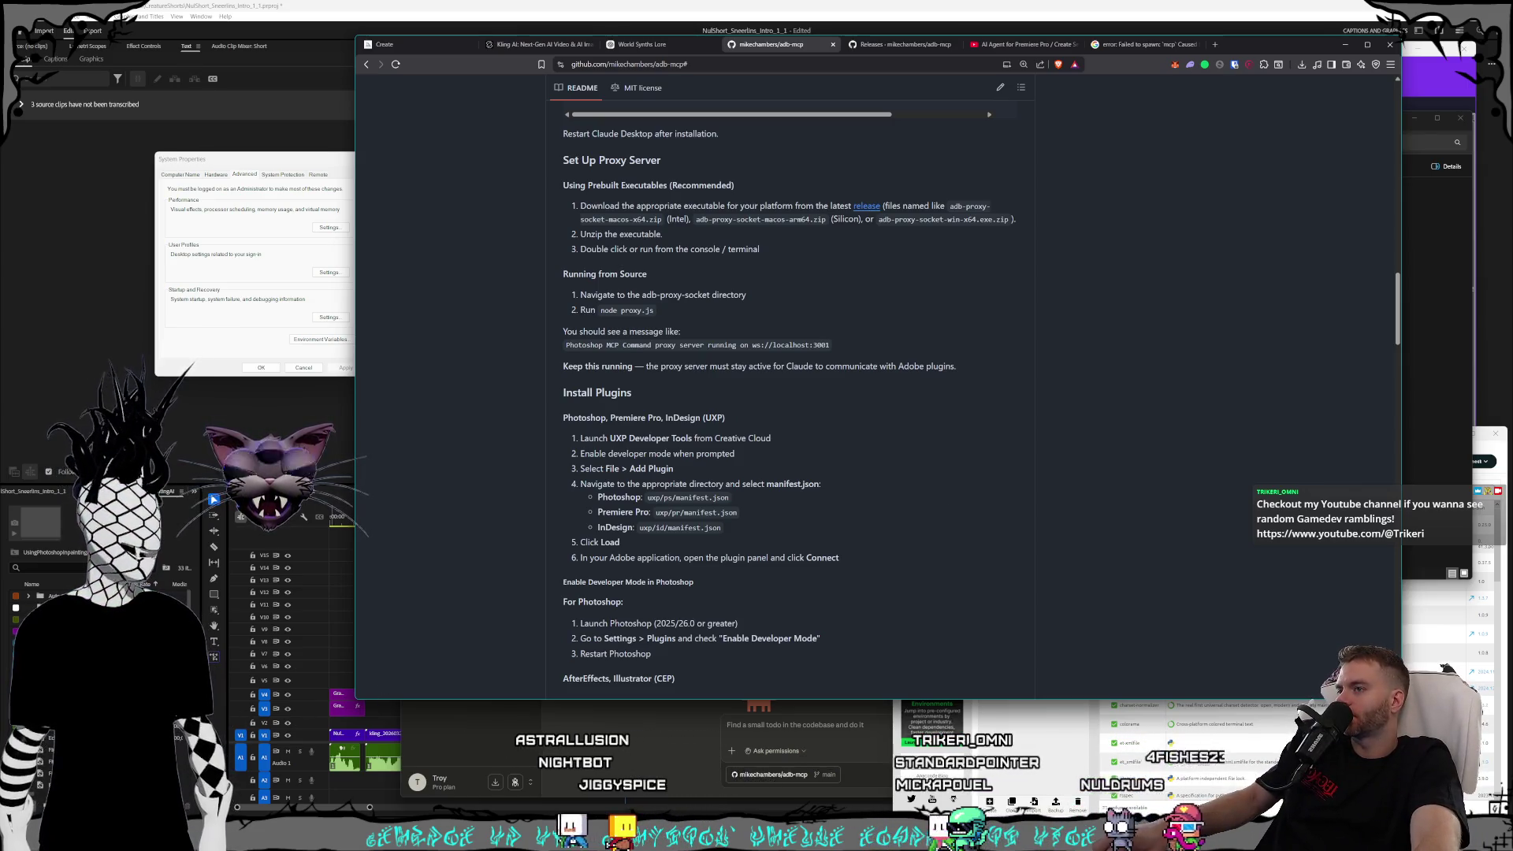
pyautogui.press('super')
pyautogui.write('exp')
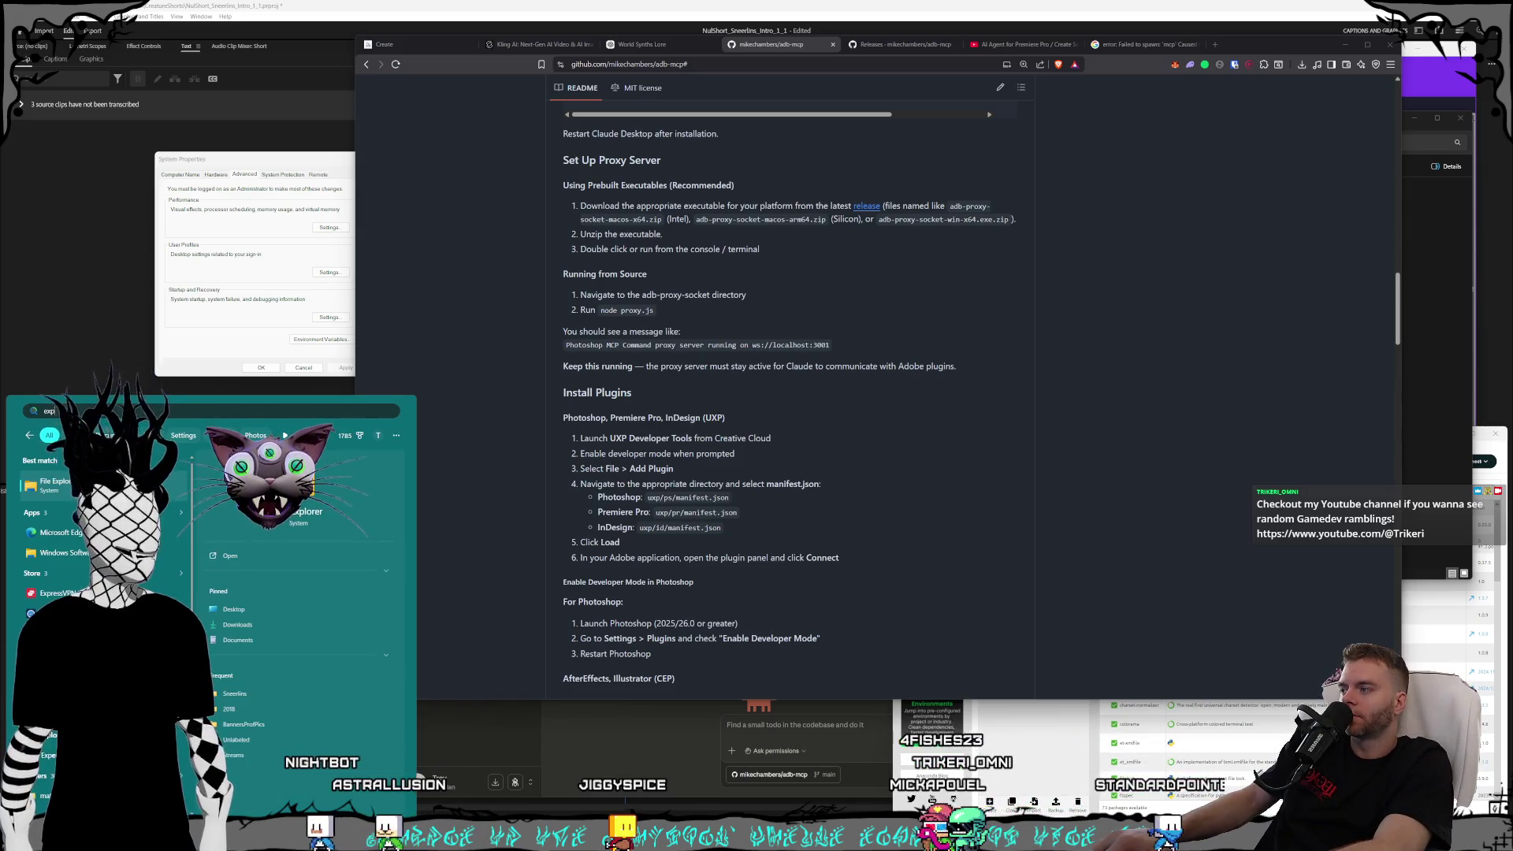
# - Search Start for 'ux' and launch Adobe UXP Developer Tools
pyautogui.press('BackSpace')
pyautogui.press('BackSpace')
pyautogui.press('BackSpace')
pyautogui.write('ux')
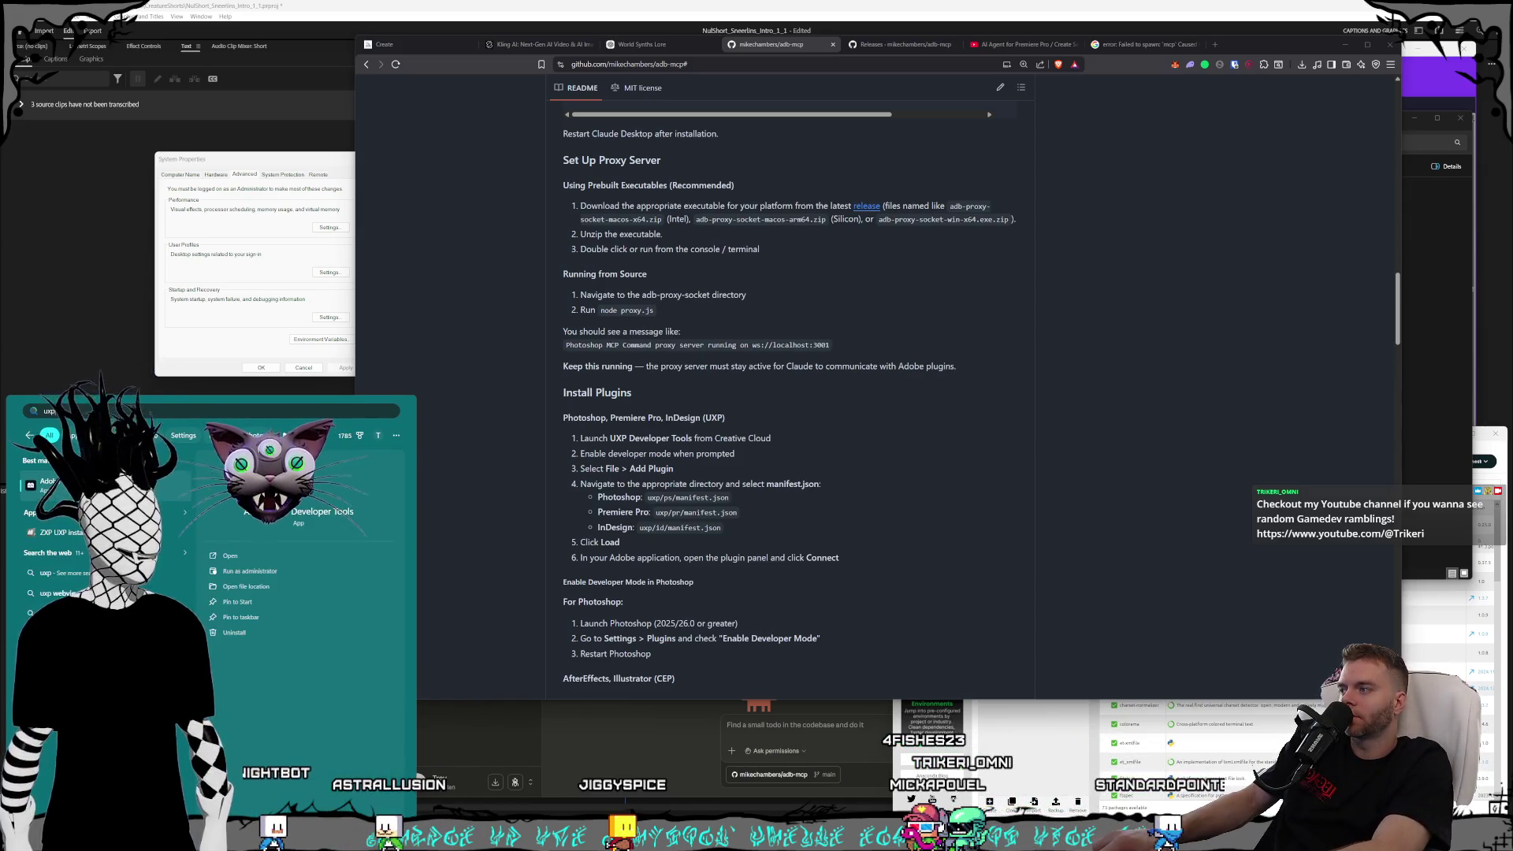
pyautogui.press('Return')
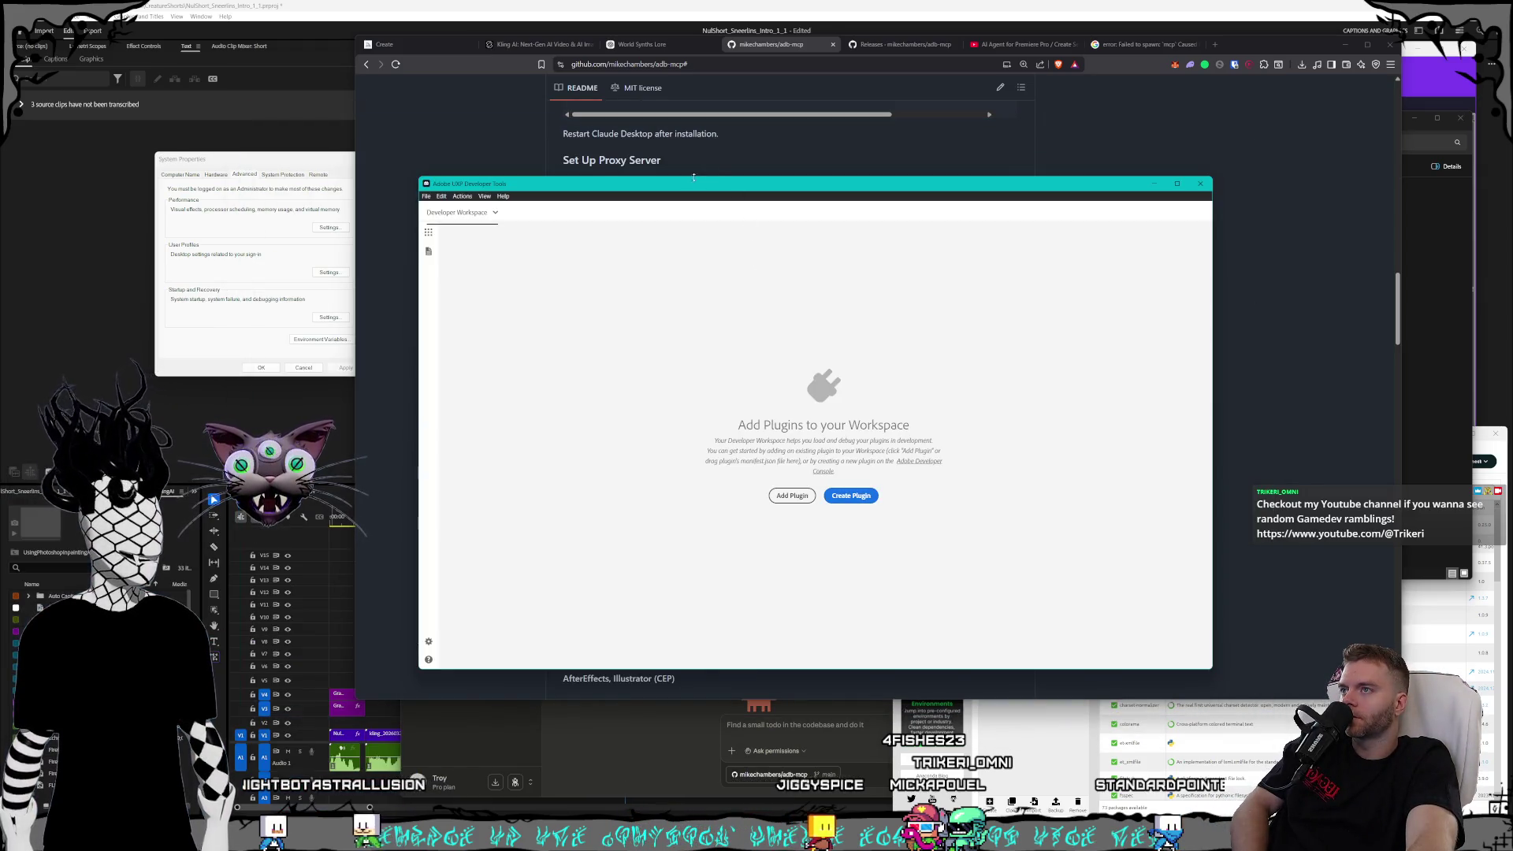
# - Reread the README's launch steps, including the adb-proxy-socket node server line
pyautogui.click(694, 173)
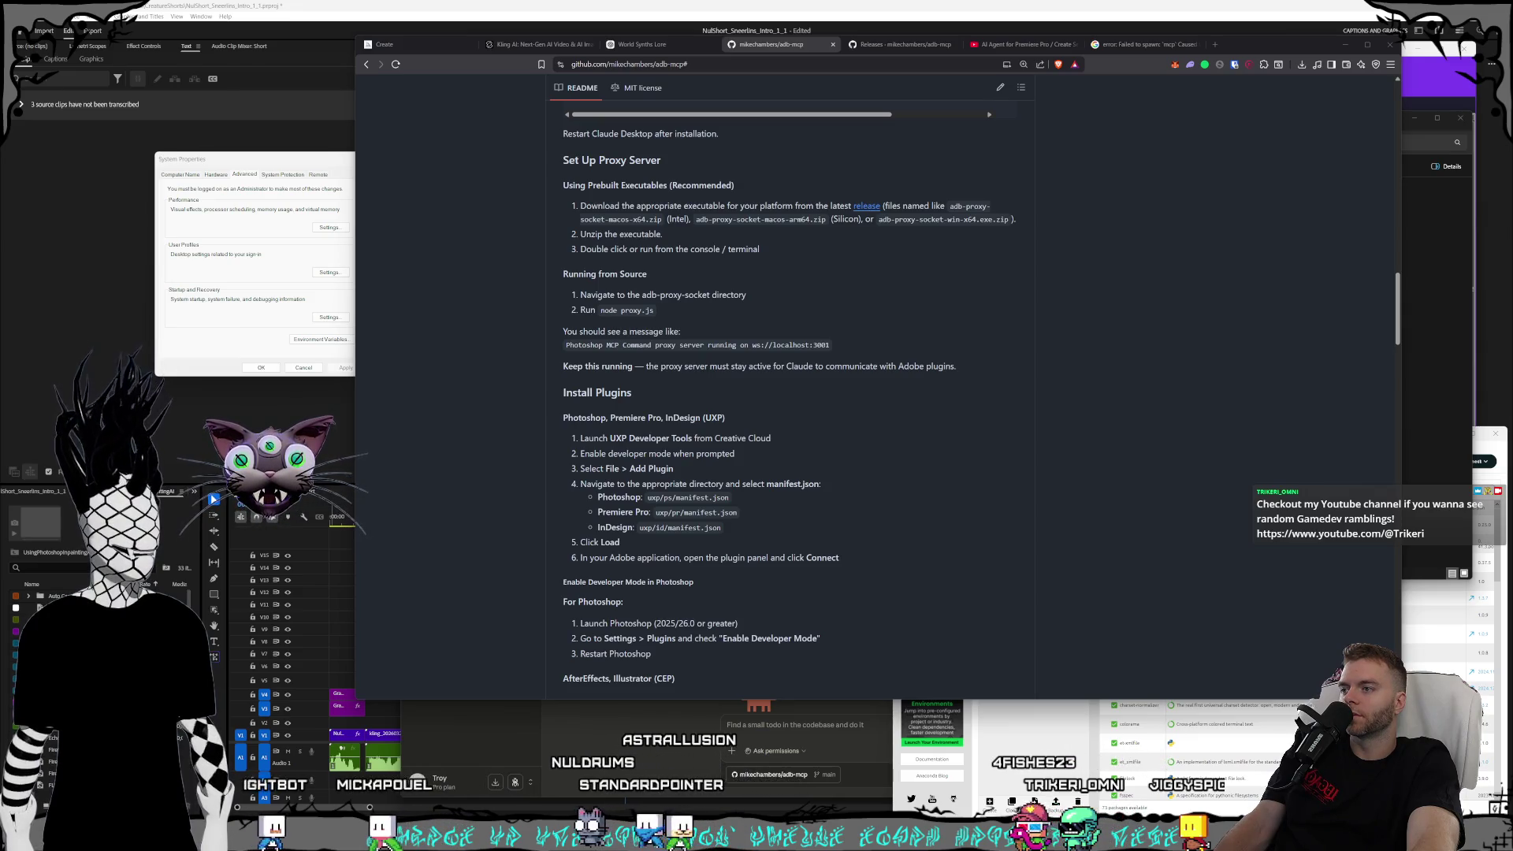
pyautogui.scroll(-2, 813, 405)
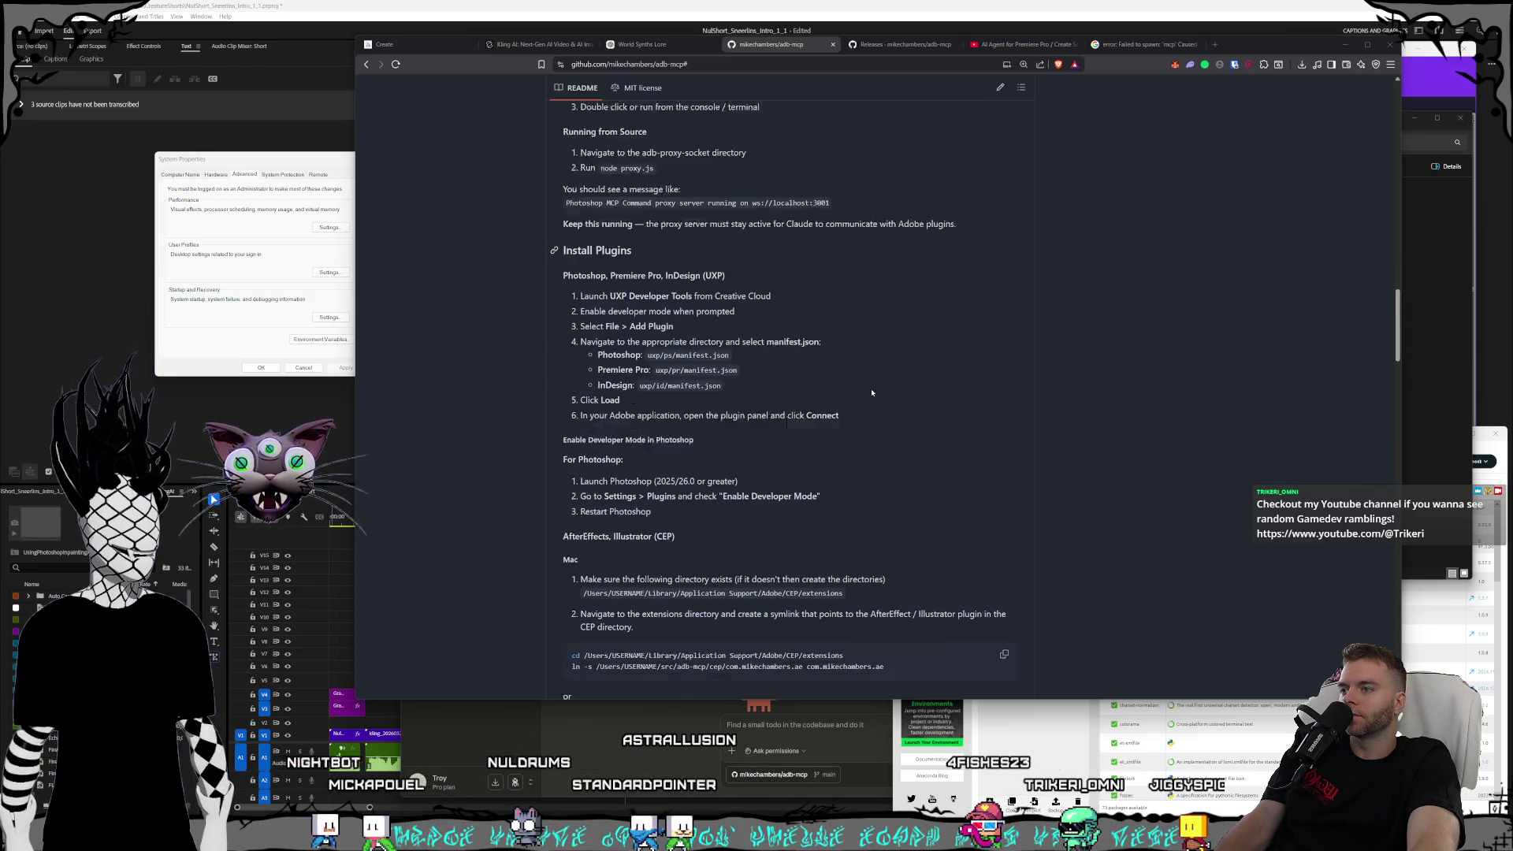
pyautogui.click(1266, 394)
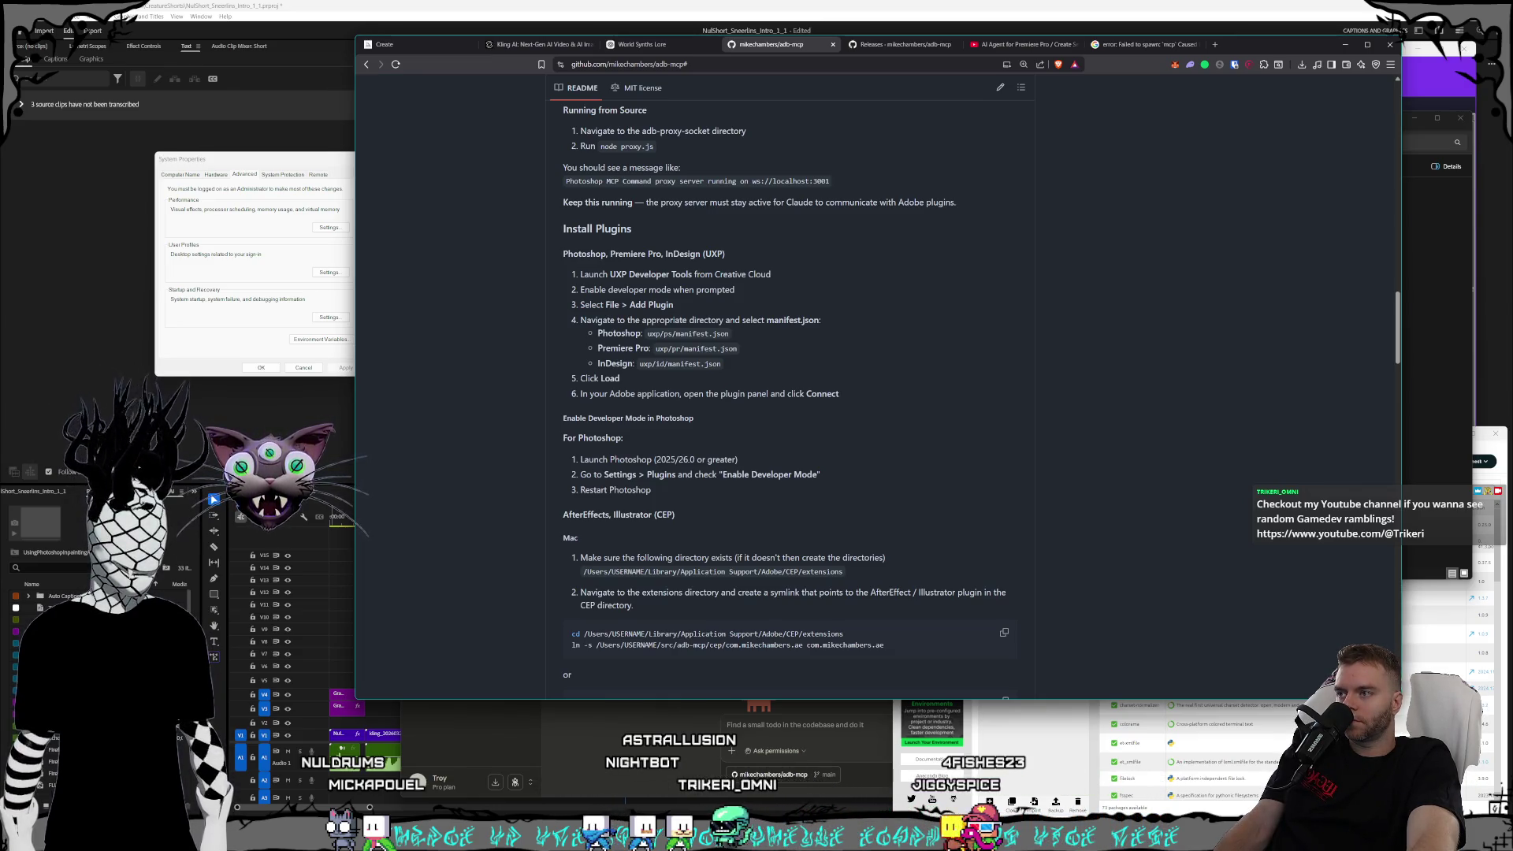
pyautogui.scroll(-6, 1039, 504)
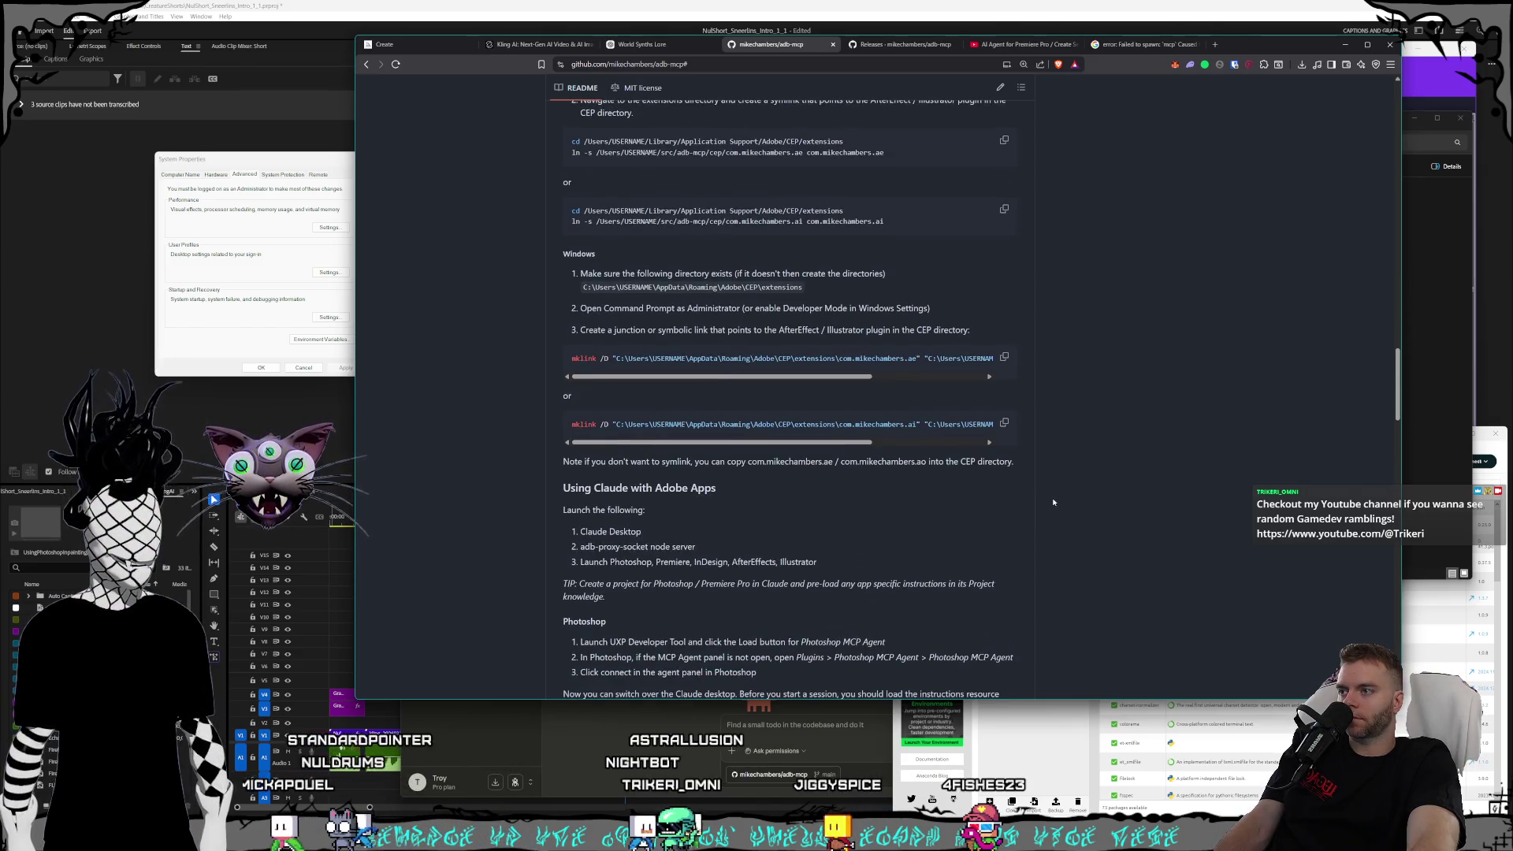
pyautogui.moveTo(696, 547); pyautogui.dragTo(580, 547)
pyautogui.click(600, 545)
pyautogui.tripleClick(601, 545)
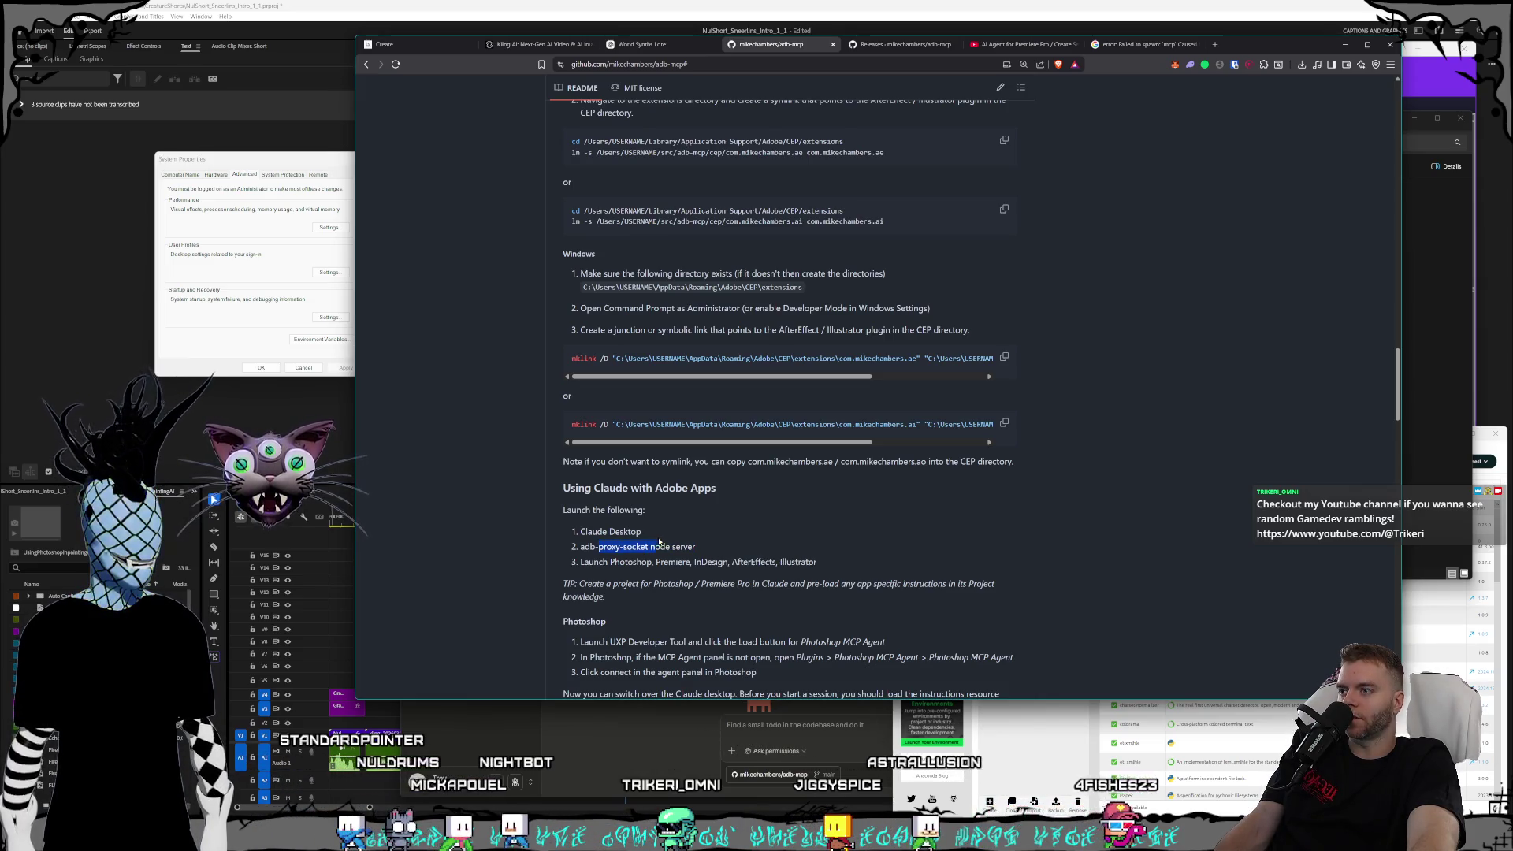
pyautogui.click(719, 543)
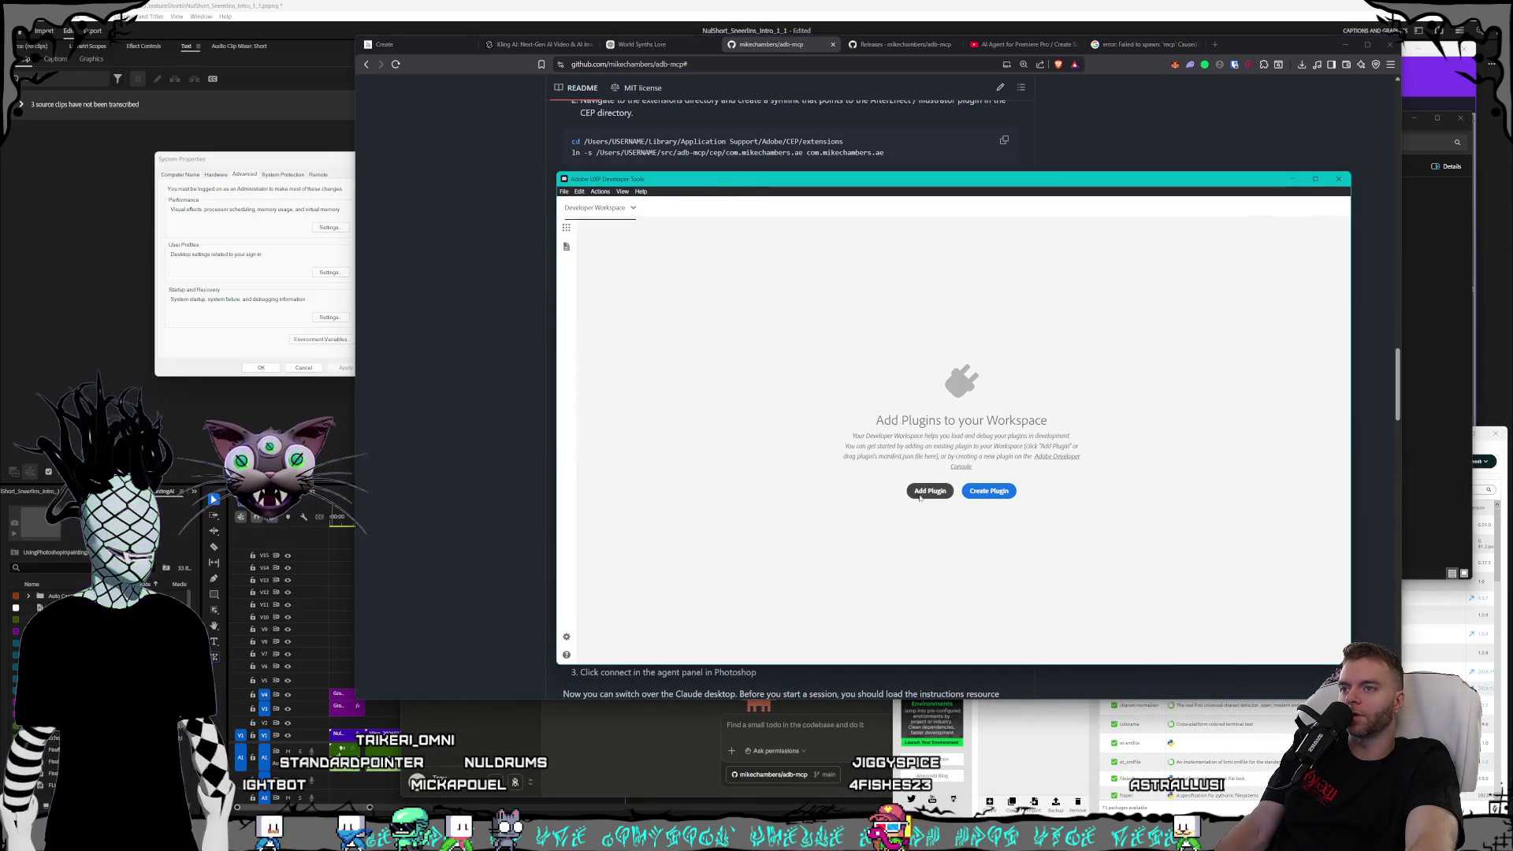
# - Add the Premiere MCP Agent plugin from adb-mcp\uxp\pr\manifest.json
pyautogui.click(922, 491)
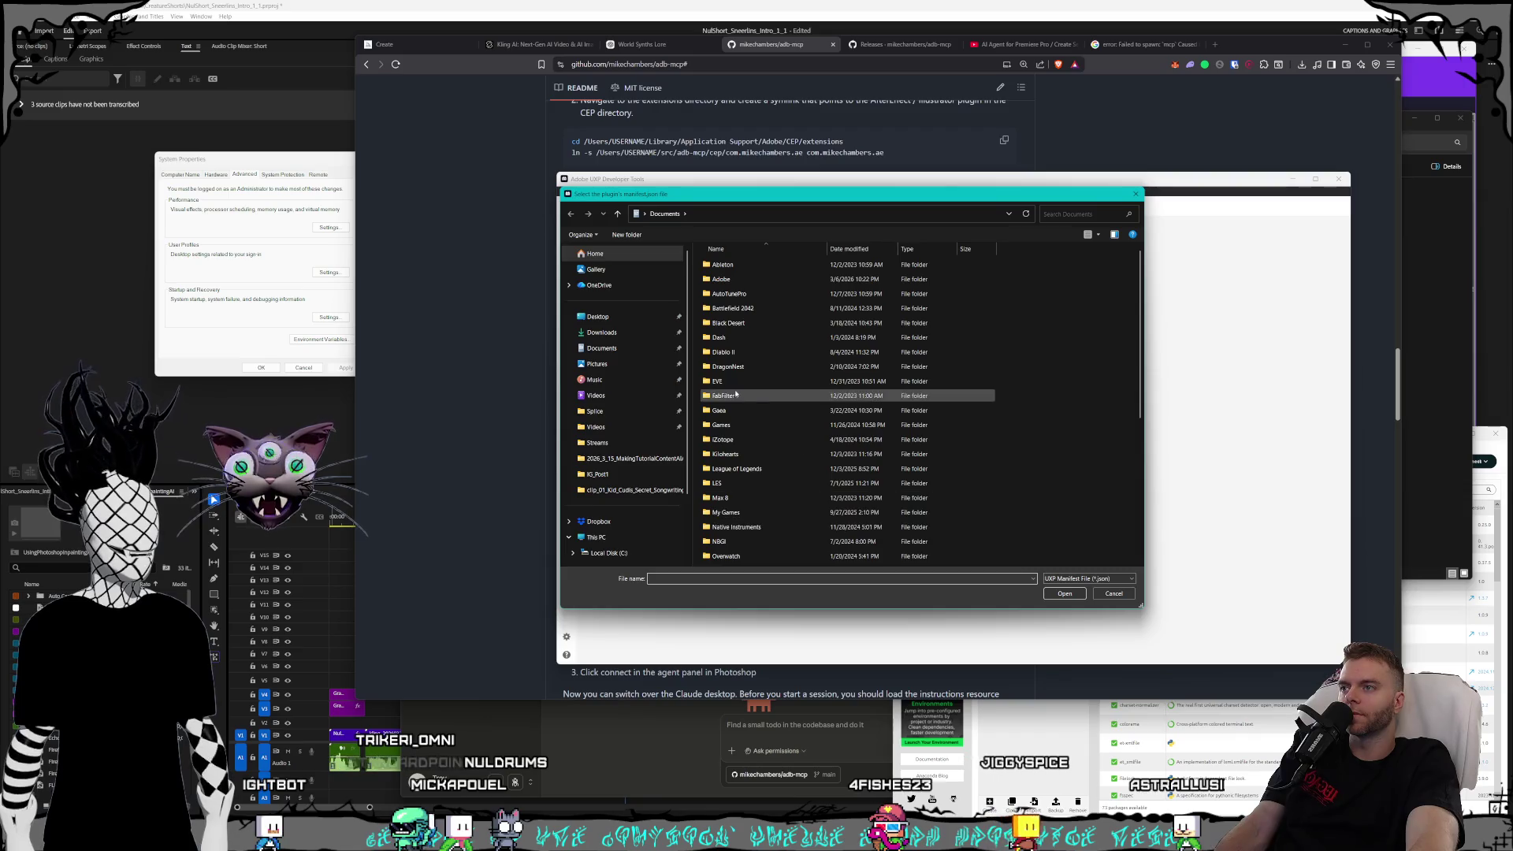
pyautogui.scroll(-2, 623, 473)
pyautogui.click(608, 470)
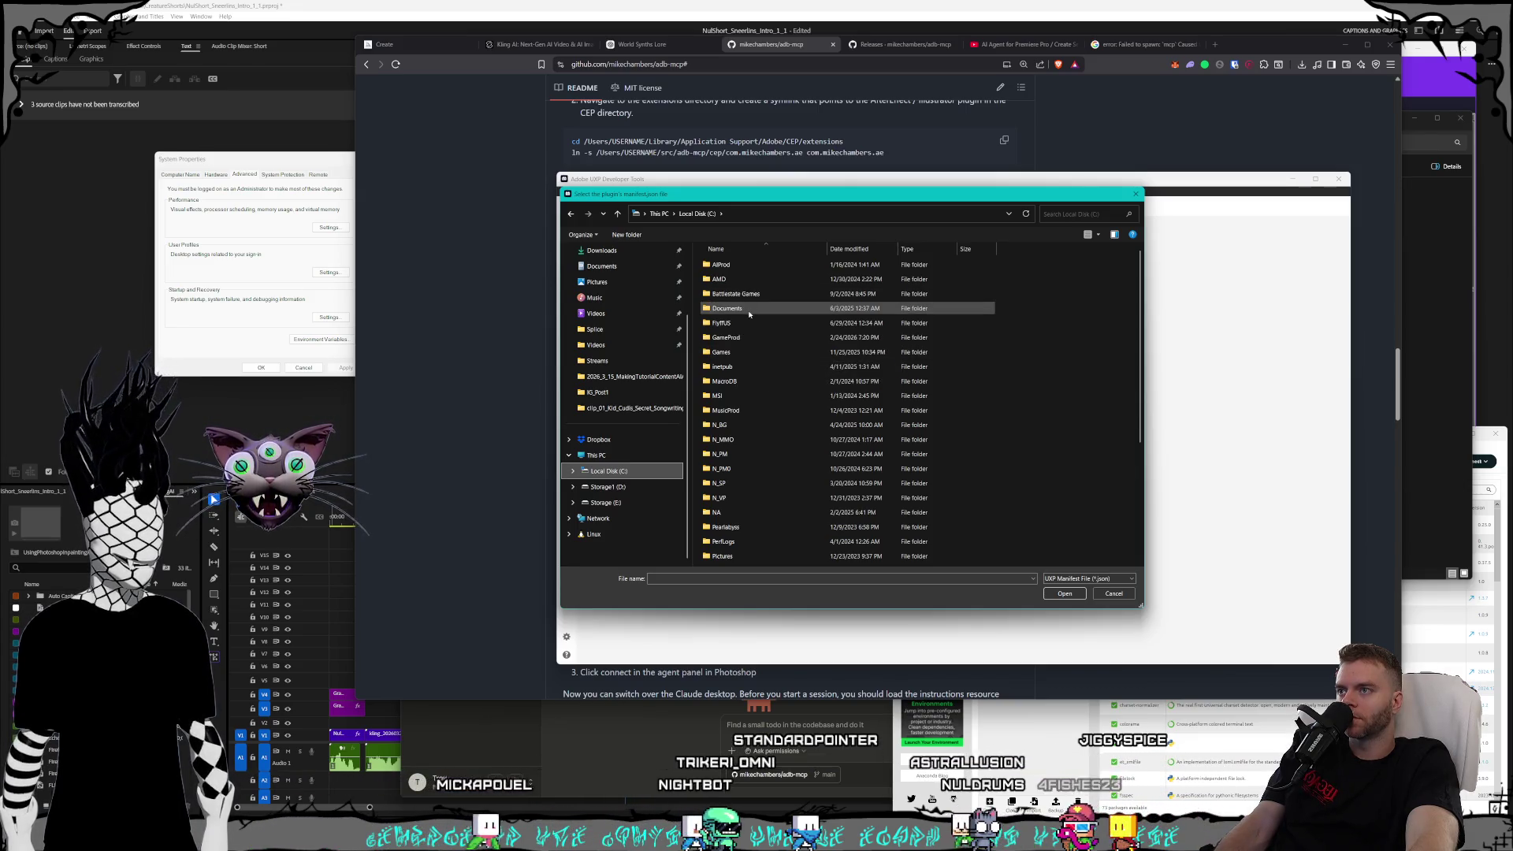
pyautogui.scroll(-4, 748, 331)
pyautogui.doubleClick(752, 432)
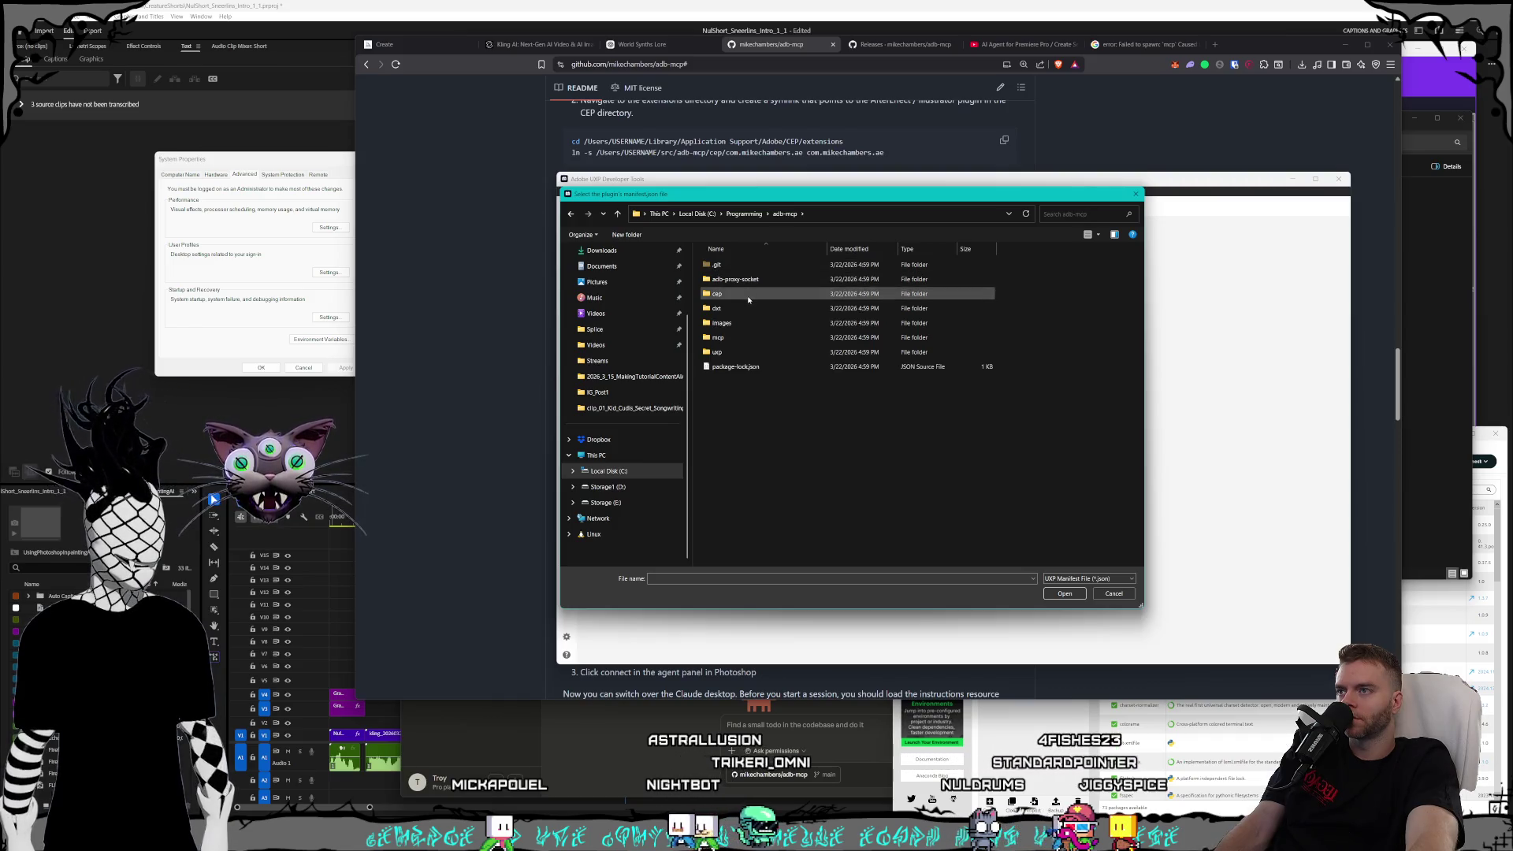
pyautogui.doubleClick(737, 352)
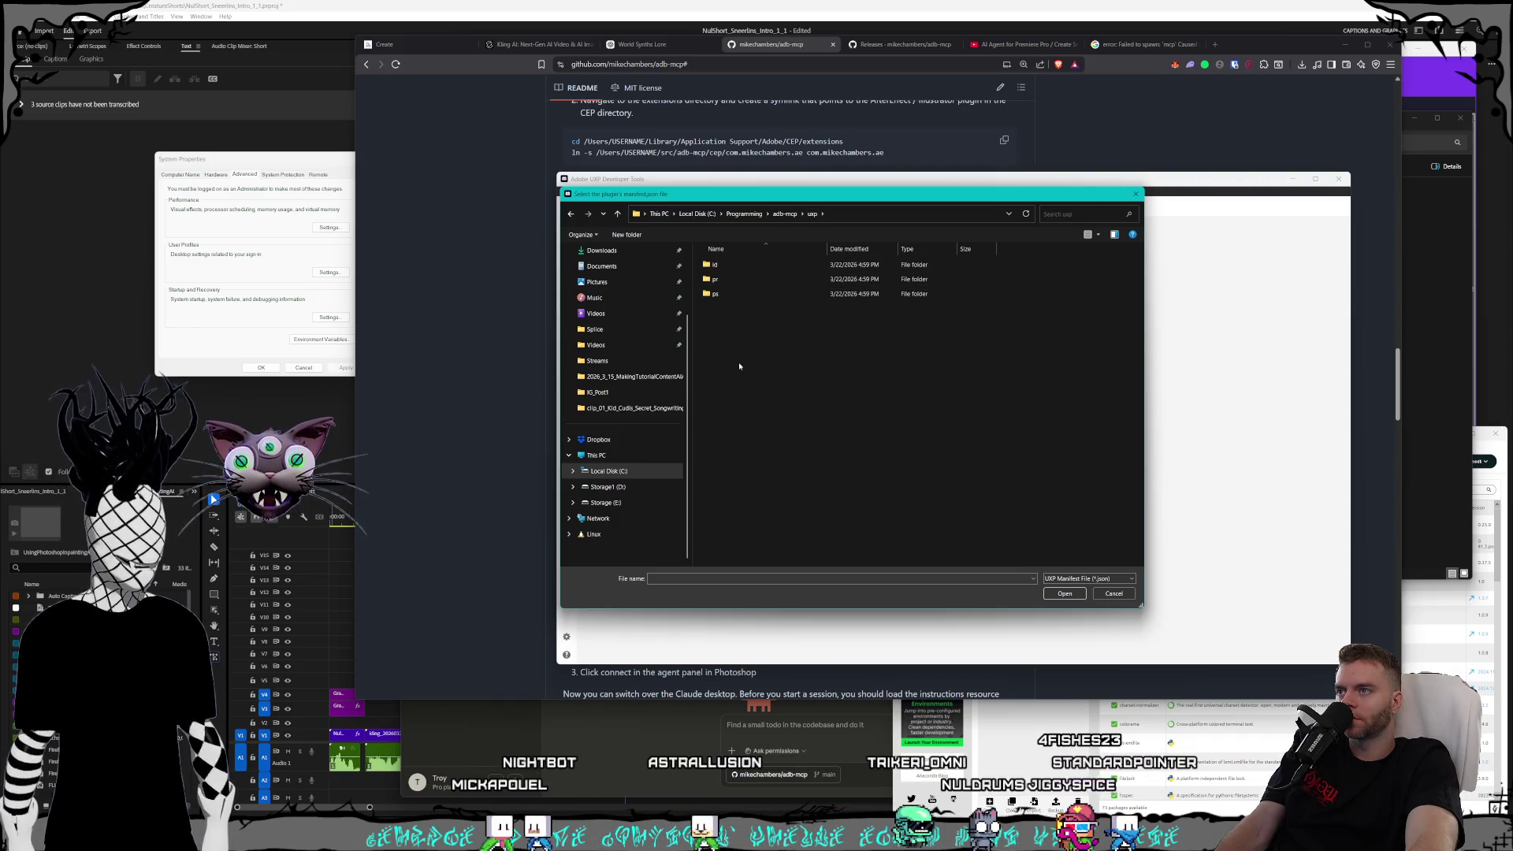
pyautogui.doubleClick(743, 280)
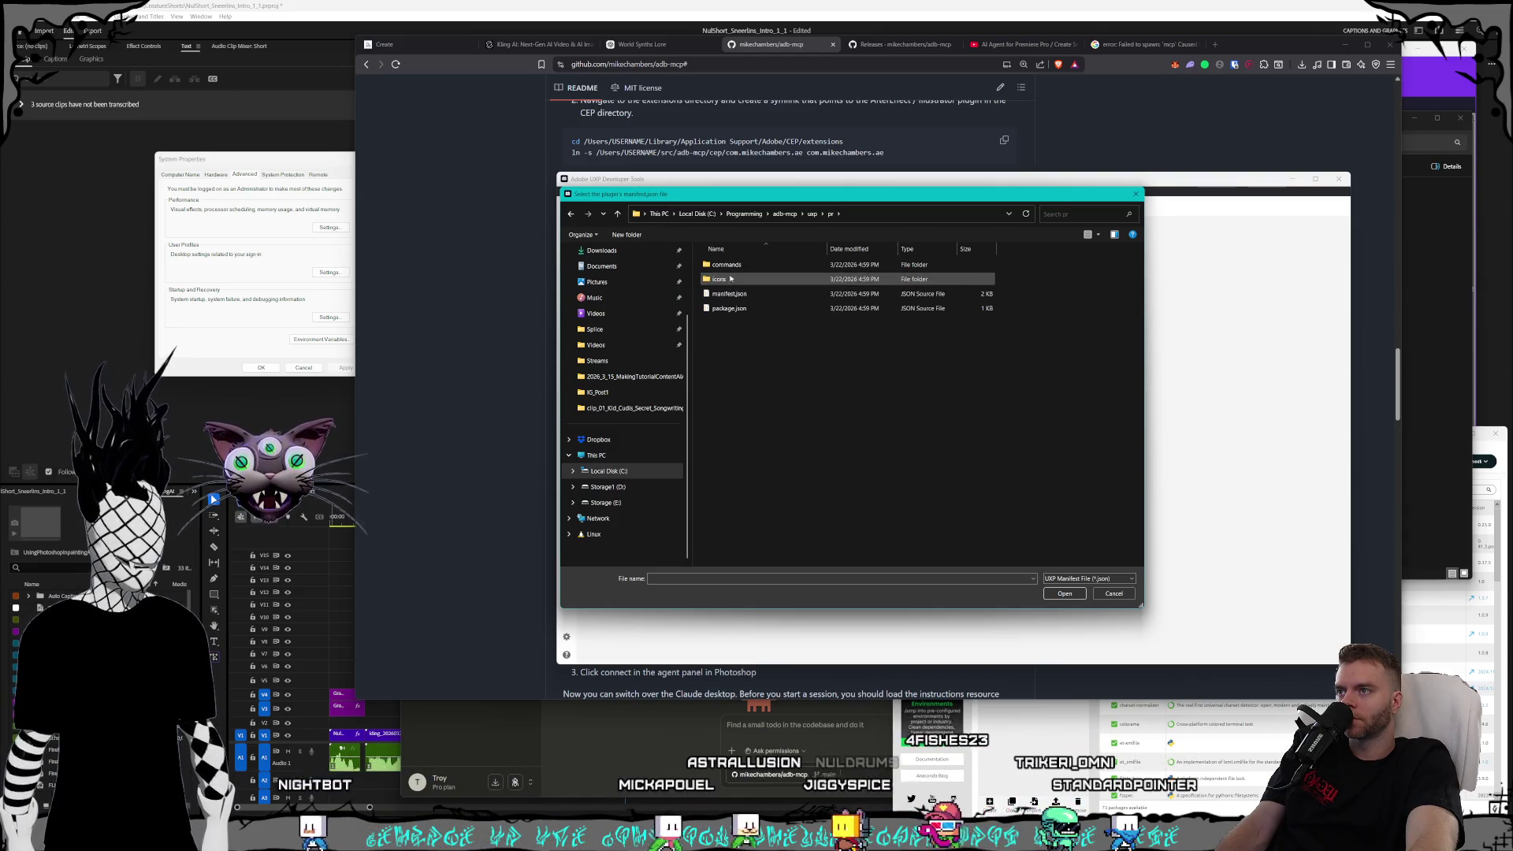
pyautogui.moveTo(745, 200)
pyautogui.mouseDown()
pyautogui.moveTo(336, 315)
pyautogui.moveTo(371, 350)
pyautogui.mouseUp()
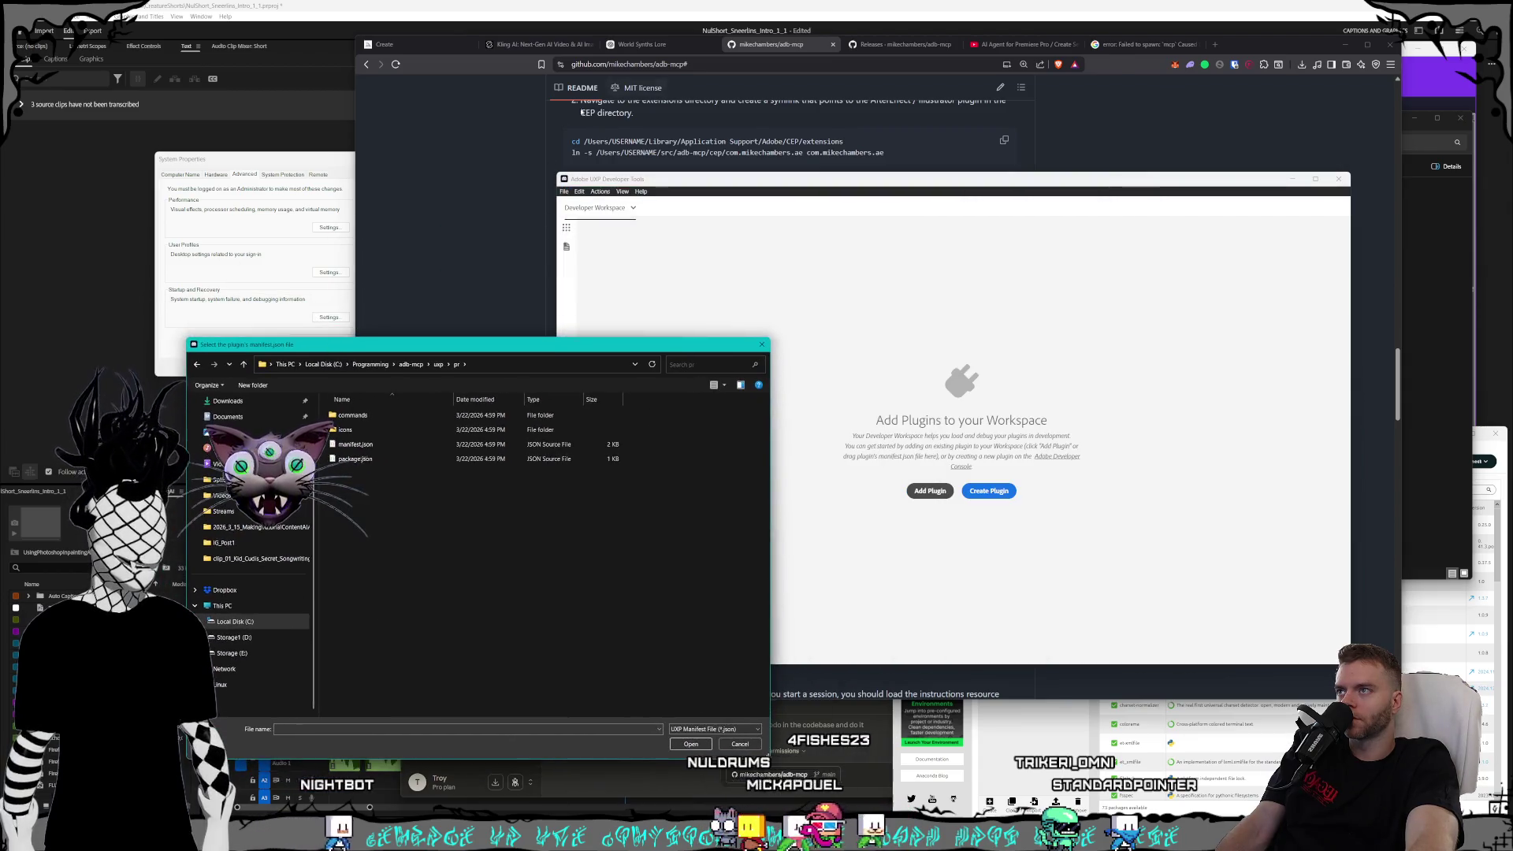
pyautogui.click(629, 461)
pyautogui.scroll(3, 561, 442)
pyautogui.scroll(2, 561, 442)
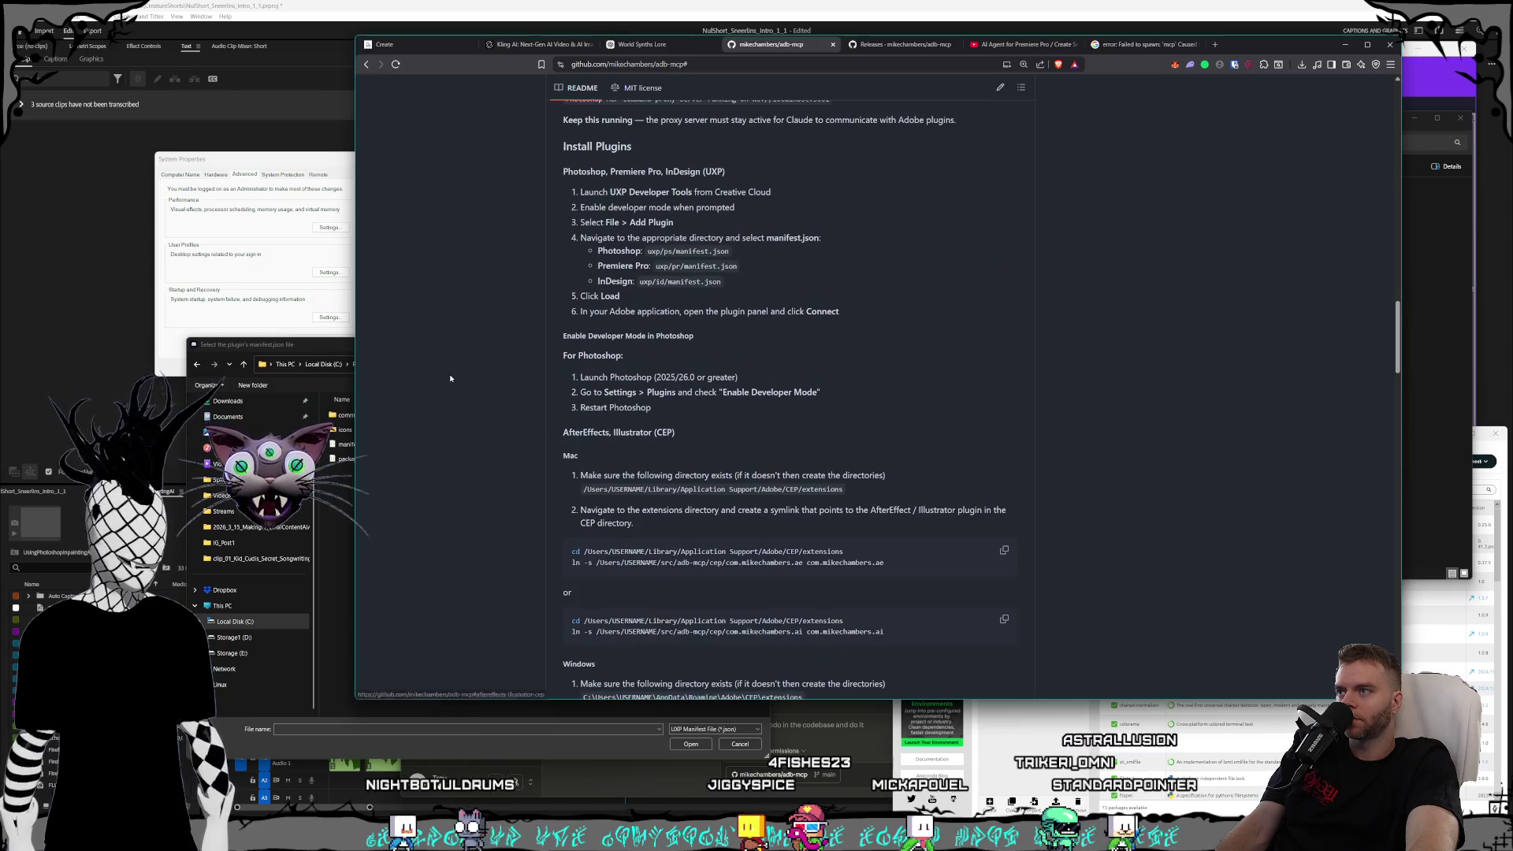
pyautogui.click(338, 352)
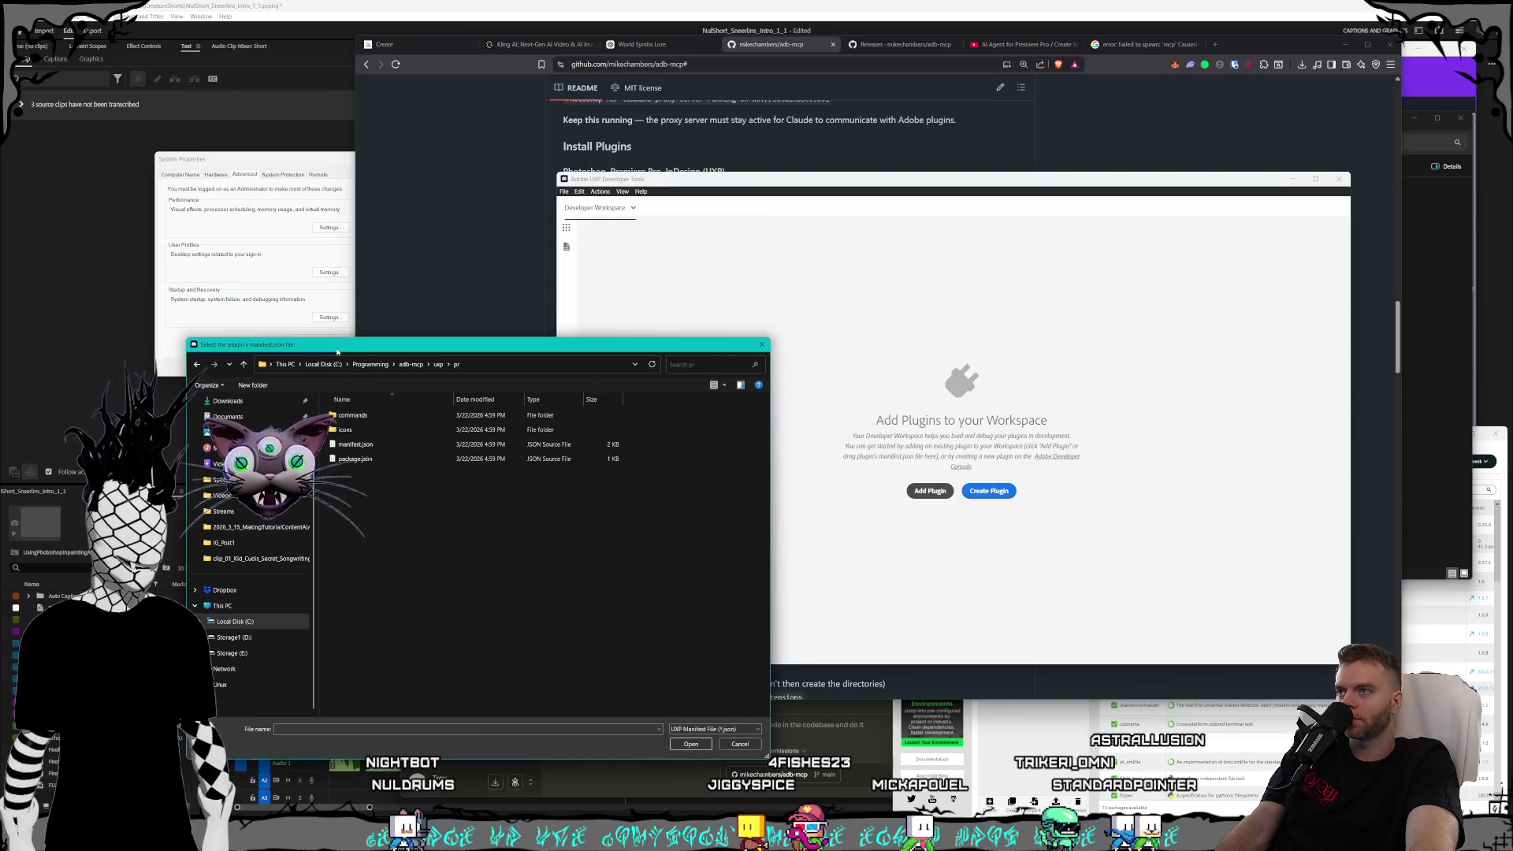
pyautogui.click(692, 745)
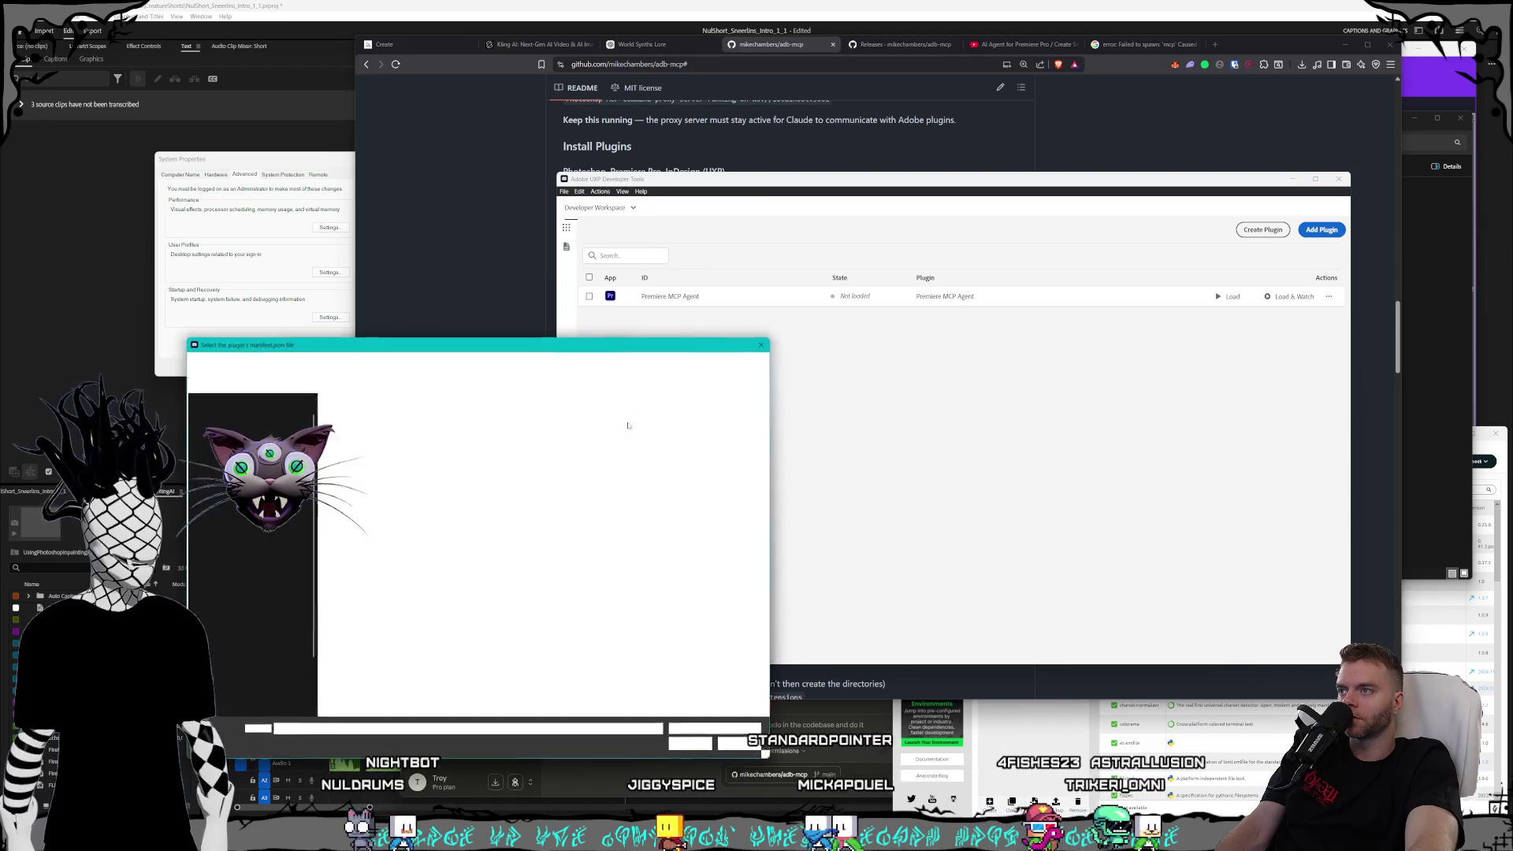
# - Add the Photoshop and InDesign plugins from the uxp\ps and uxp\id manifest.json files
pyautogui.click(440, 365)
pyautogui.doubleClick(355, 444)
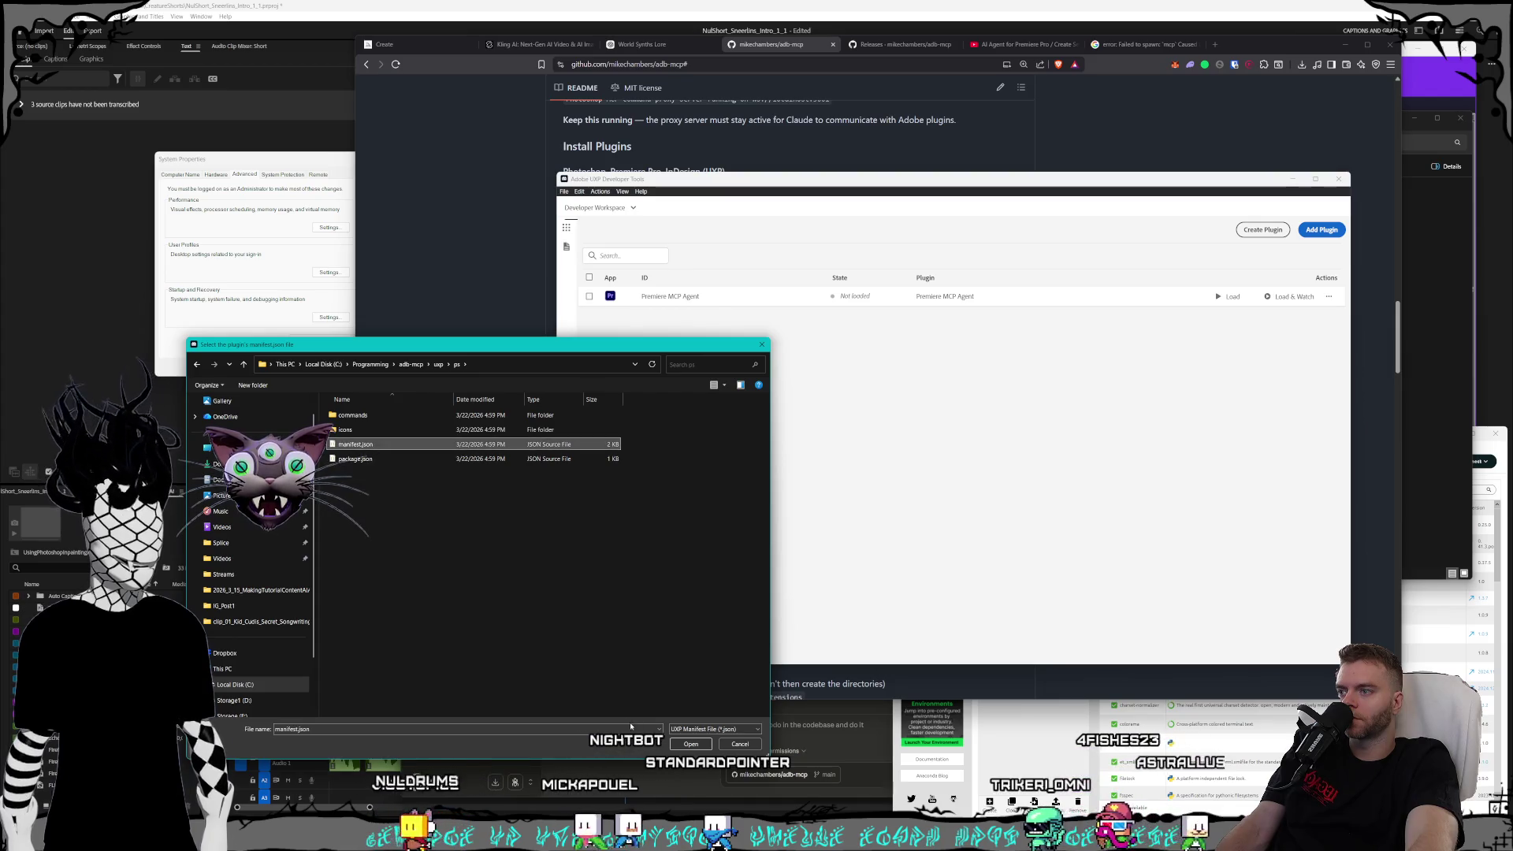
pyautogui.doubleClick(356, 444)
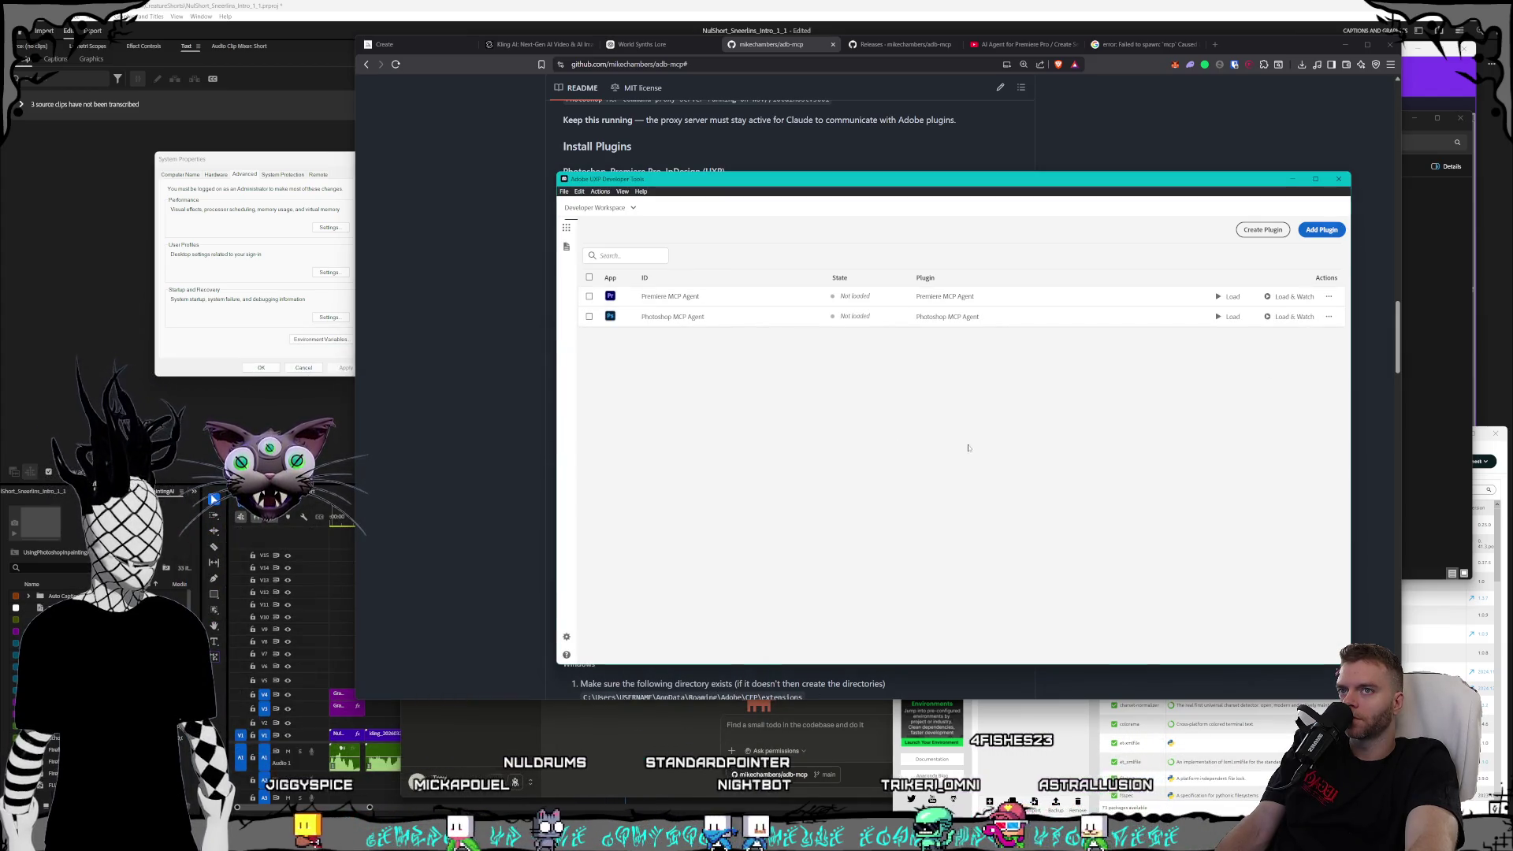
pyautogui.click(1322, 229)
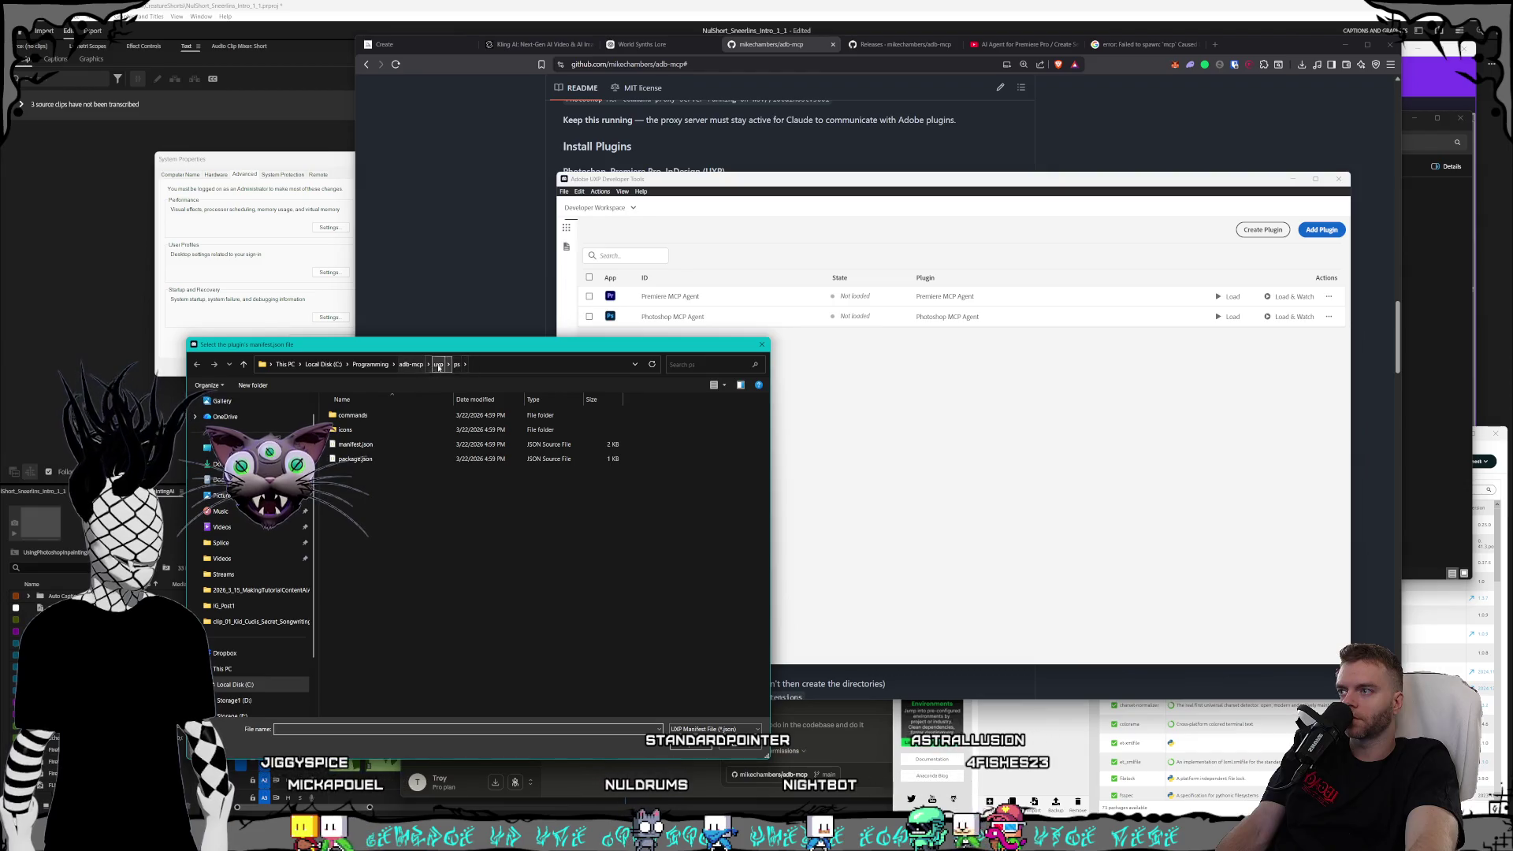
pyautogui.click(438, 364)
pyautogui.doubleClick(347, 415)
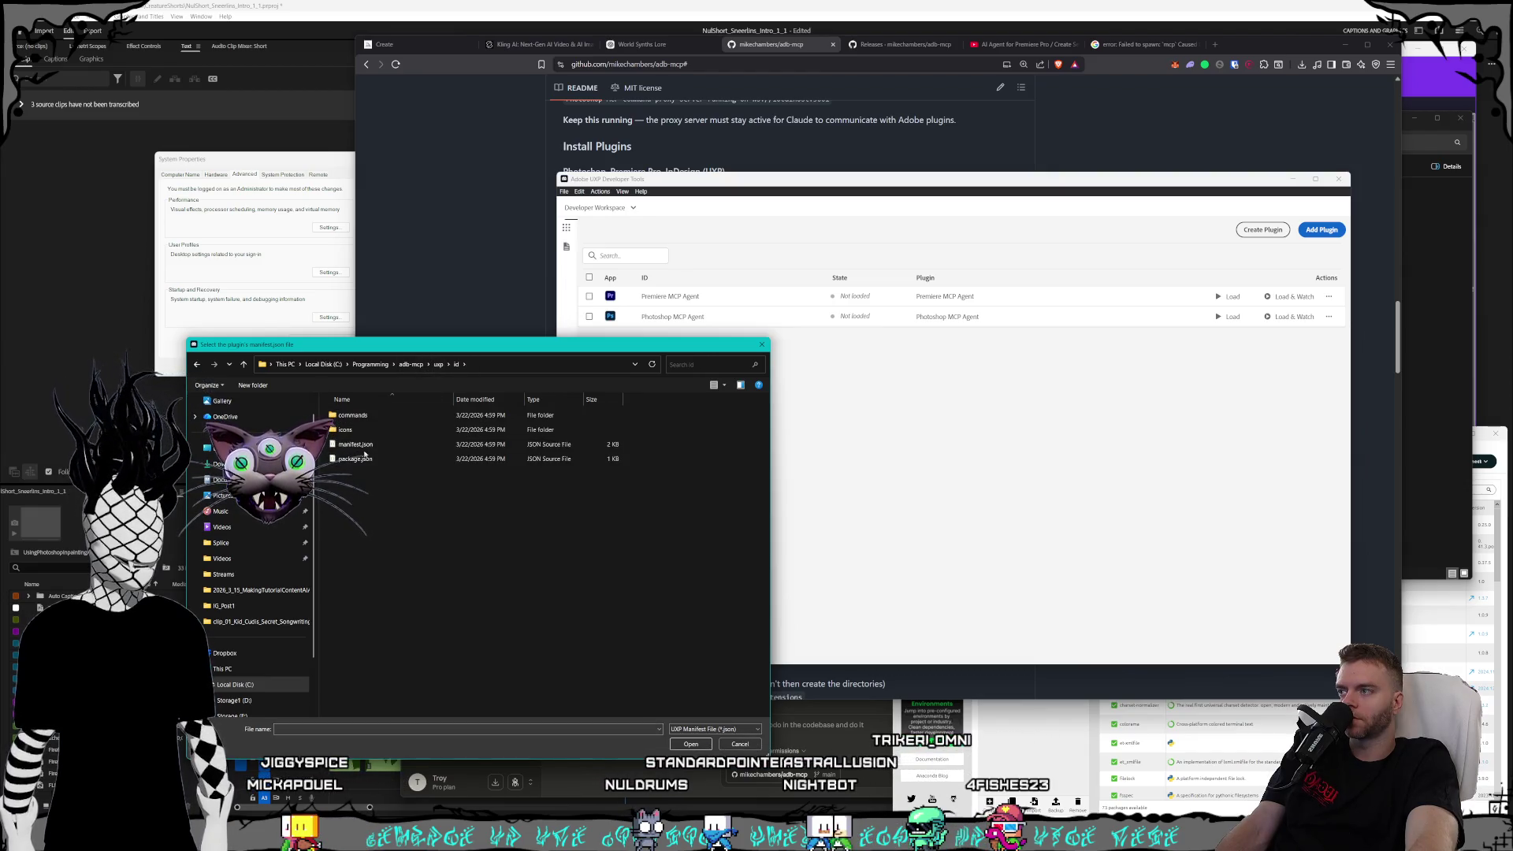
pyautogui.click(679, 746)
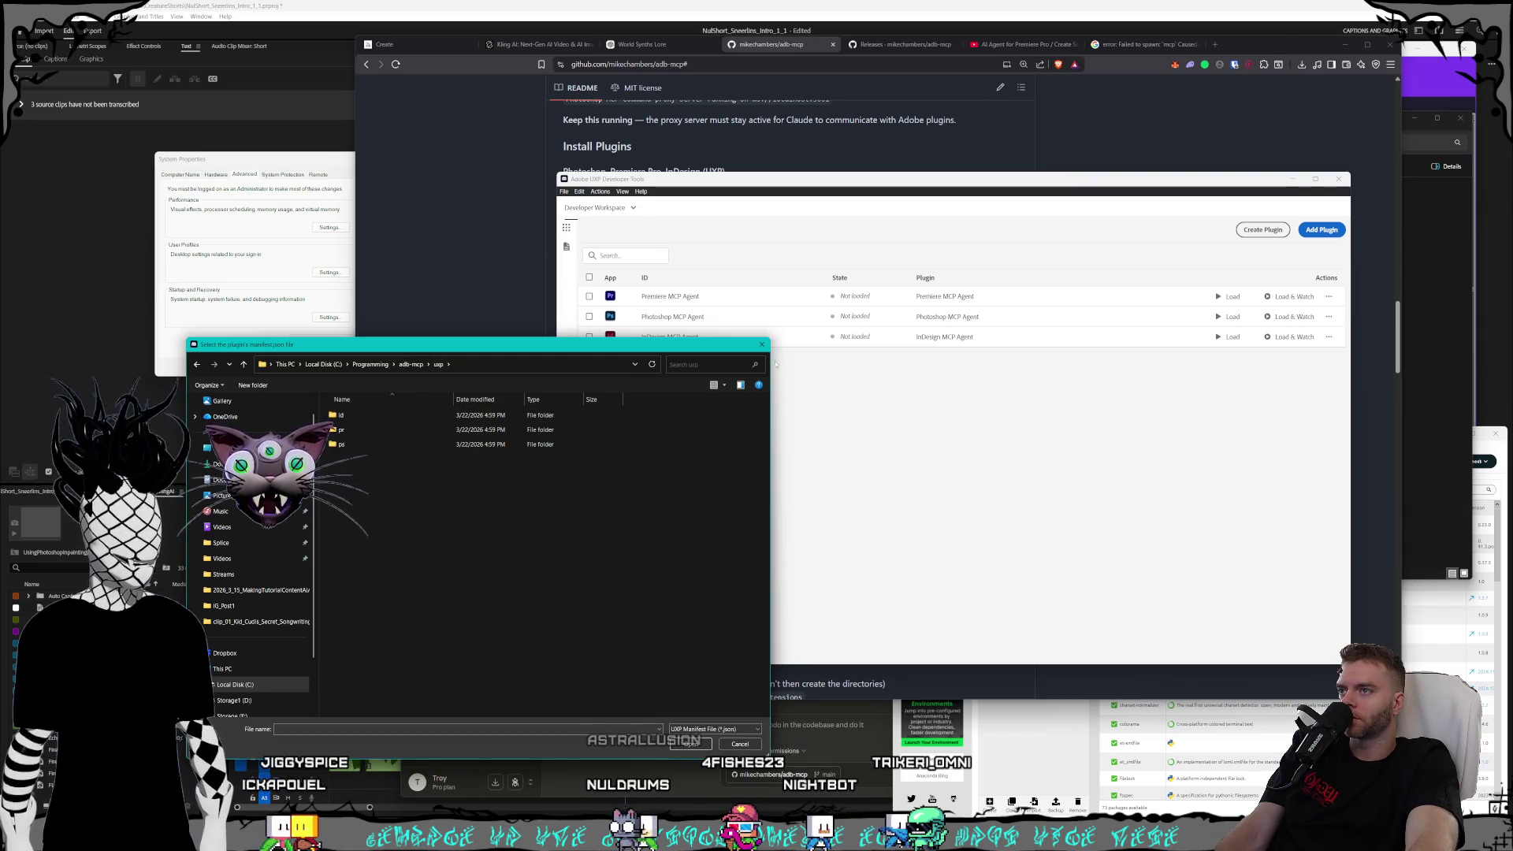
pyautogui.press('Escape')
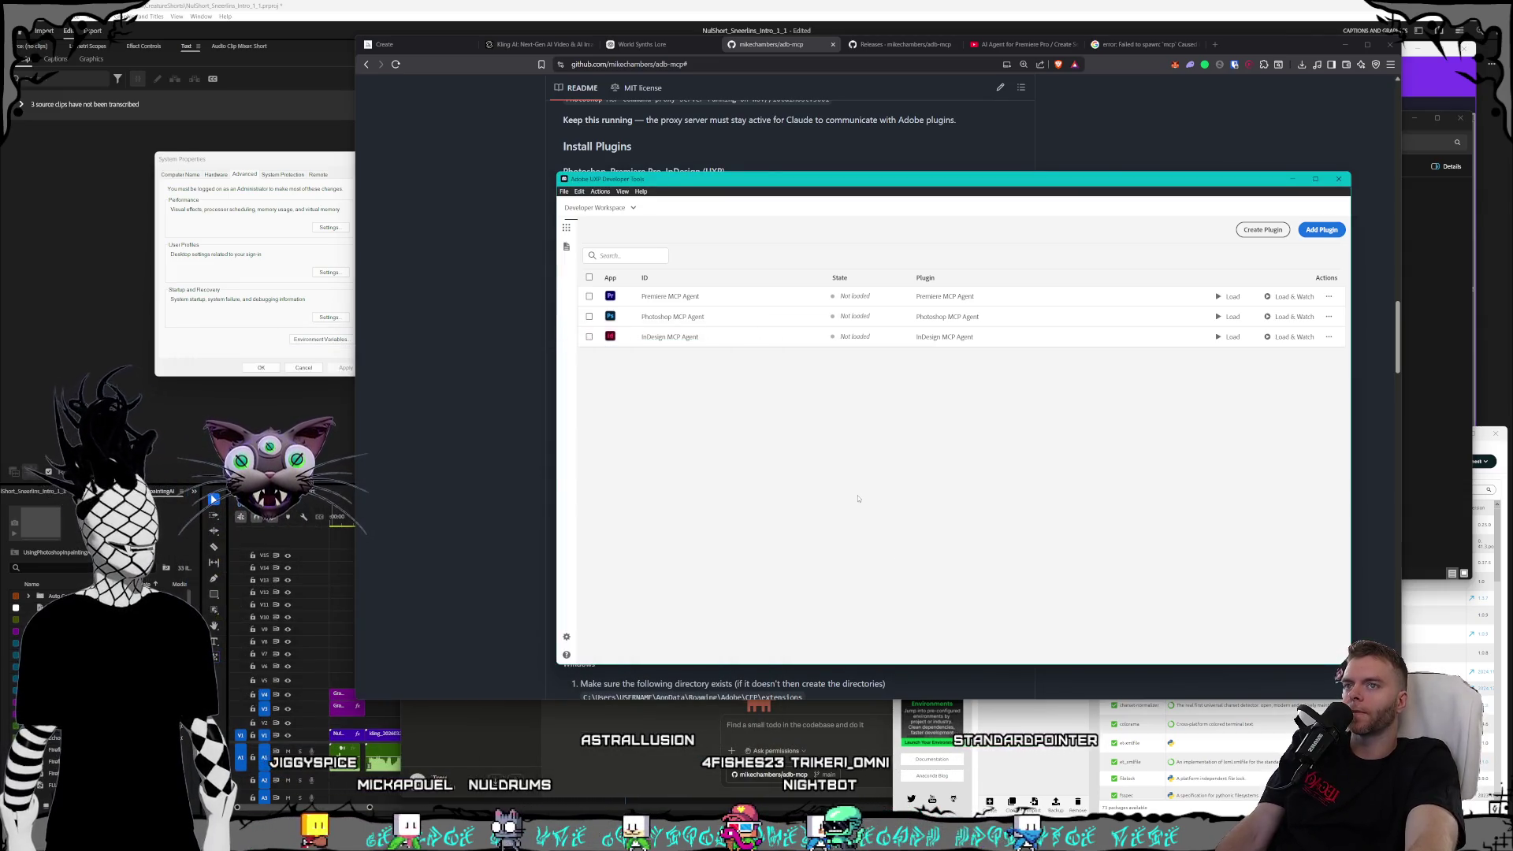
pyautogui.click(447, 403)
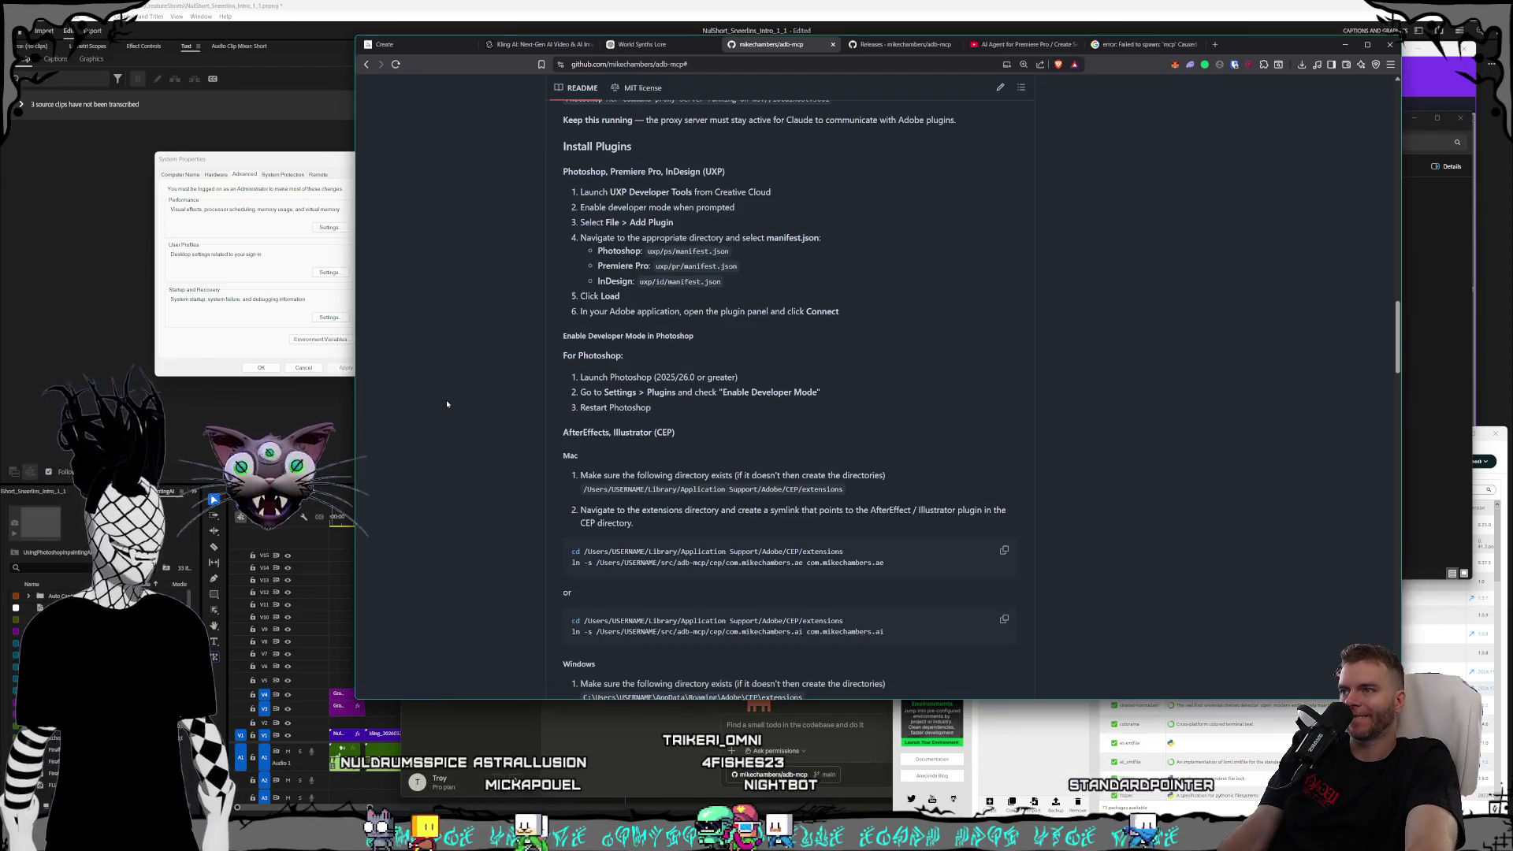
# - Read the README's 'Using Claude with Adobe Apps' steps, then bring Premiere Pro forward
pyautogui.scroll(-2, 453, 401)
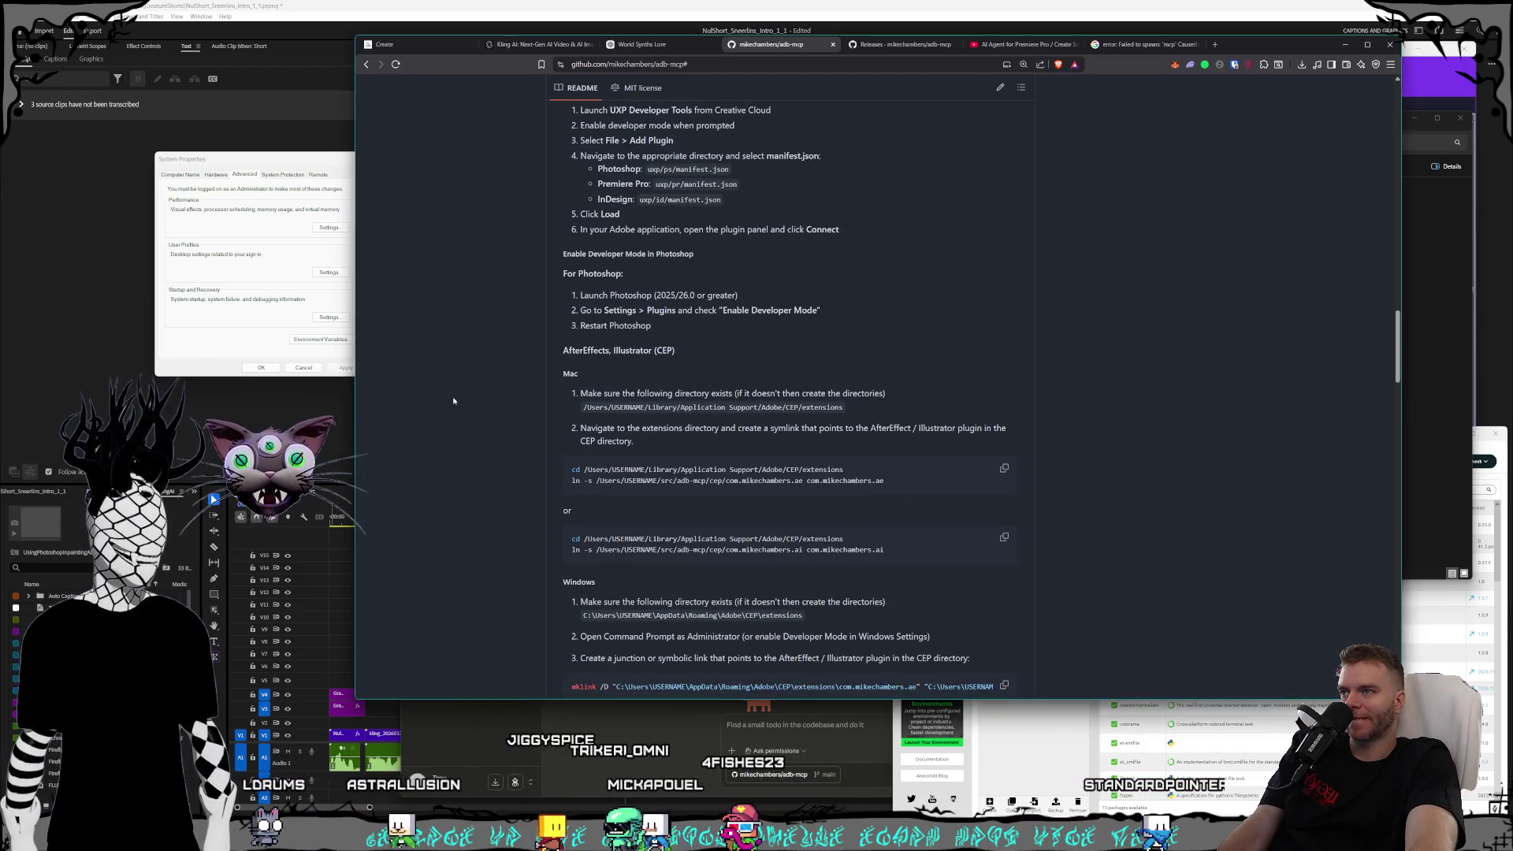
pyautogui.scroll(-3, 455, 399)
pyautogui.scroll(-4, 456, 397)
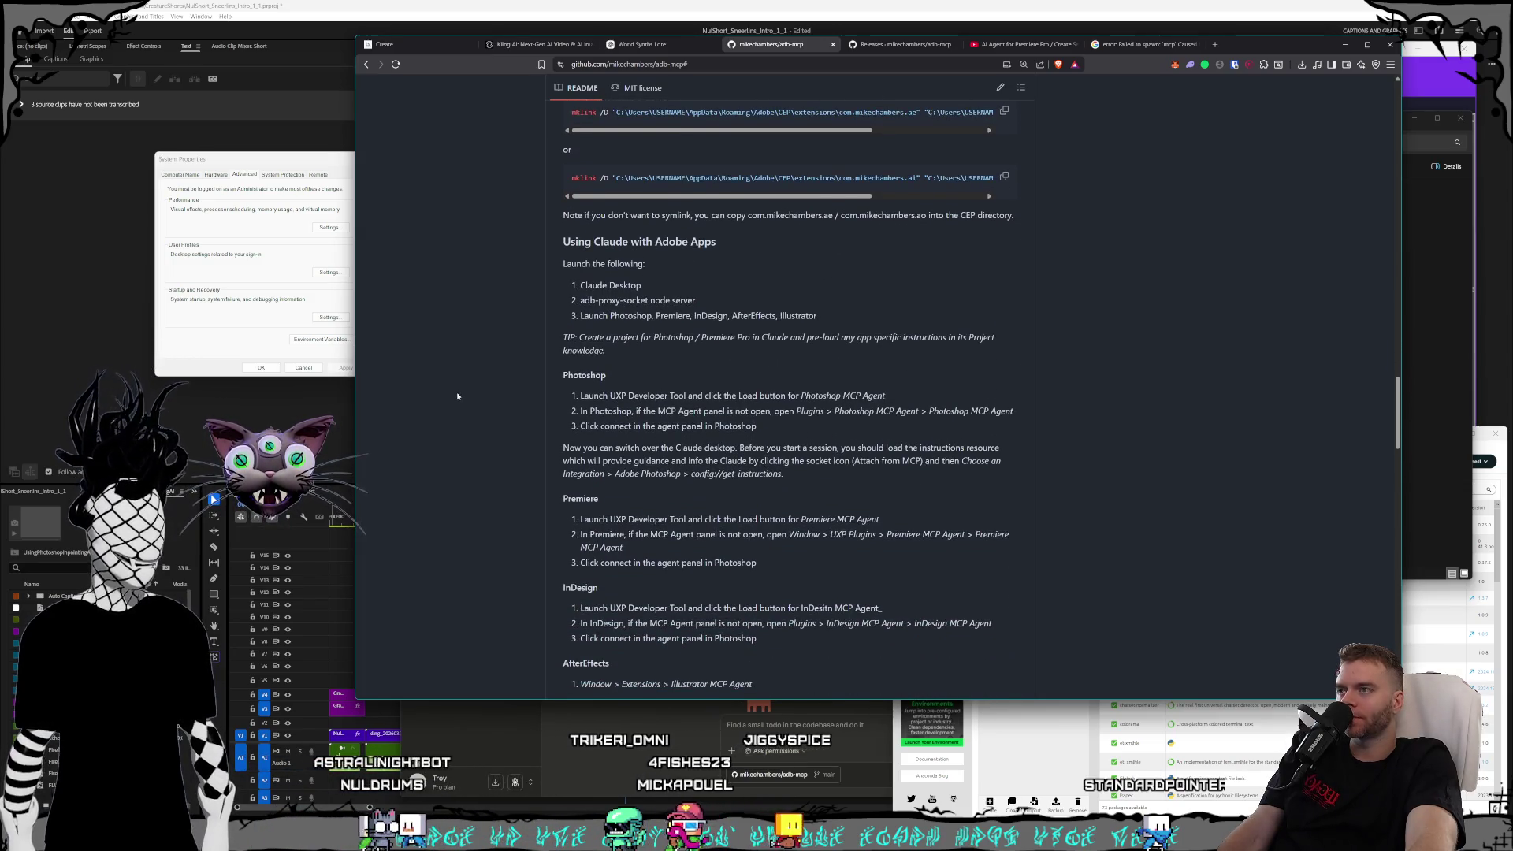
pyautogui.scroll(-1, 457, 396)
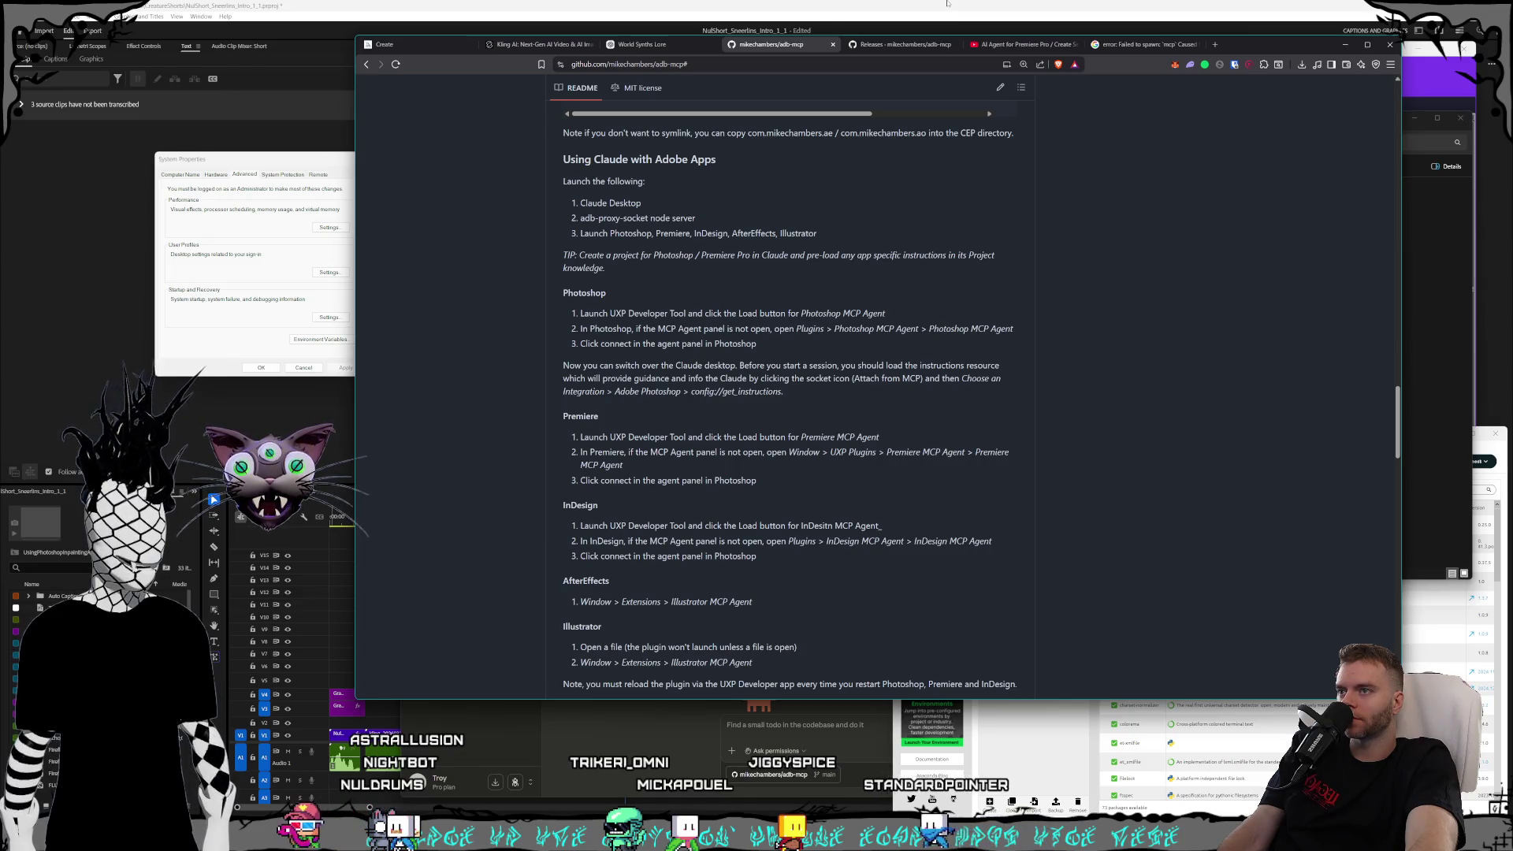
pyautogui.click(1380, 30)
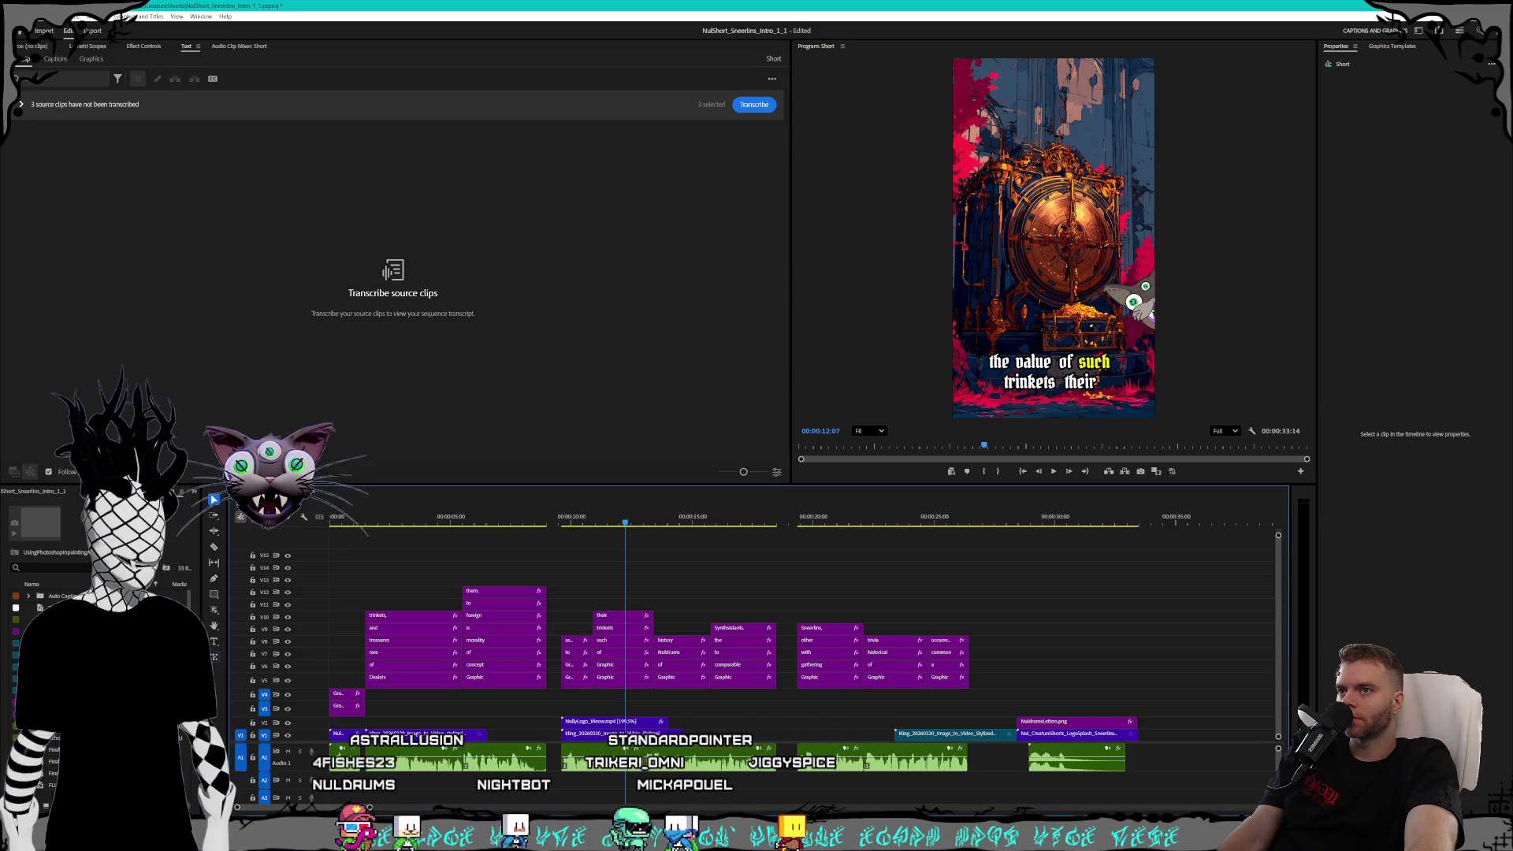
# - Quit Premiere Pro saving both projects, relaunch it and reopen a recent project
pyautogui.hotkey('ctrl', 'q')
pyautogui.click(767, 455)
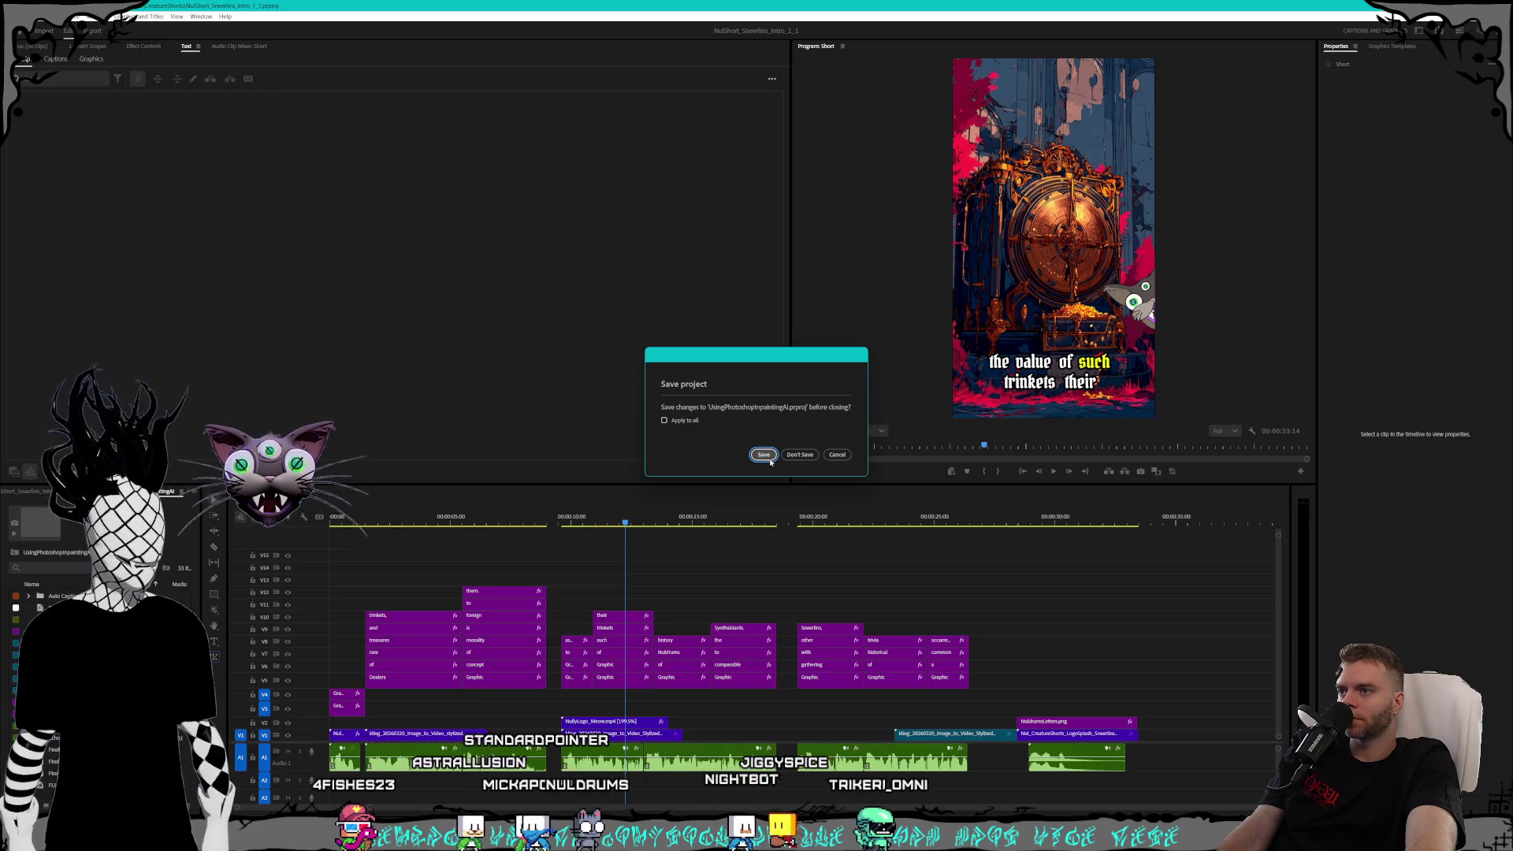
pyautogui.click(768, 459)
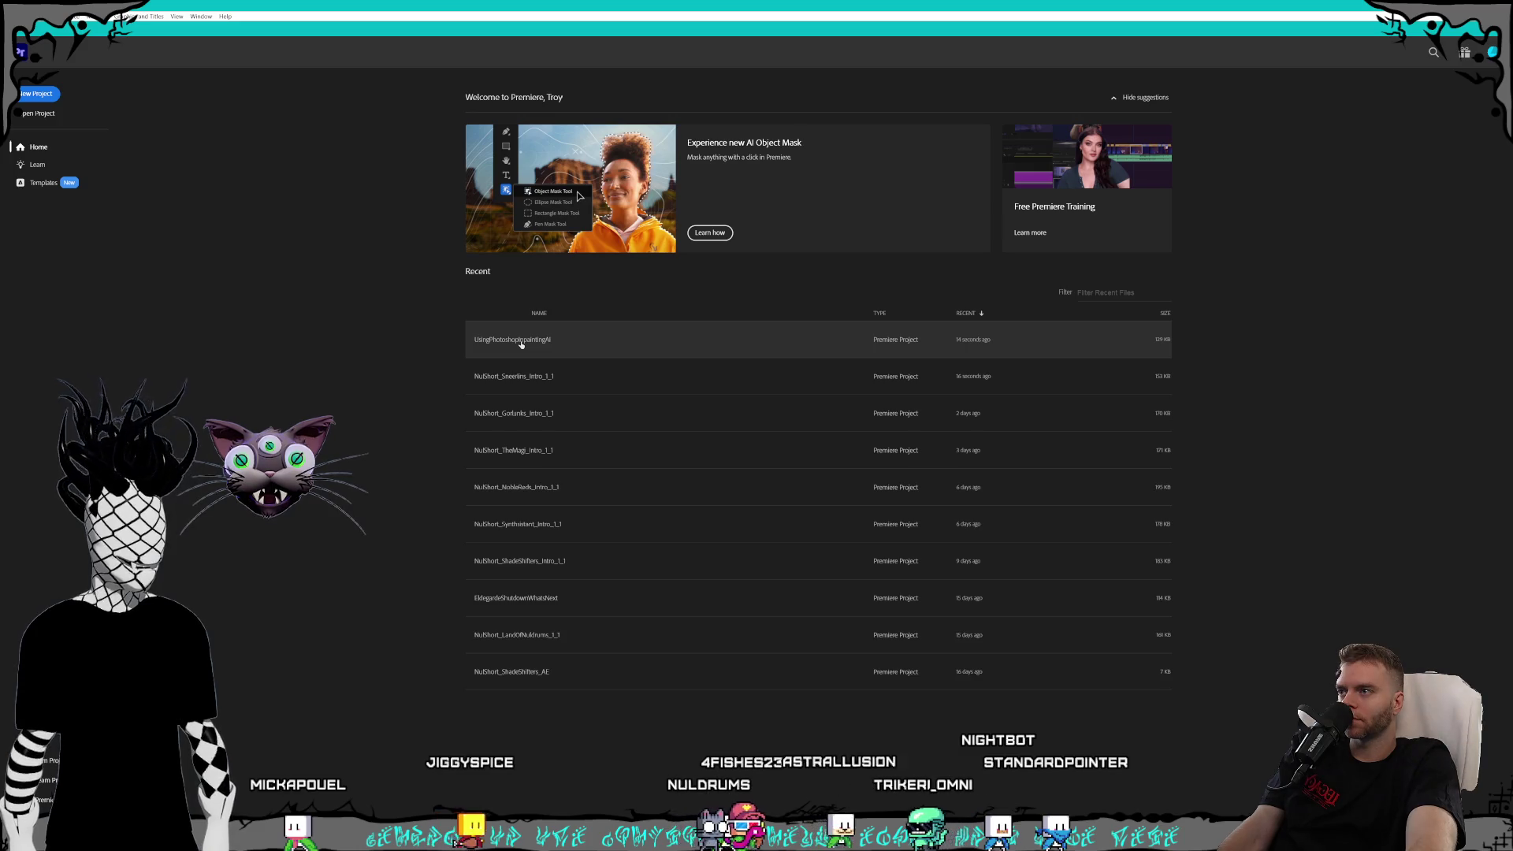
pyautogui.click(530, 385)
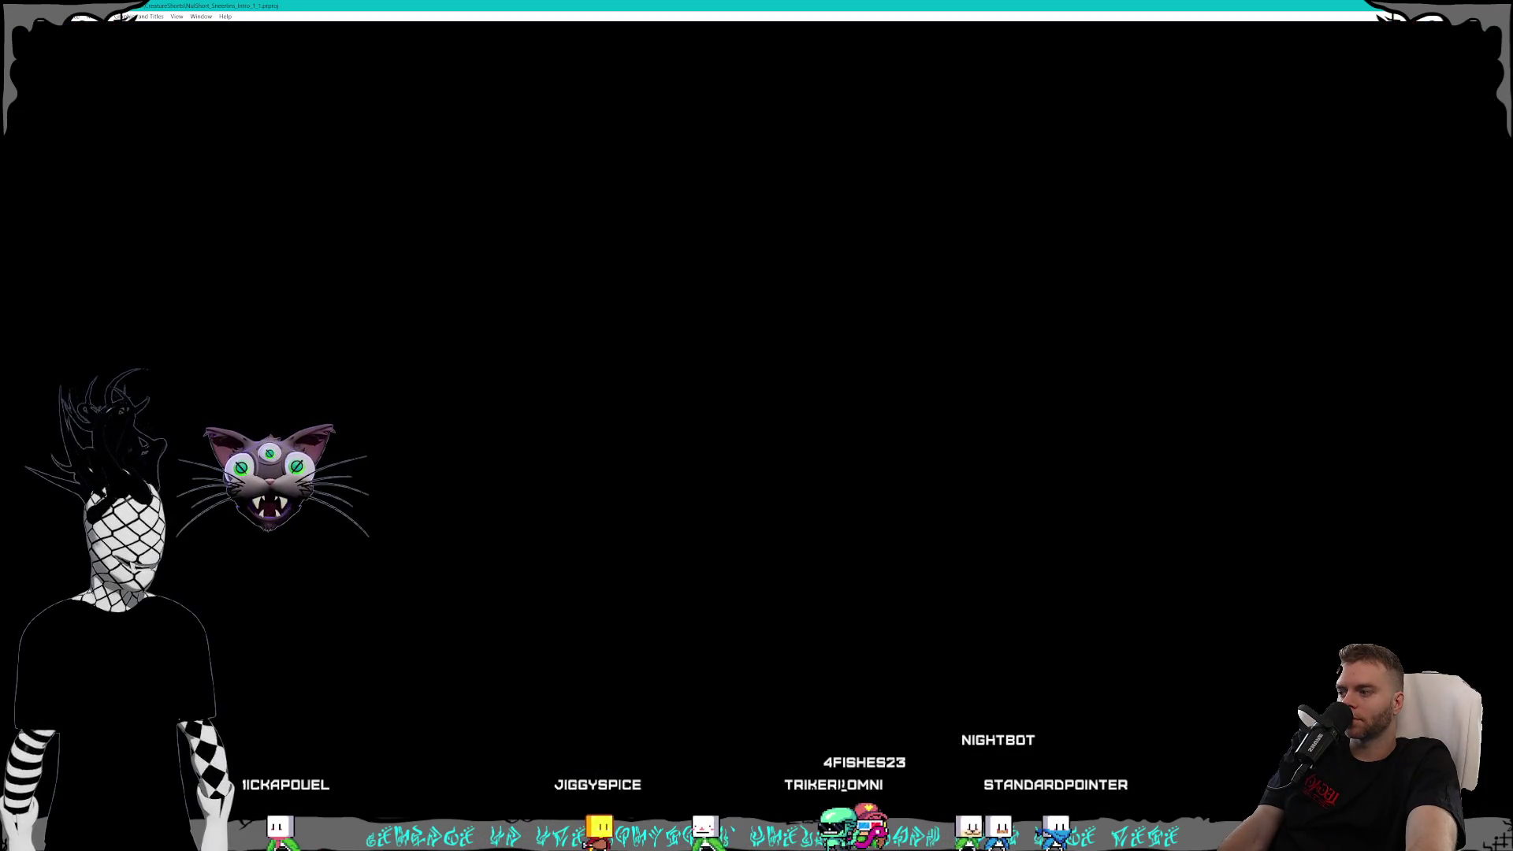
pyautogui.click(94, 780)
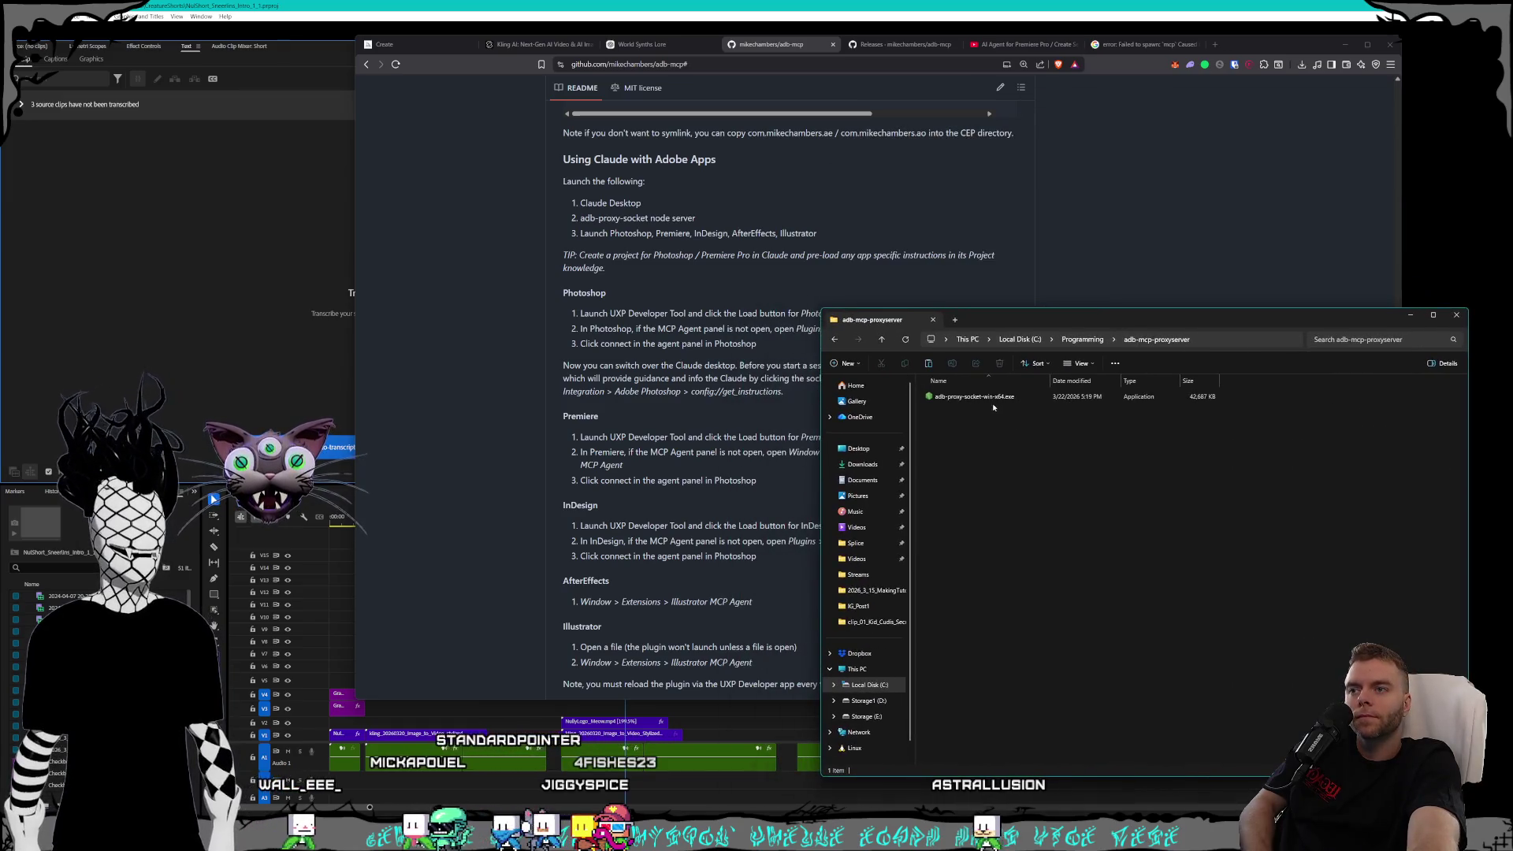
# - Run adb-proxy-socket-win-x64.exe past the security warning so it serves ws://localhost:3001
pyautogui.click(995, 398)
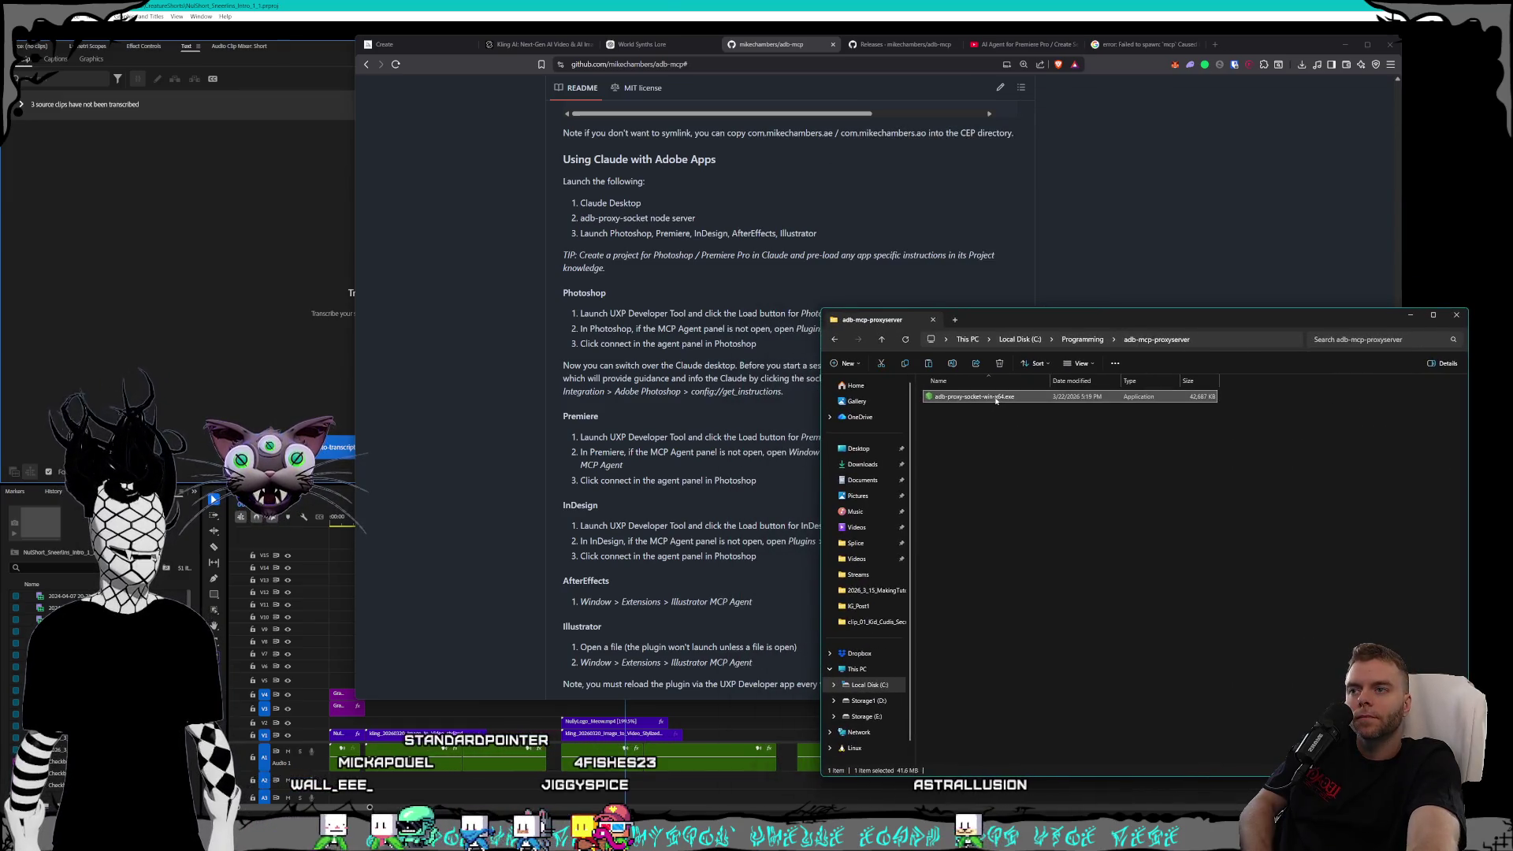
pyautogui.rightClick(995, 401)
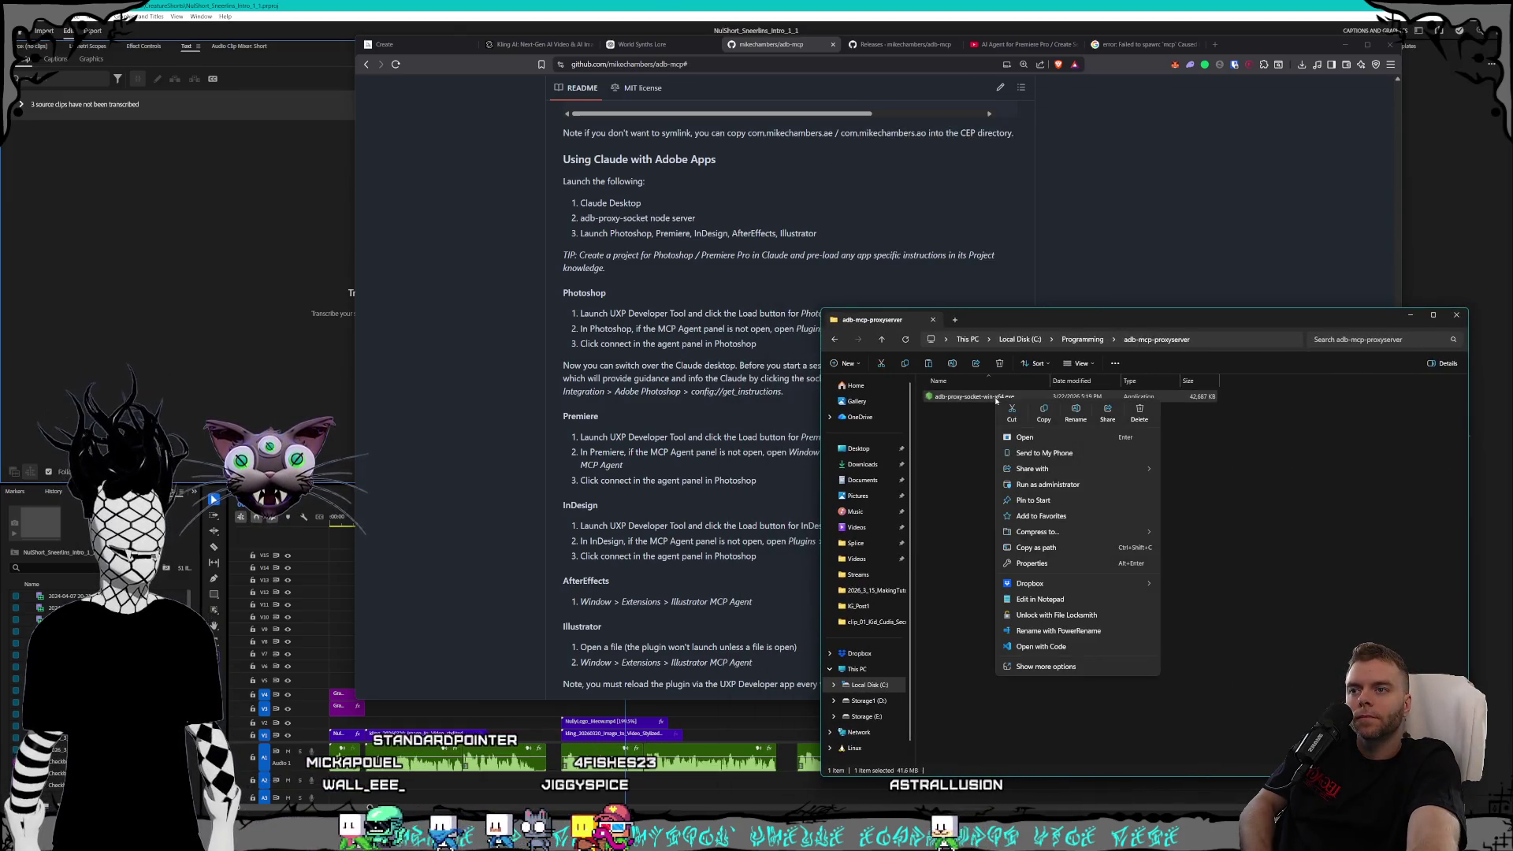
pyautogui.click(1032, 666)
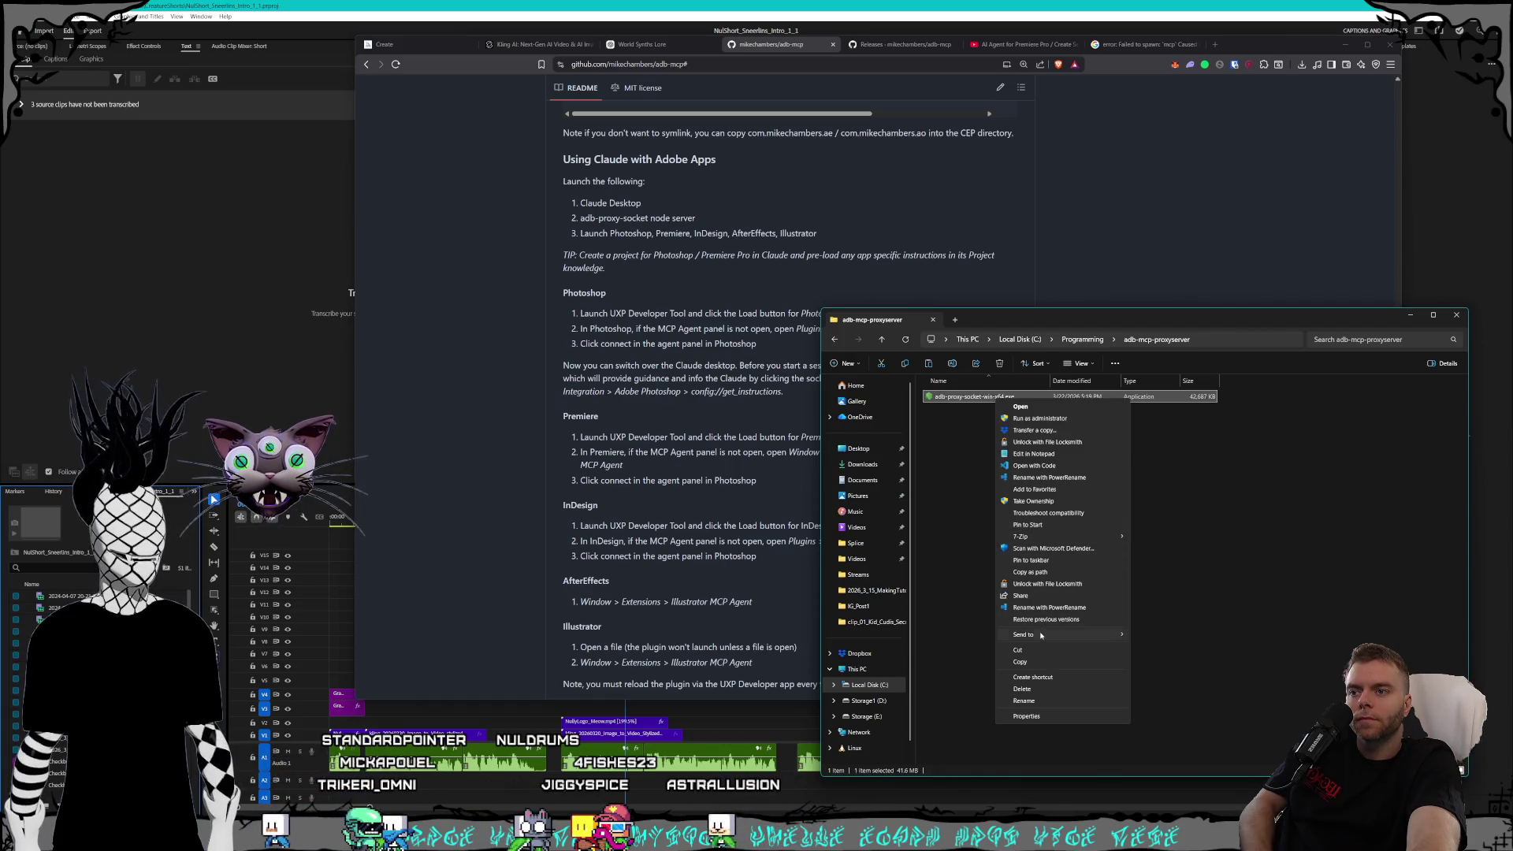
pyautogui.click(1006, 572)
pyautogui.press('Return')
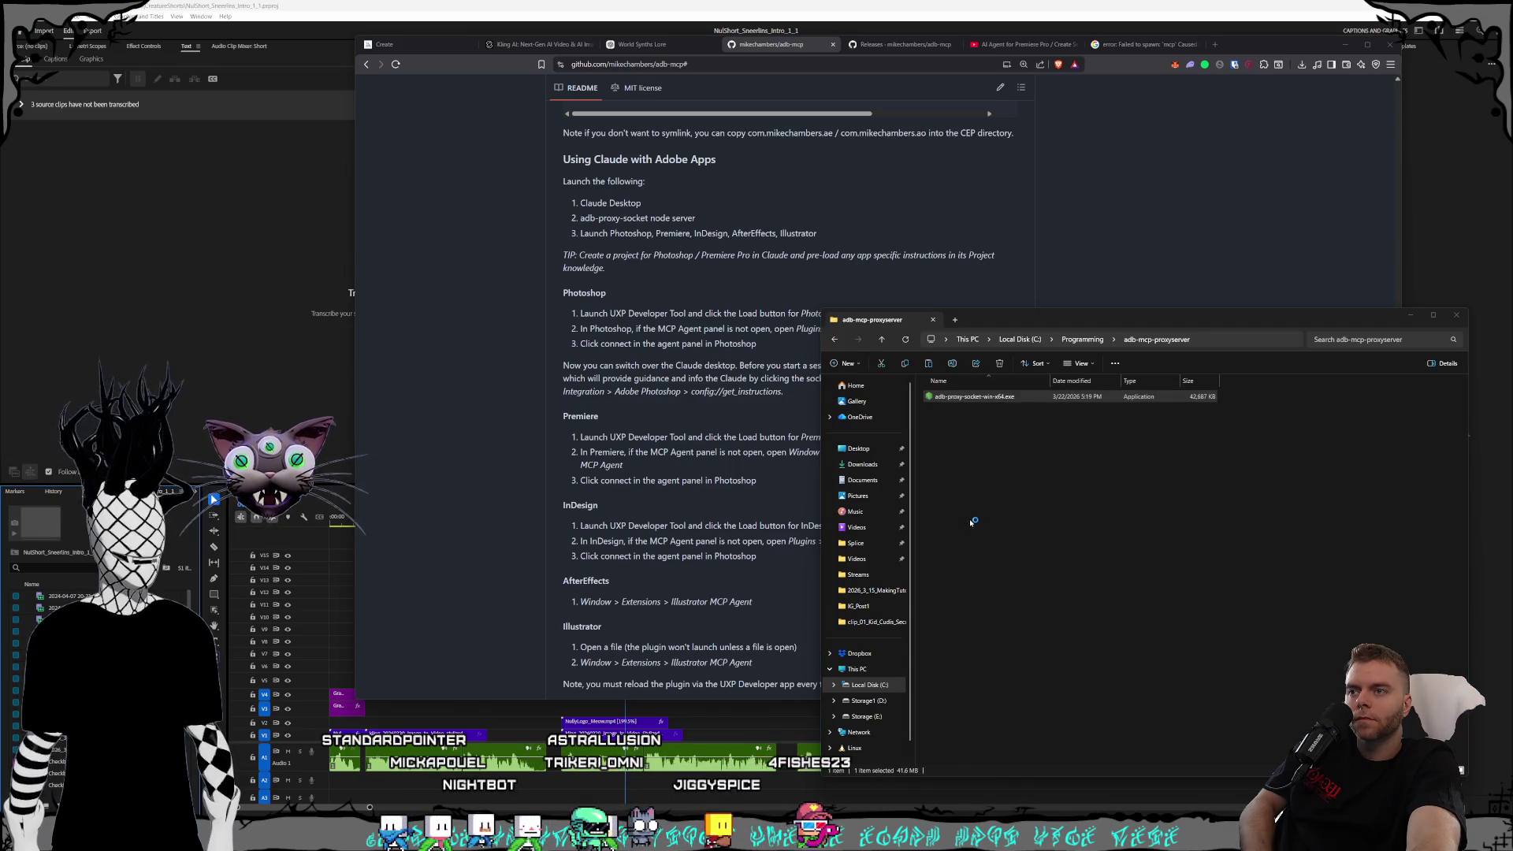
pyautogui.click(654, 349)
pyautogui.click(785, 507)
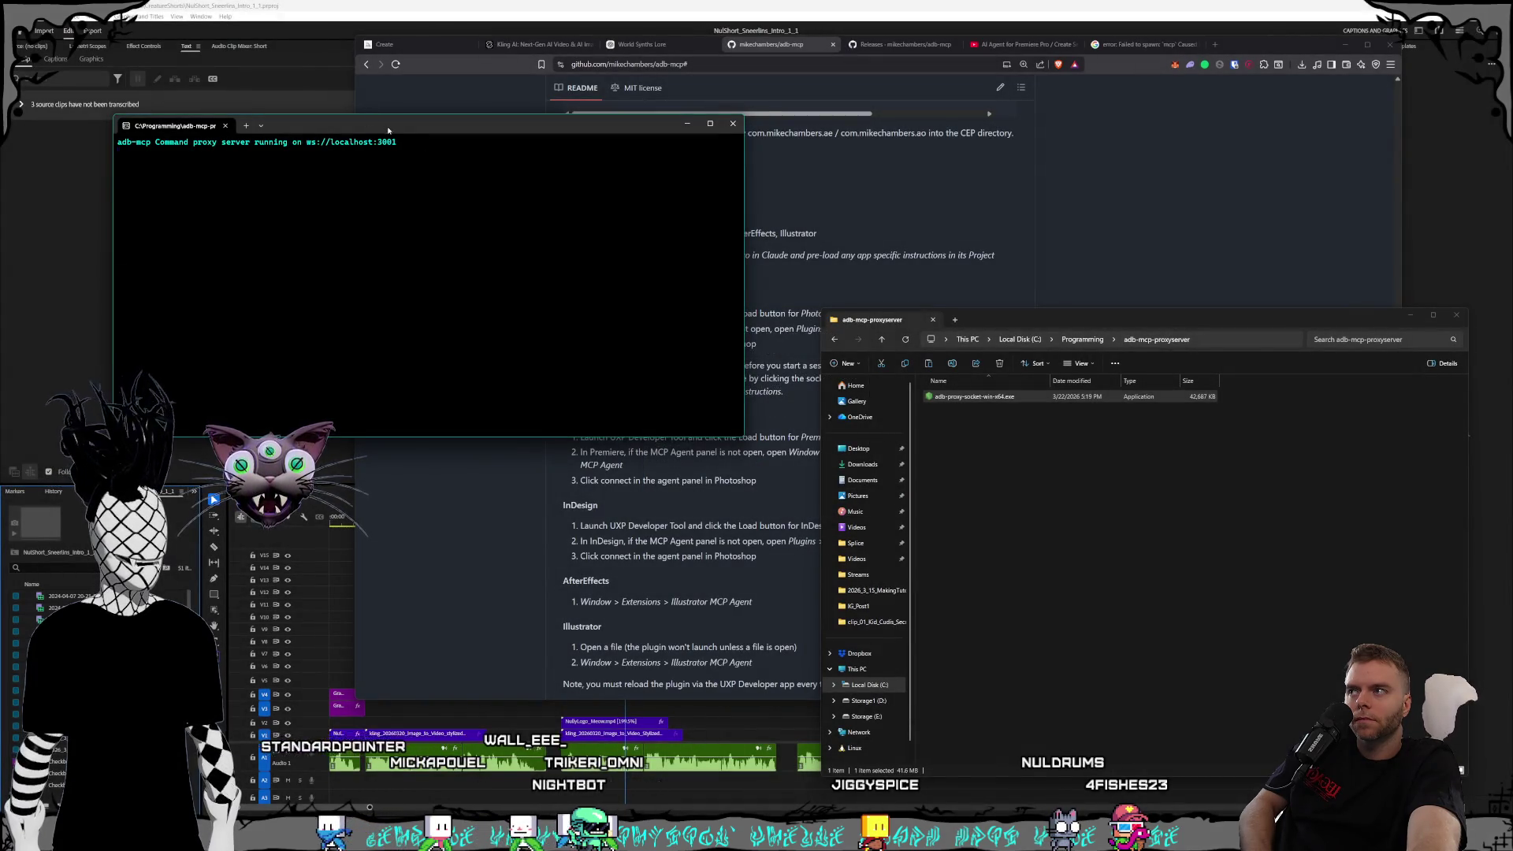
pyautogui.moveTo(388, 130)
pyautogui.mouseDown()
pyautogui.moveTo(672, 327)
pyautogui.moveTo(783, 373)
pyautogui.moveTo(535, 359)
pyautogui.mouseUp()
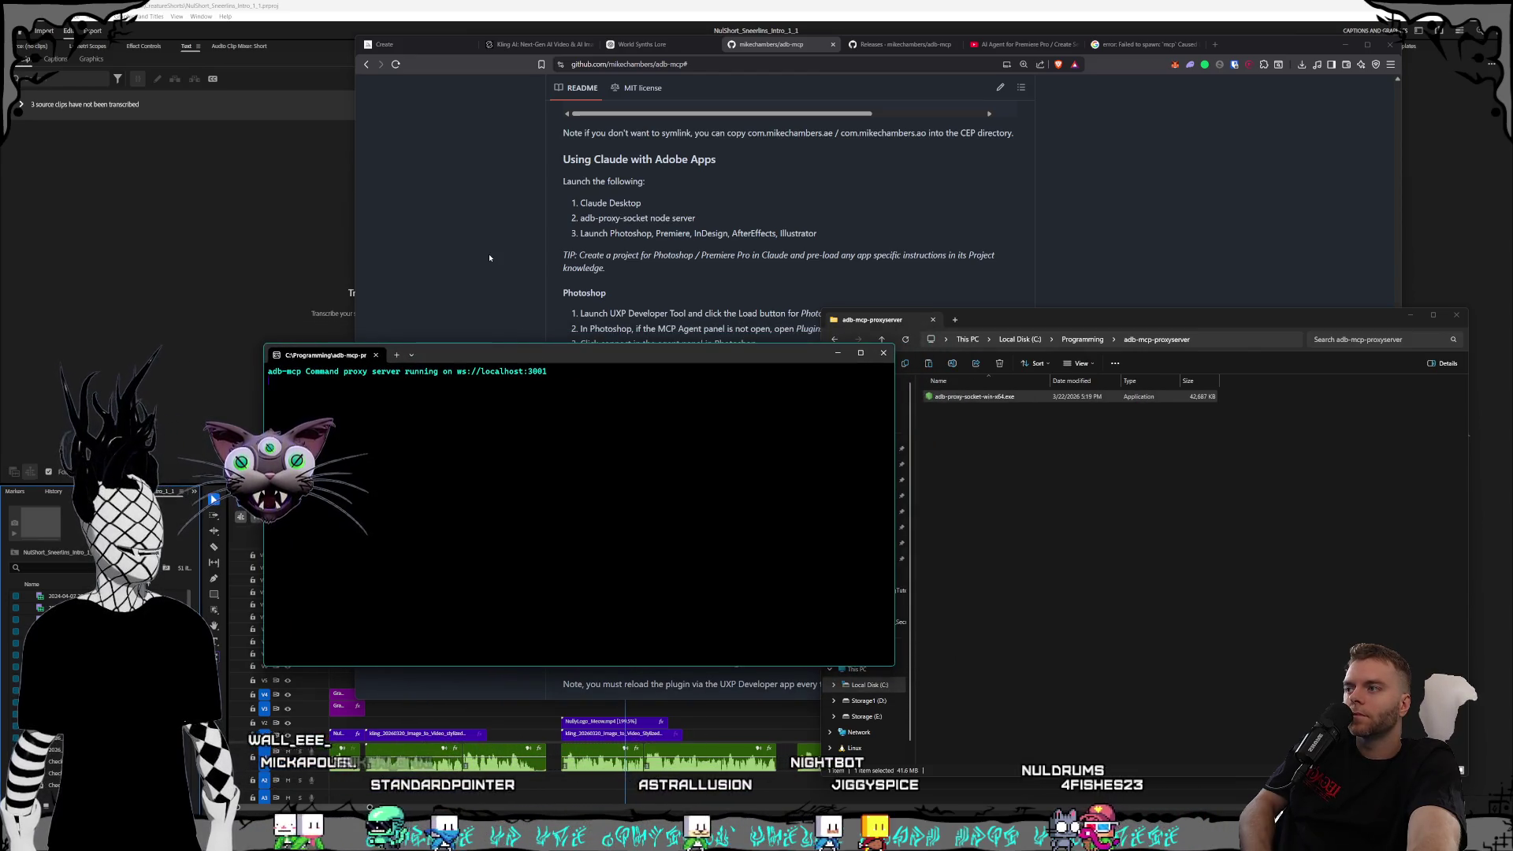
# - Close System Properties and the old cmd window holding the failed mcp commands
pyautogui.click(489, 257)
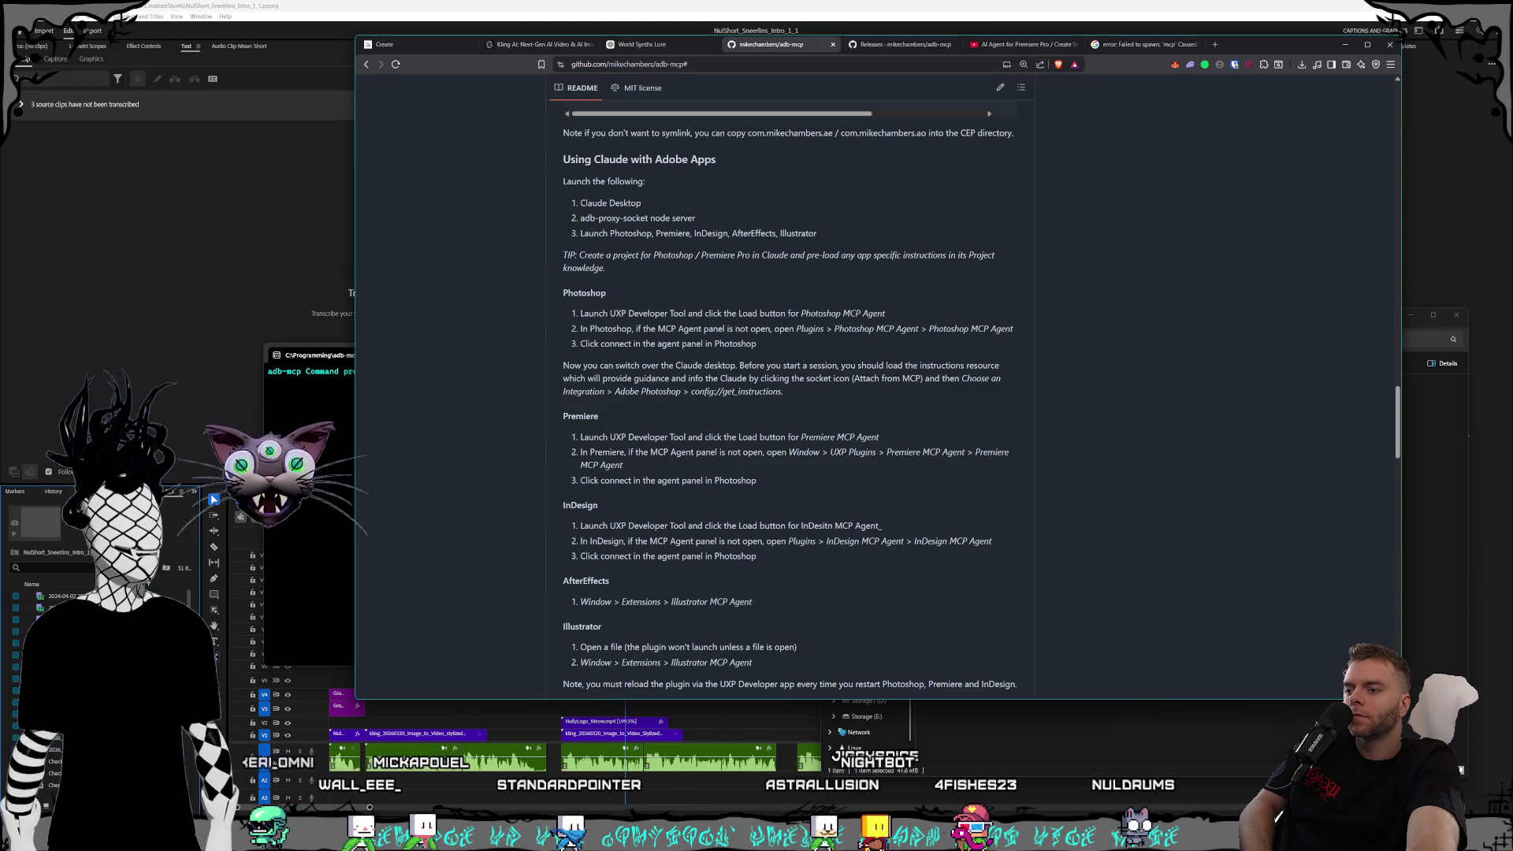
pyautogui.press('Escape')
pyautogui.moveTo(732, 837)
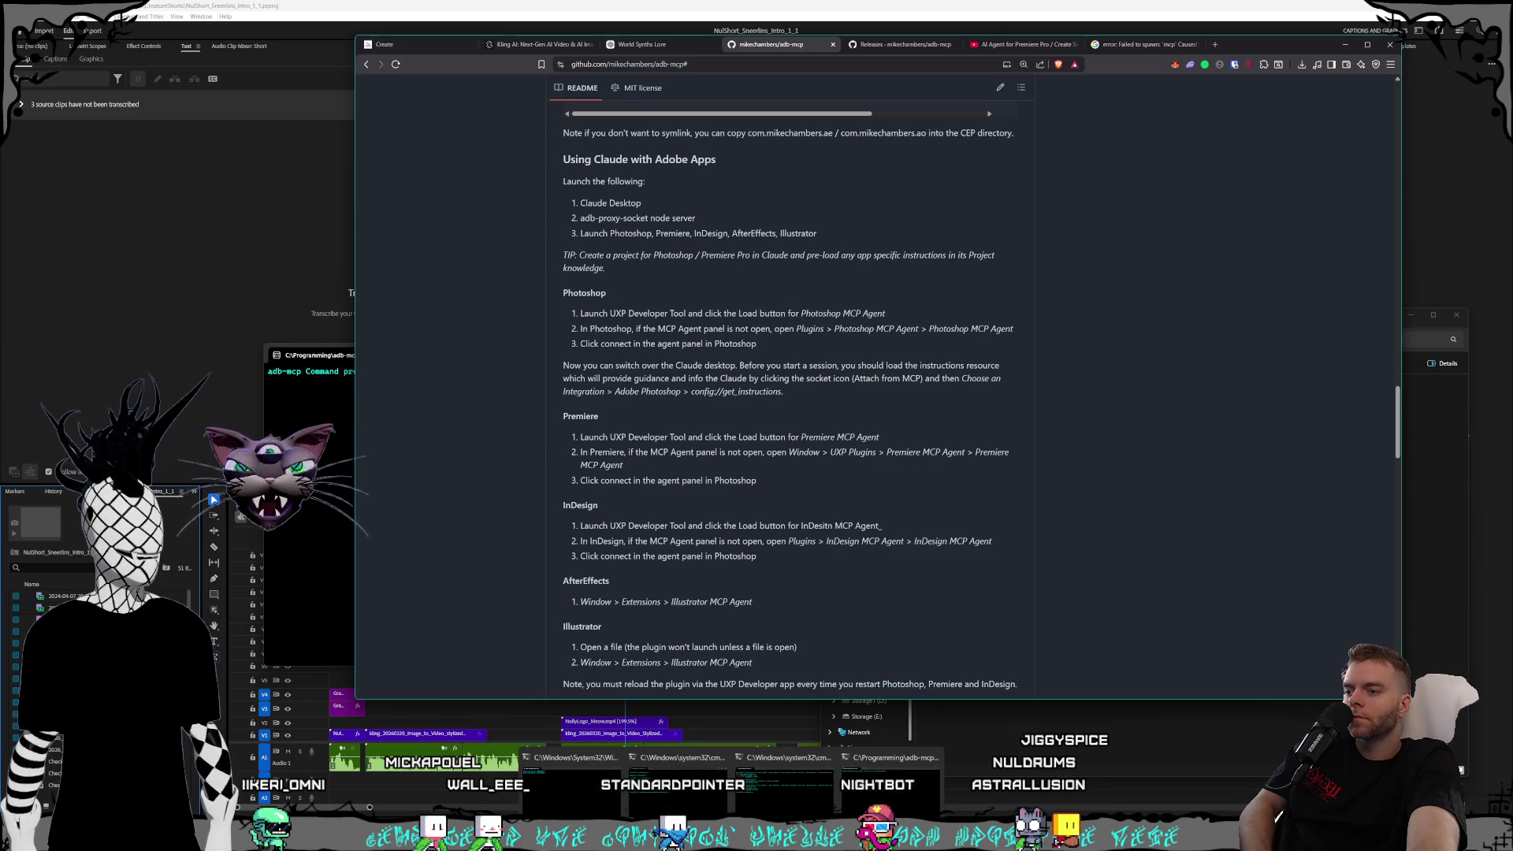
pyautogui.click(787, 803)
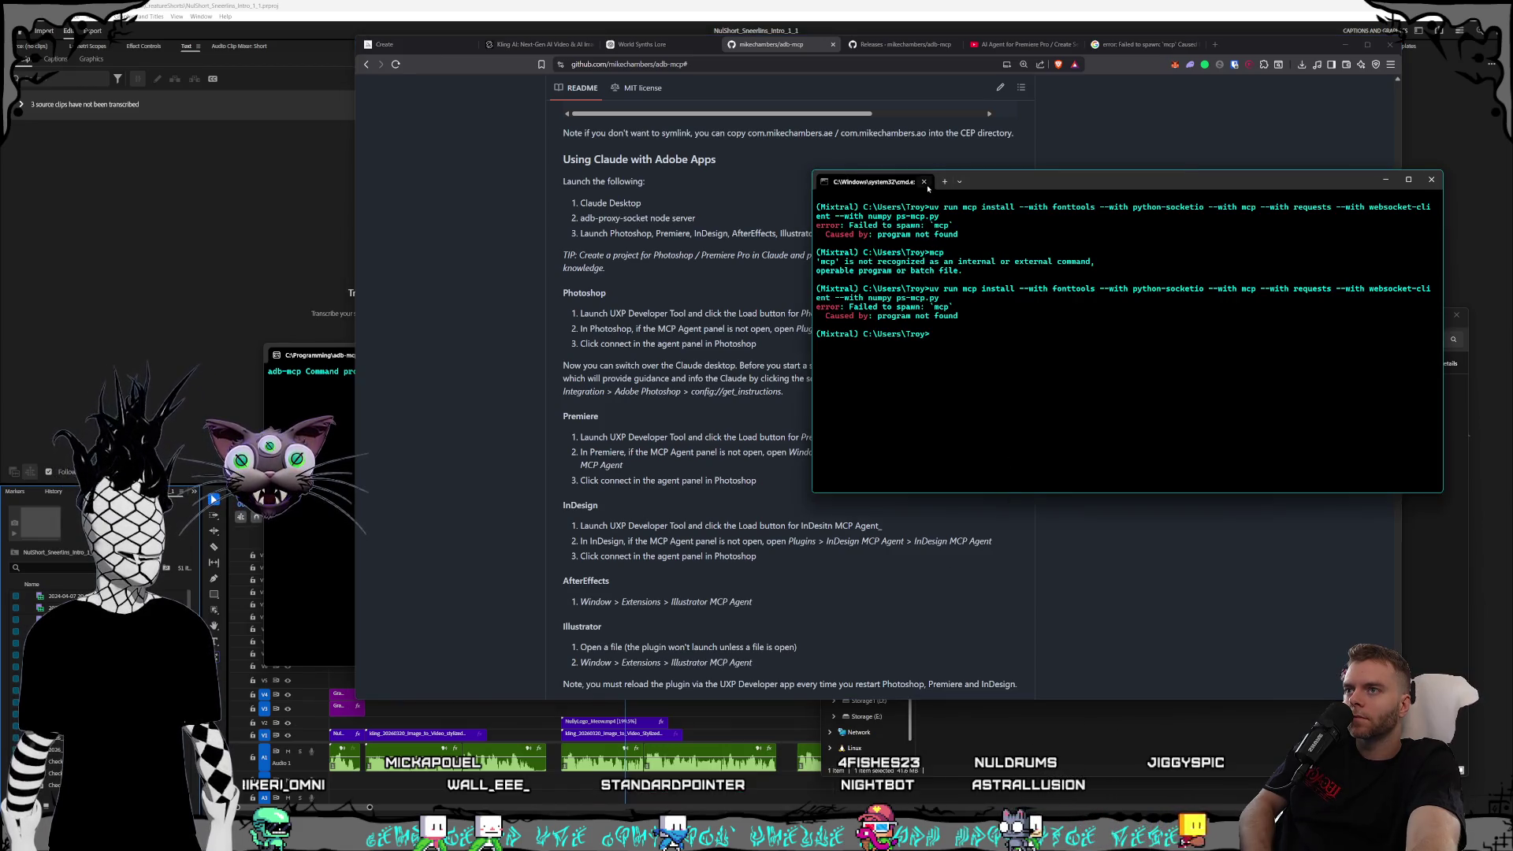
pyautogui.click(924, 182)
pyautogui.click(733, 836)
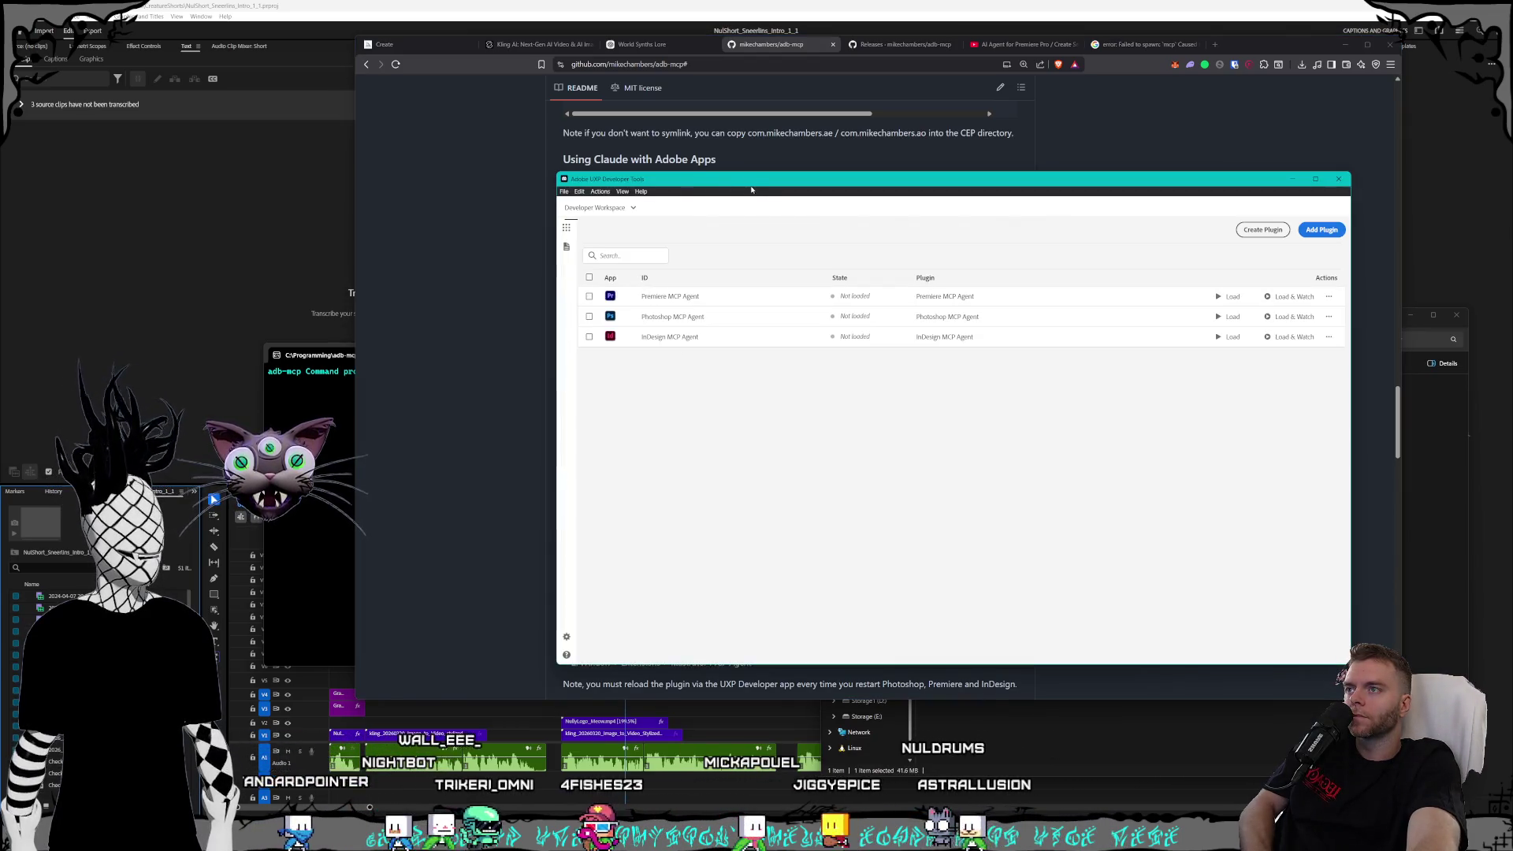
# - Arrange the UXP Developer Tools window beside the browser's README
pyautogui.moveTo(754, 179)
pyautogui.mouseDown()
pyautogui.moveTo(907, 138)
pyautogui.moveTo(902, 102)
pyautogui.mouseUp()
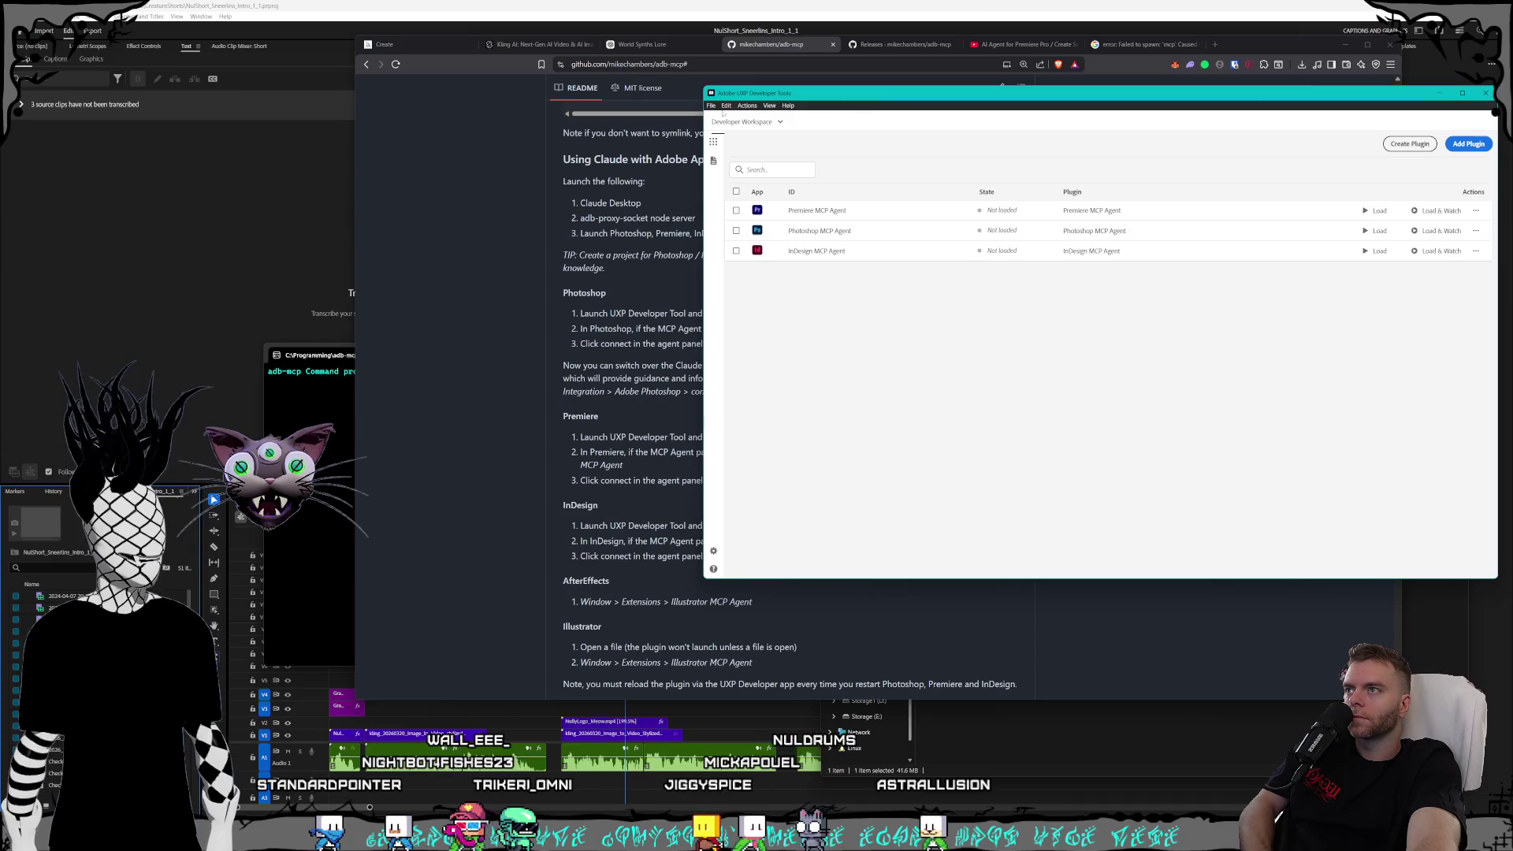
pyautogui.moveTo(700, 86)
pyautogui.mouseDown()
pyautogui.moveTo(895, 100)
pyautogui.moveTo(867, 140)
pyautogui.moveTo(891, 174)
pyautogui.moveTo(906, 162)
pyautogui.moveTo(897, 138)
pyautogui.mouseUp()
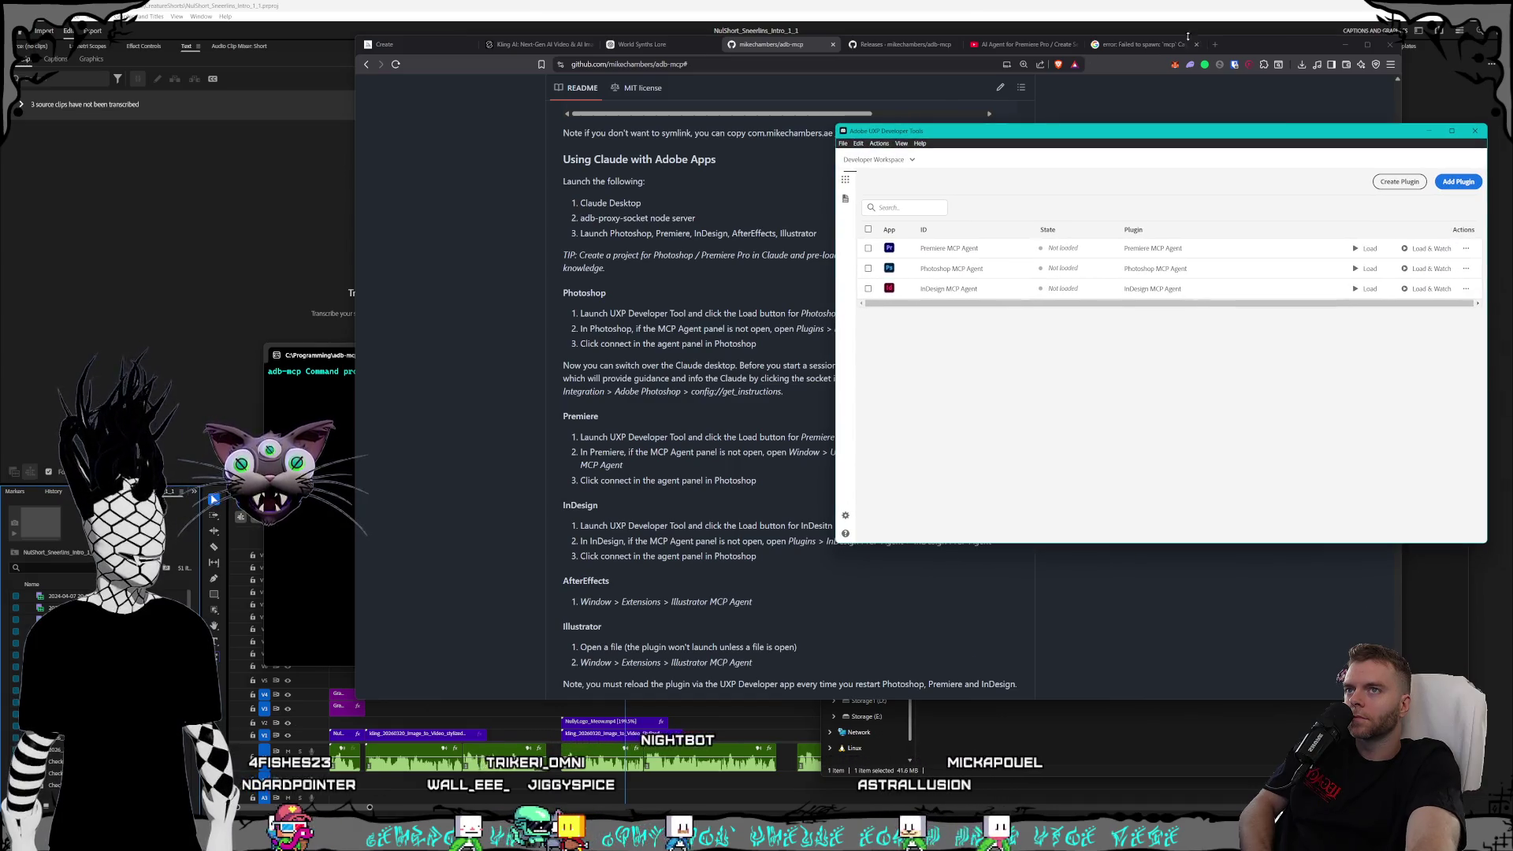
pyautogui.click(1249, 47)
pyautogui.moveTo(1249, 47); pyautogui.dragTo(1166, 45)
pyautogui.click(1140, 380)
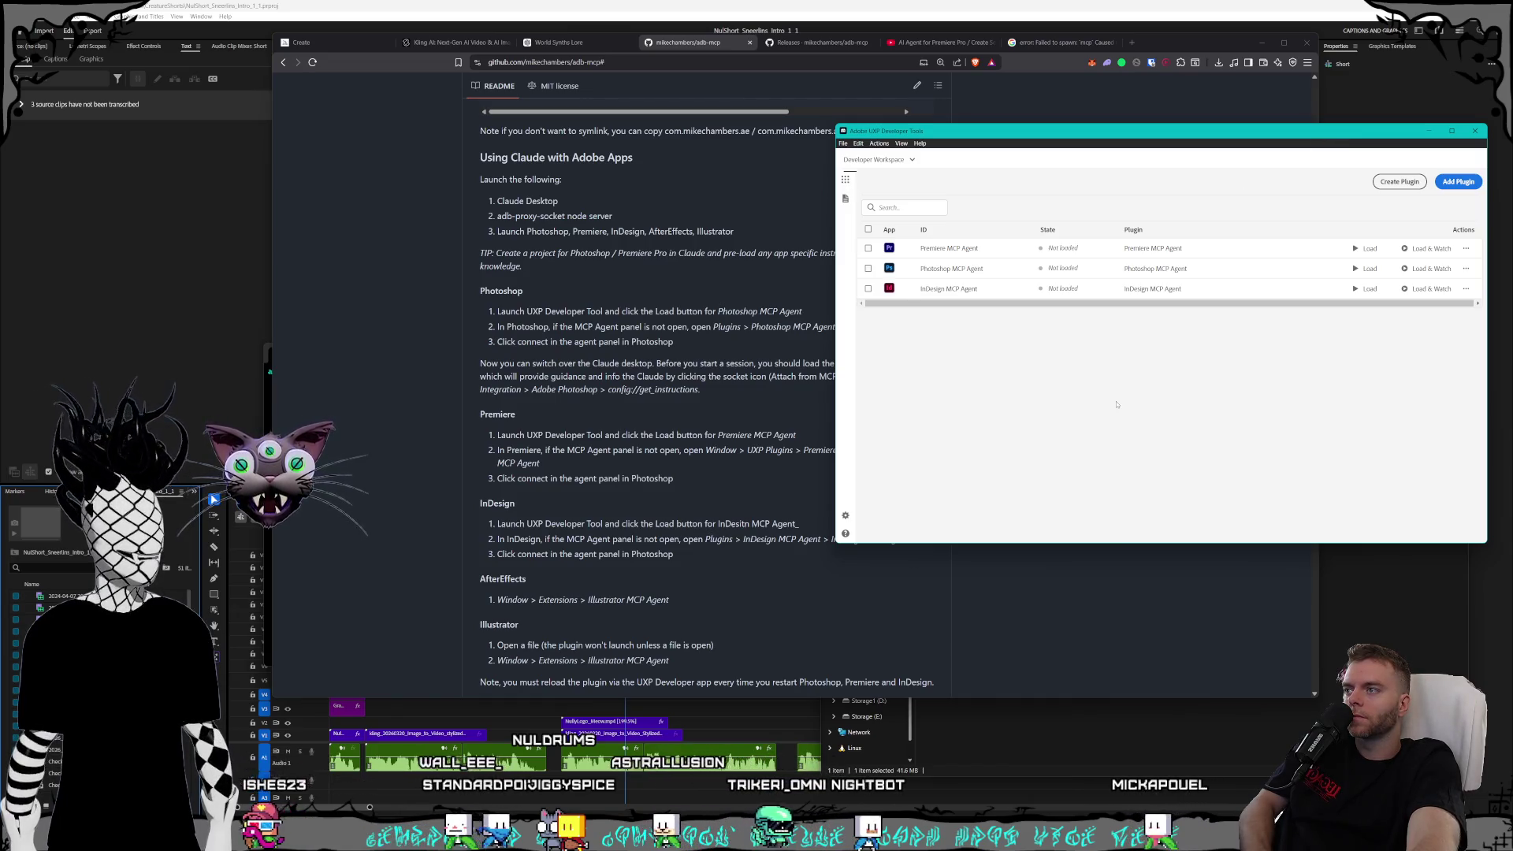
pyautogui.moveTo(924, 132)
pyautogui.mouseDown()
pyautogui.moveTo(1044, 136)
pyautogui.moveTo(937, 122)
pyautogui.mouseUp()
# - Load Premiere MCP Agent and open the failure log reporting no applications connected
pyautogui.scroll(-1, 821, 349)
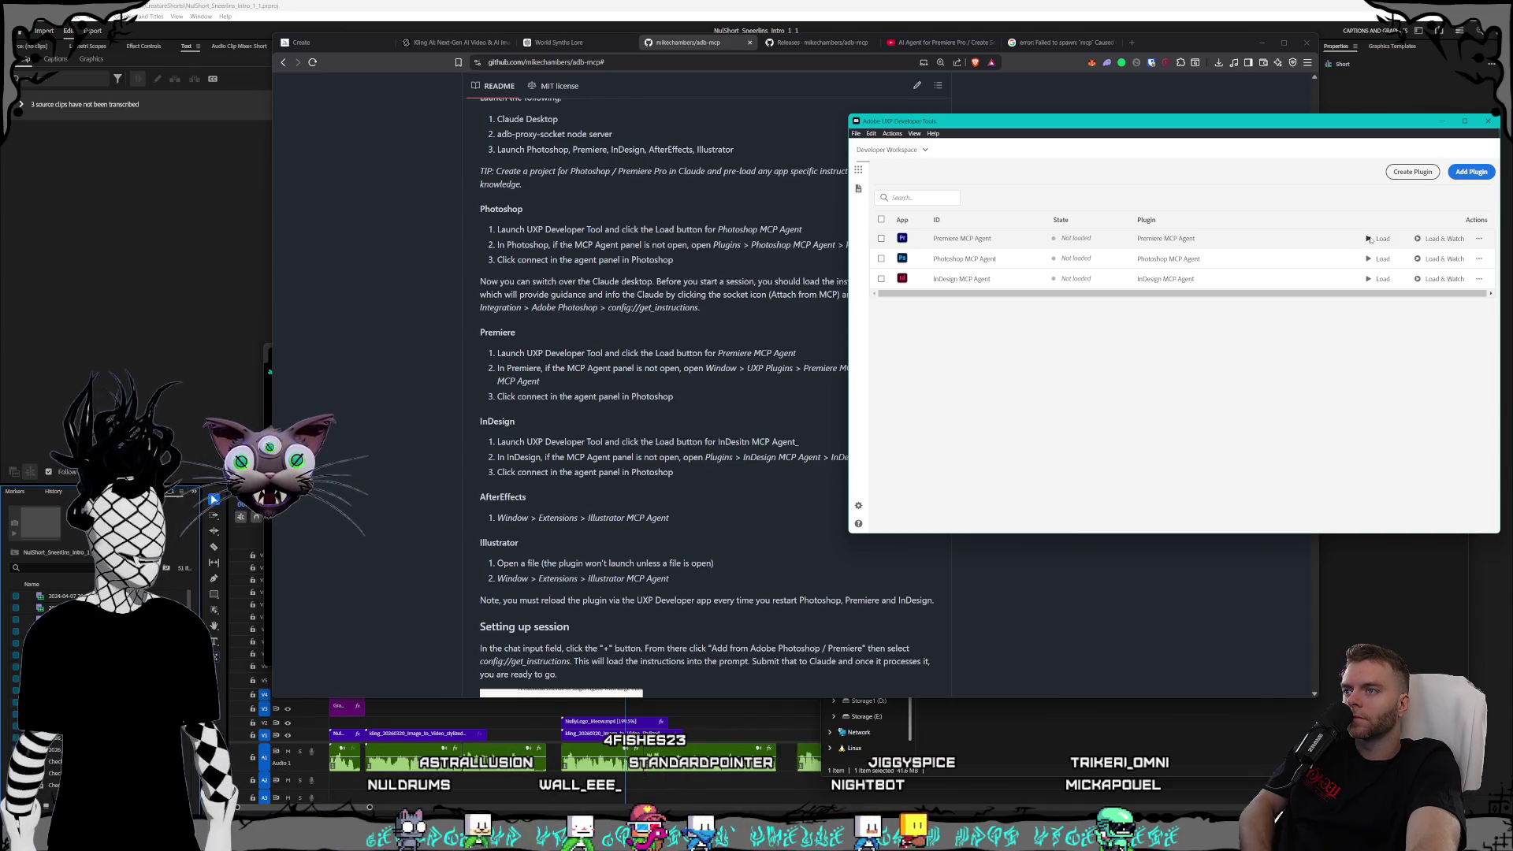
pyautogui.click(1206, 519)
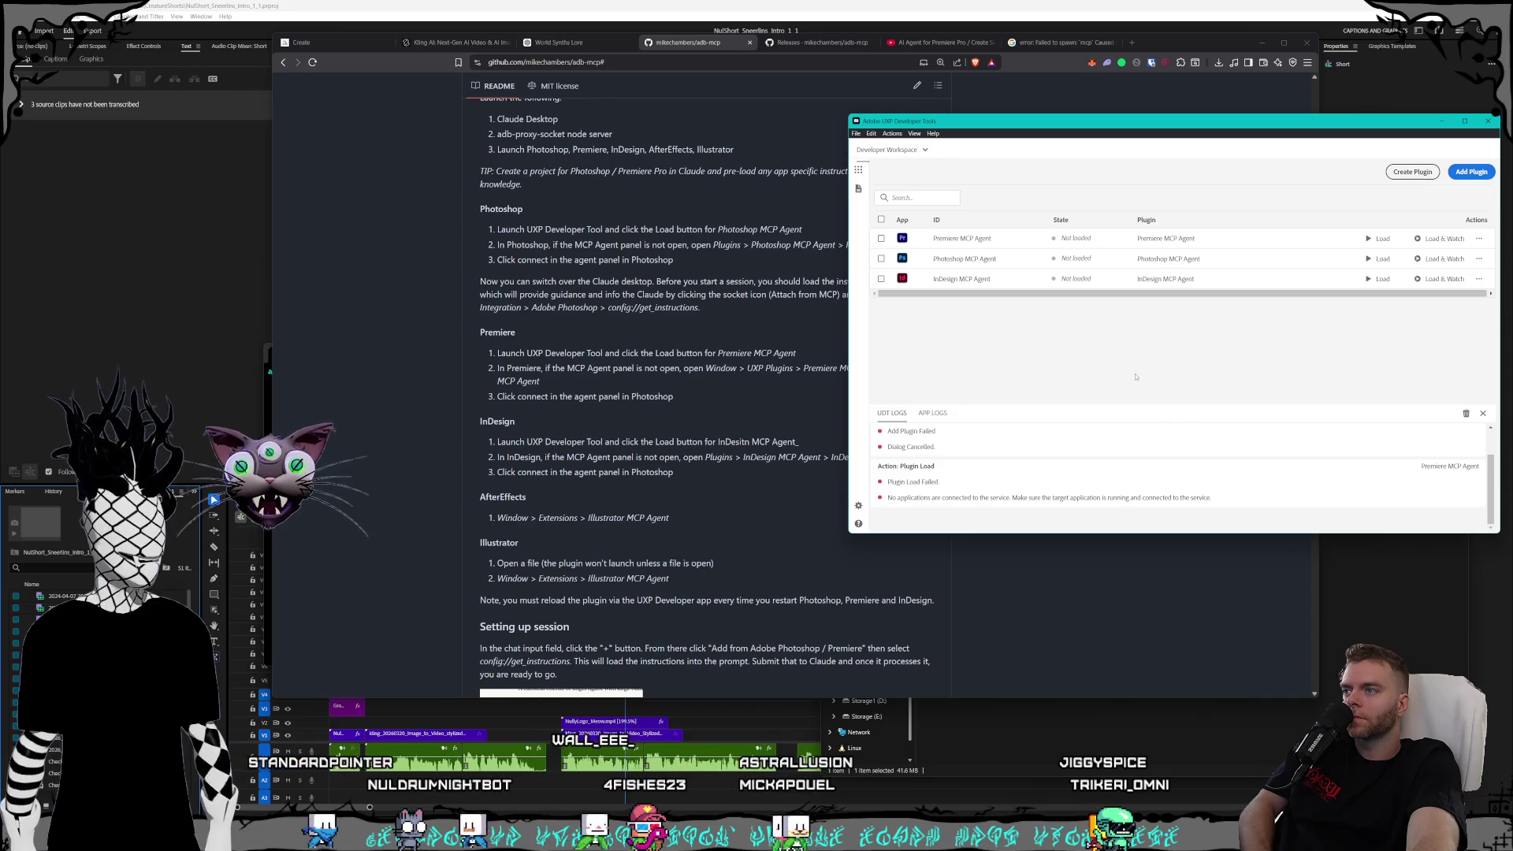
pyautogui.click(687, 372)
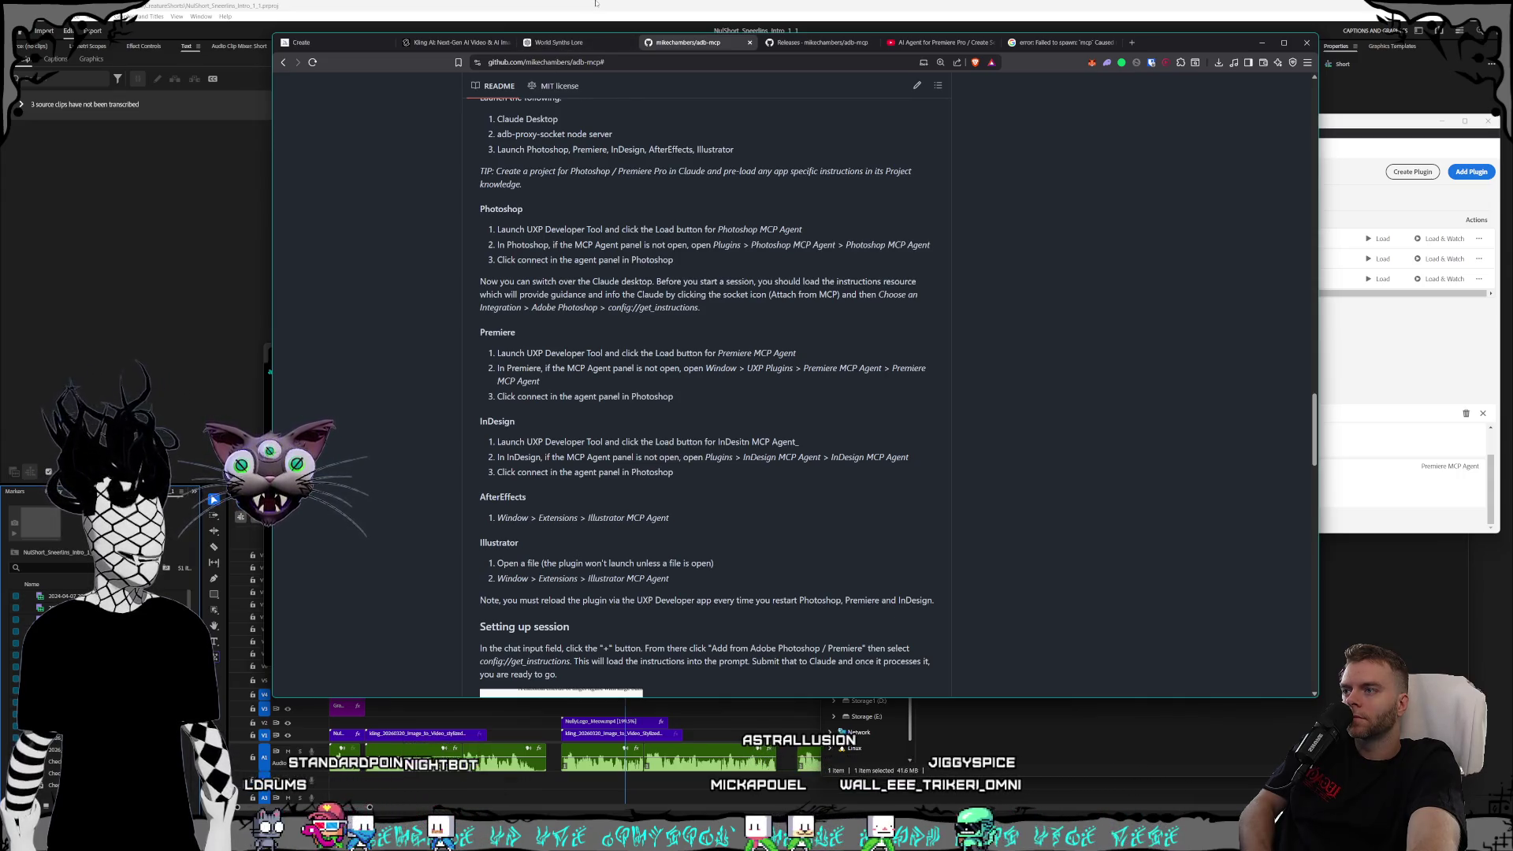
# - Open Window > UXP Plugins > Browse Plugins and find only Motion Tools installed
pyautogui.click(201, 16)
pyautogui.moveTo(260, 62)
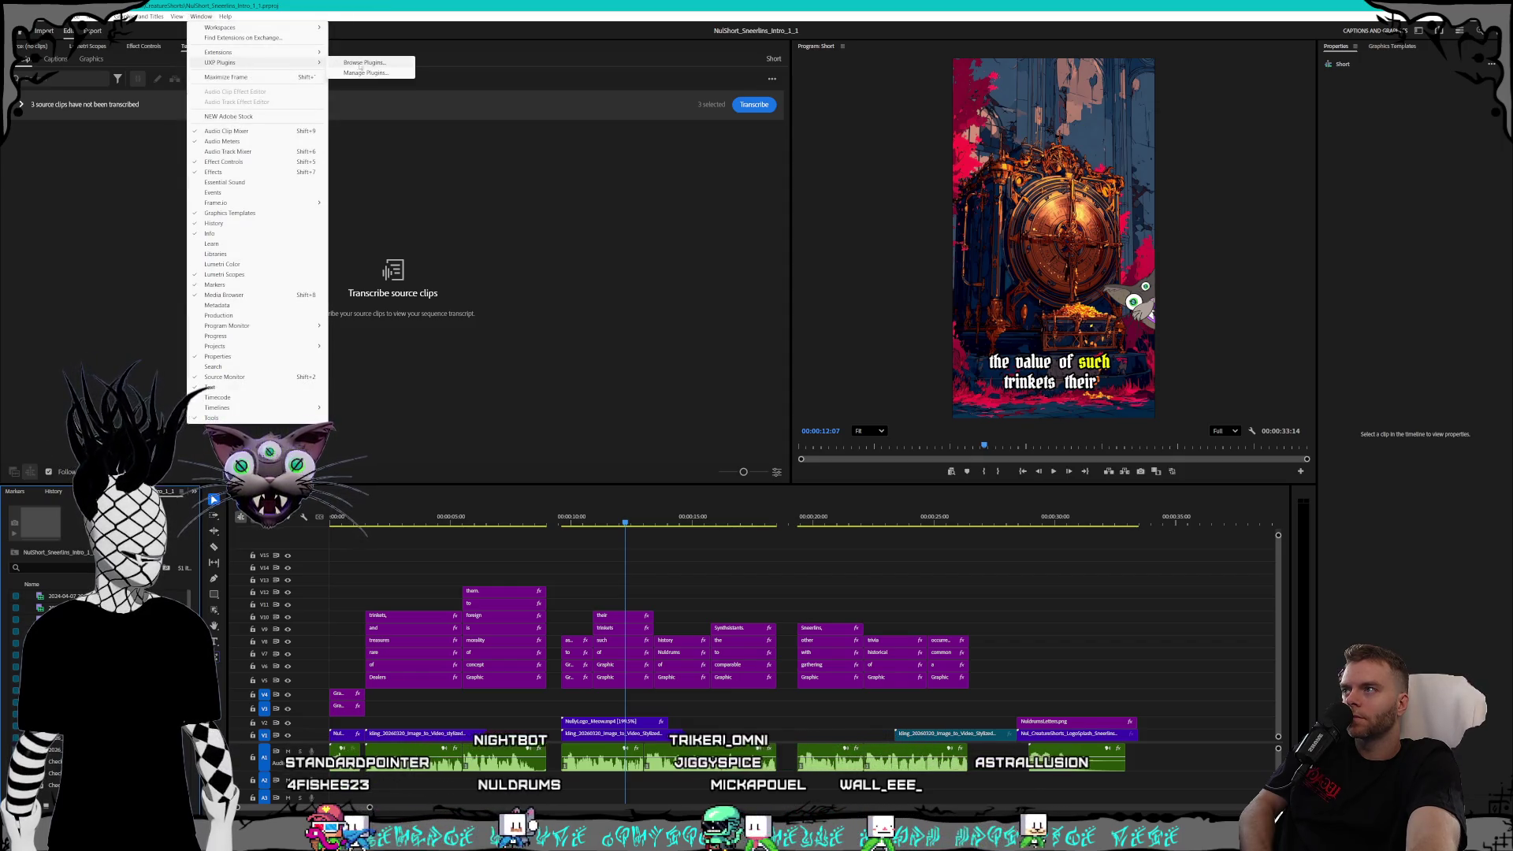
pyautogui.click(360, 63)
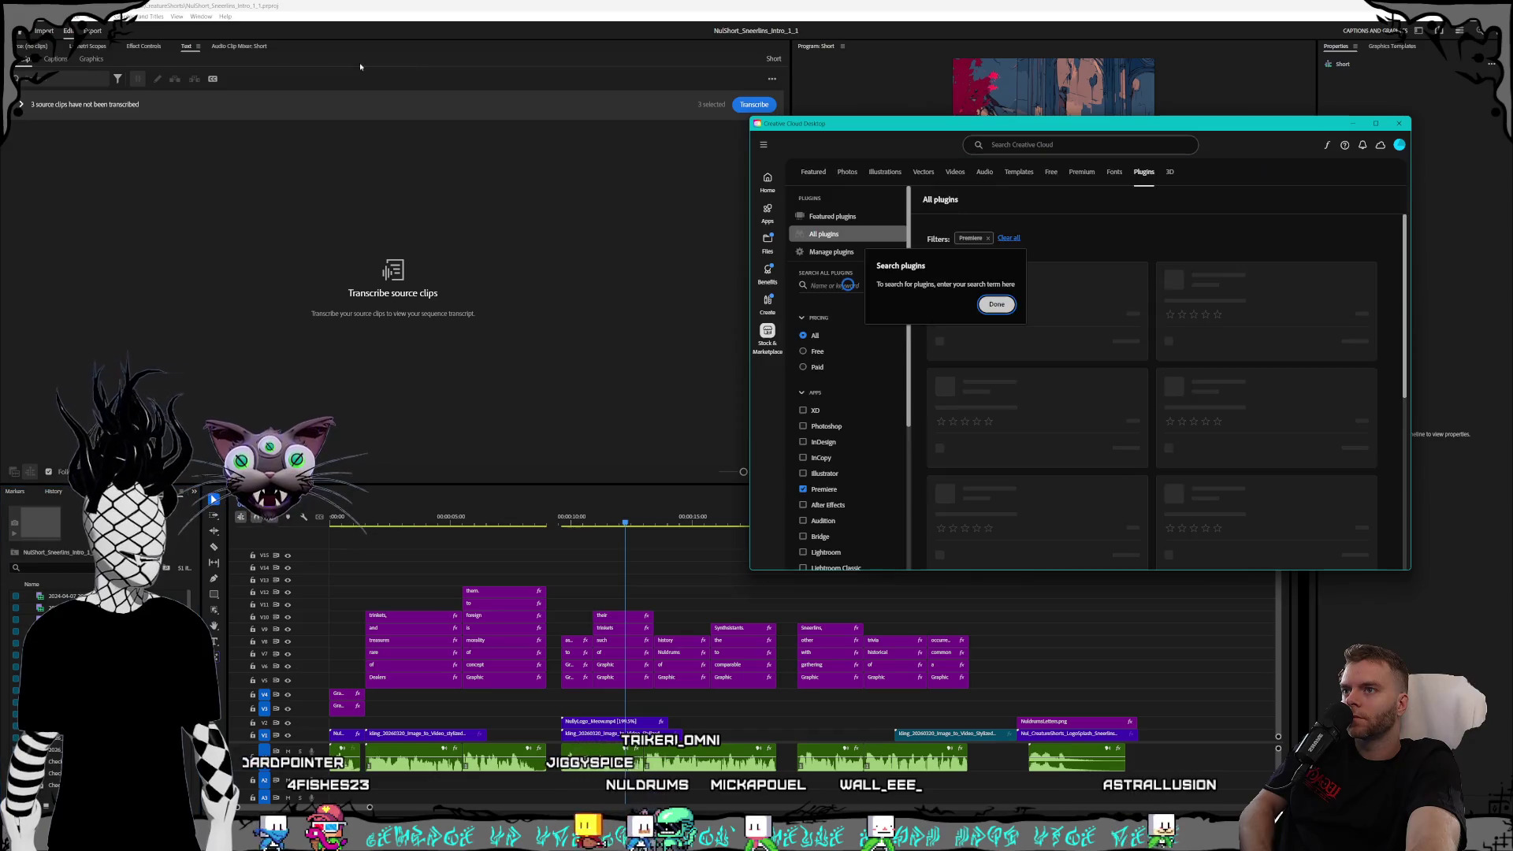
pyautogui.click(995, 305)
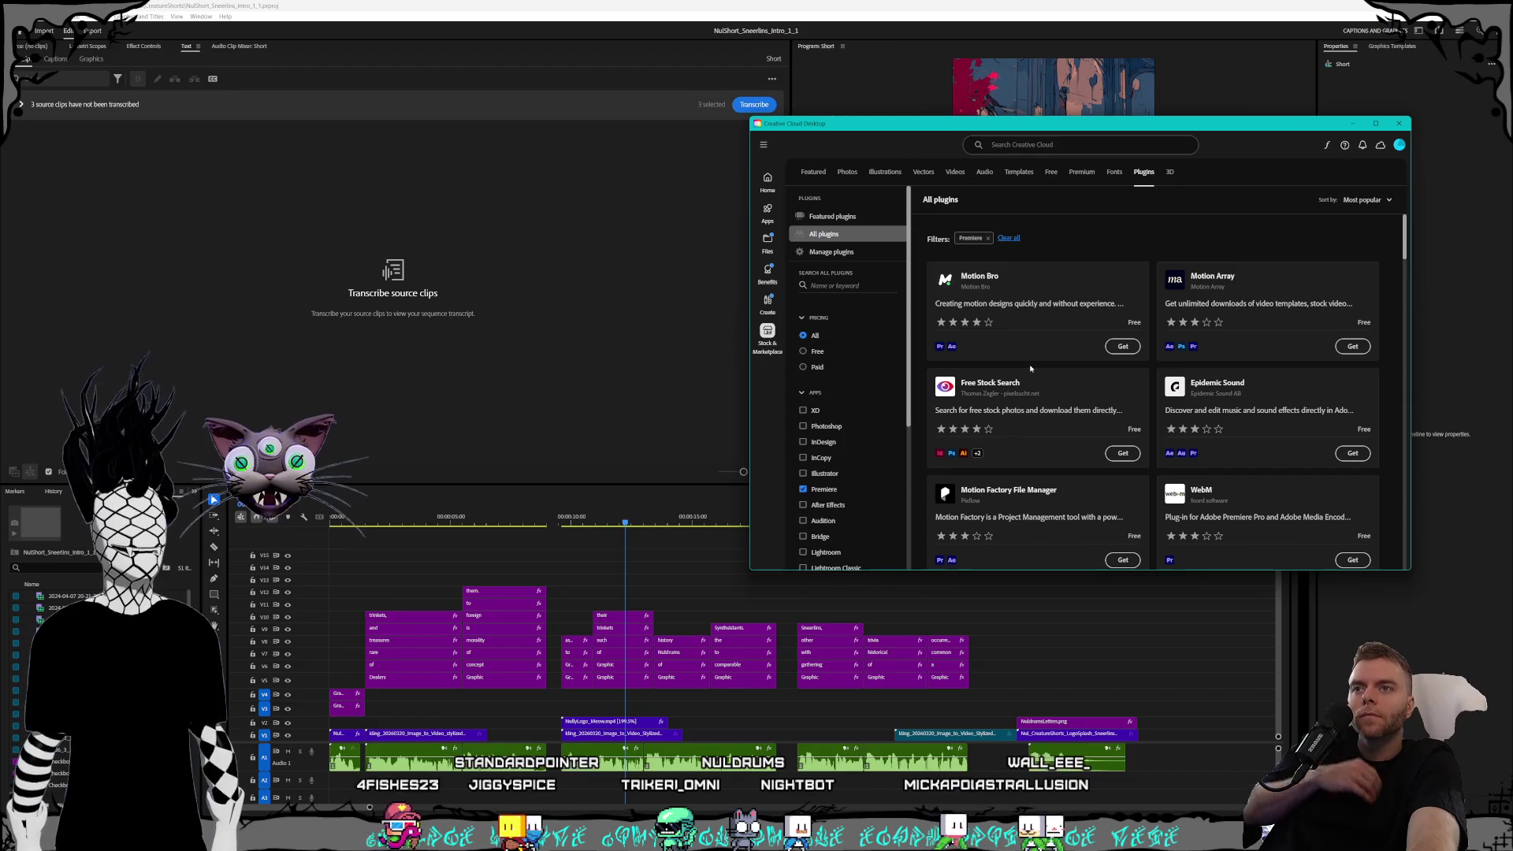
pyautogui.click(834, 252)
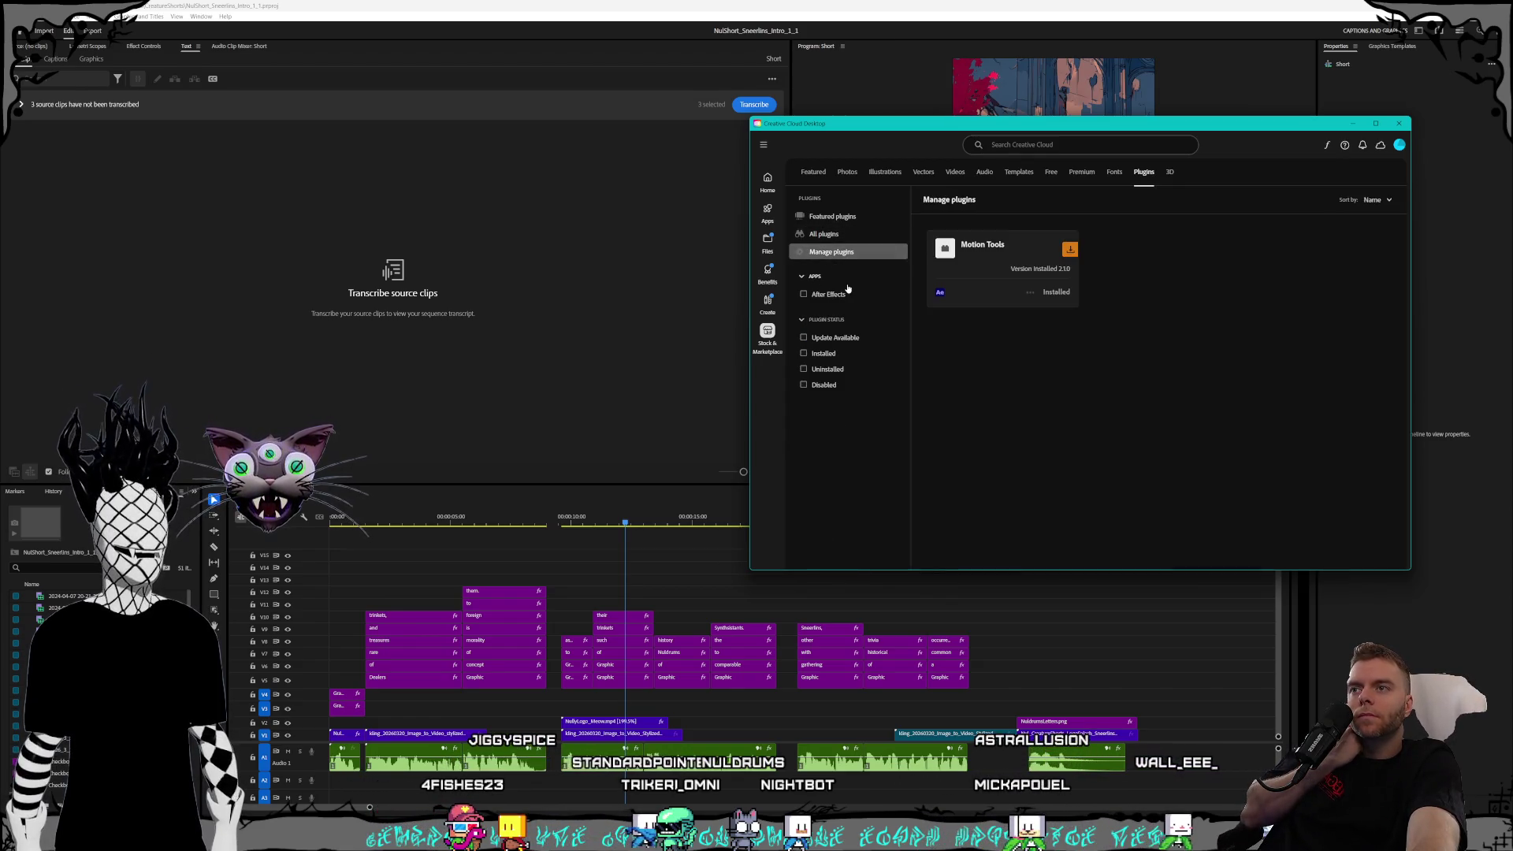
pyautogui.click(834, 236)
pyautogui.click(835, 253)
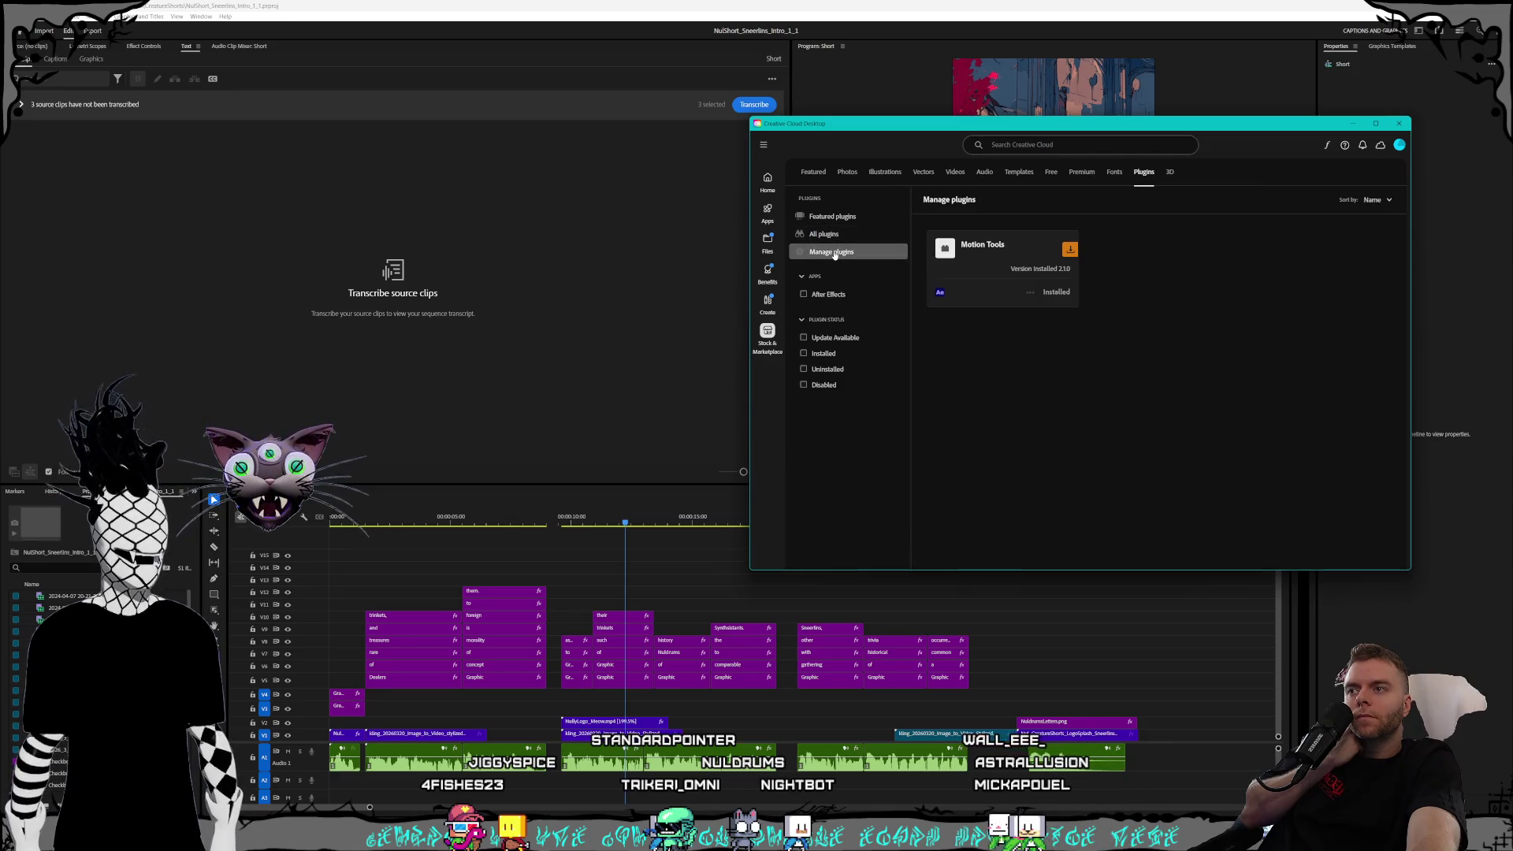
pyautogui.click(834, 237)
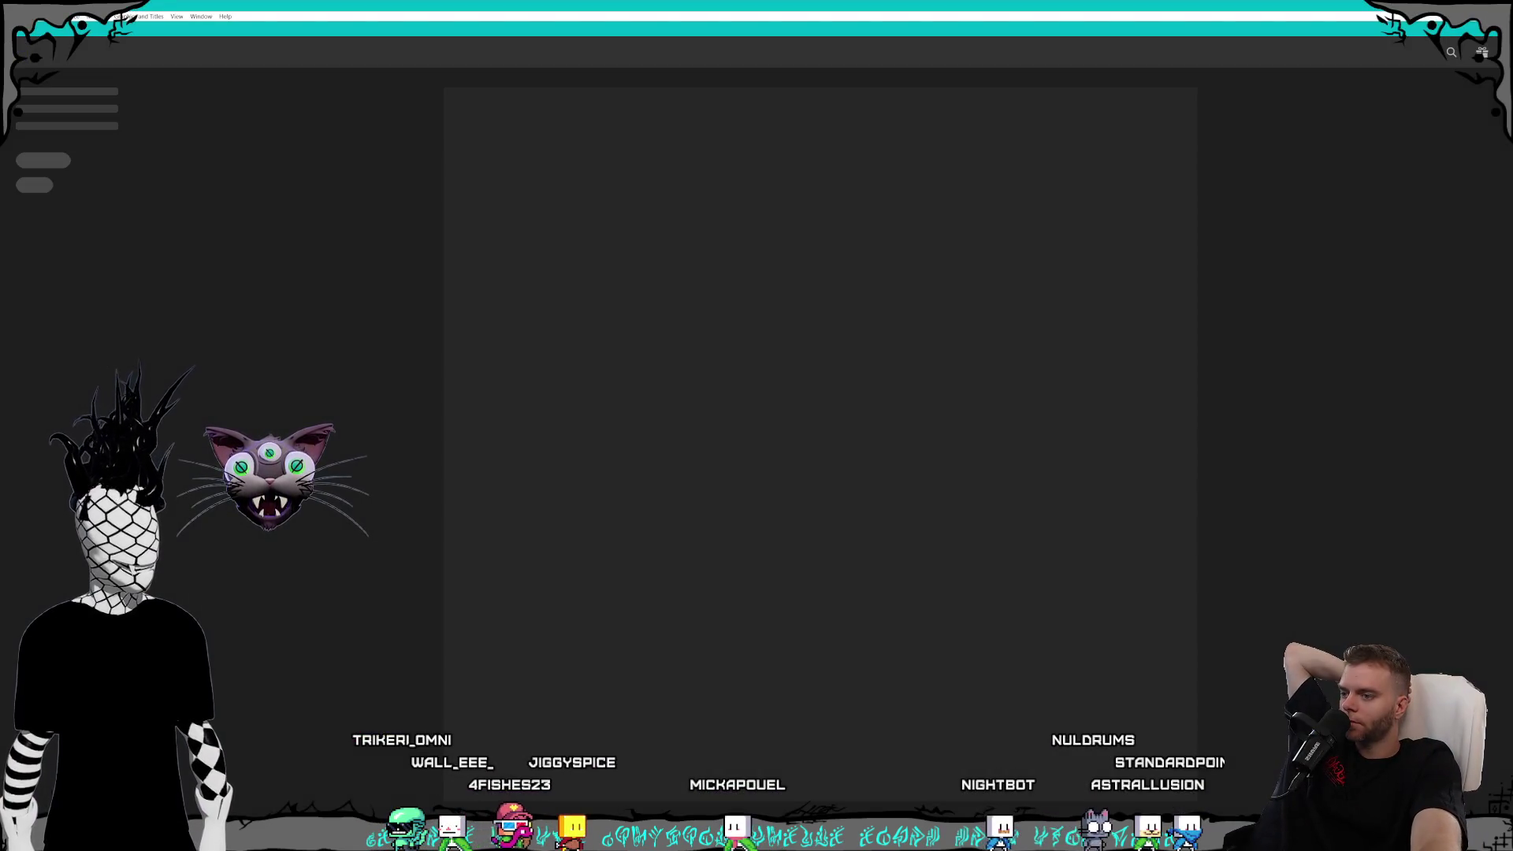
# - Bring UXP Developer Tools forward and close it
pyautogui.moveTo(665, 836)
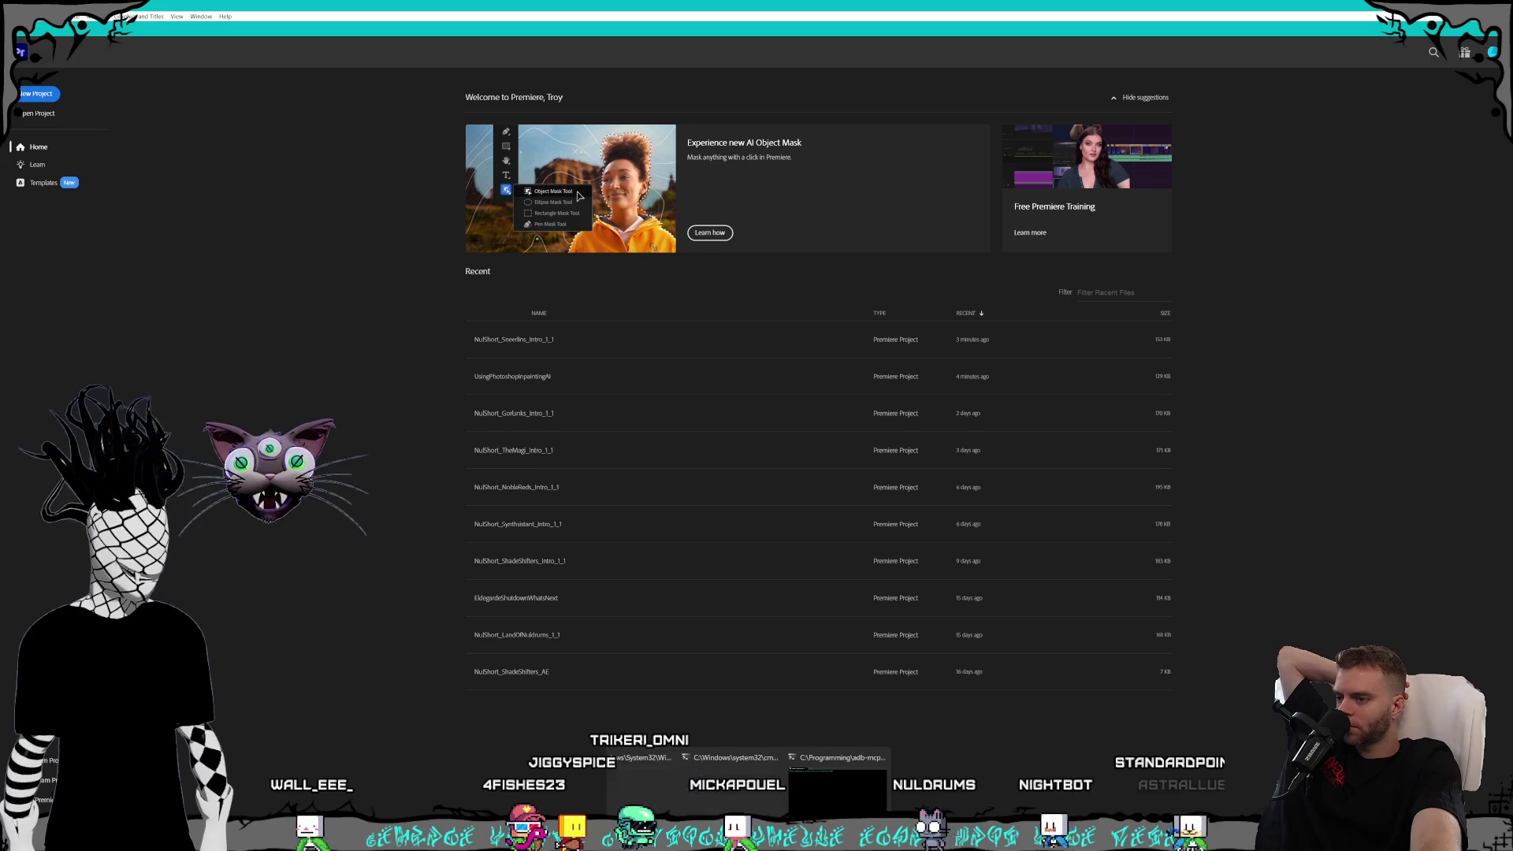
pyautogui.click(843, 748)
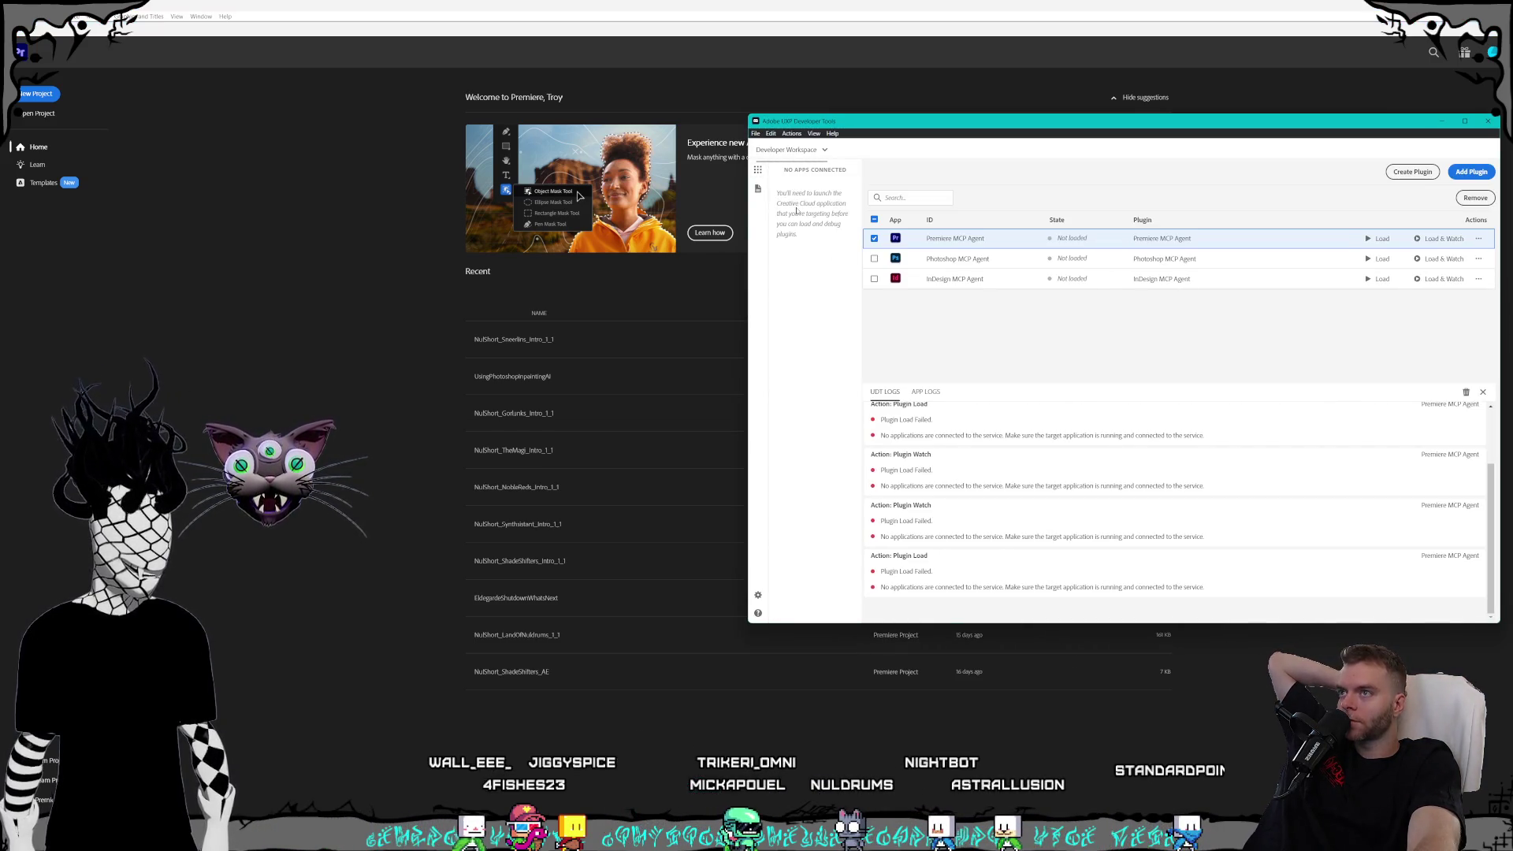
pyautogui.moveTo(755, 134)
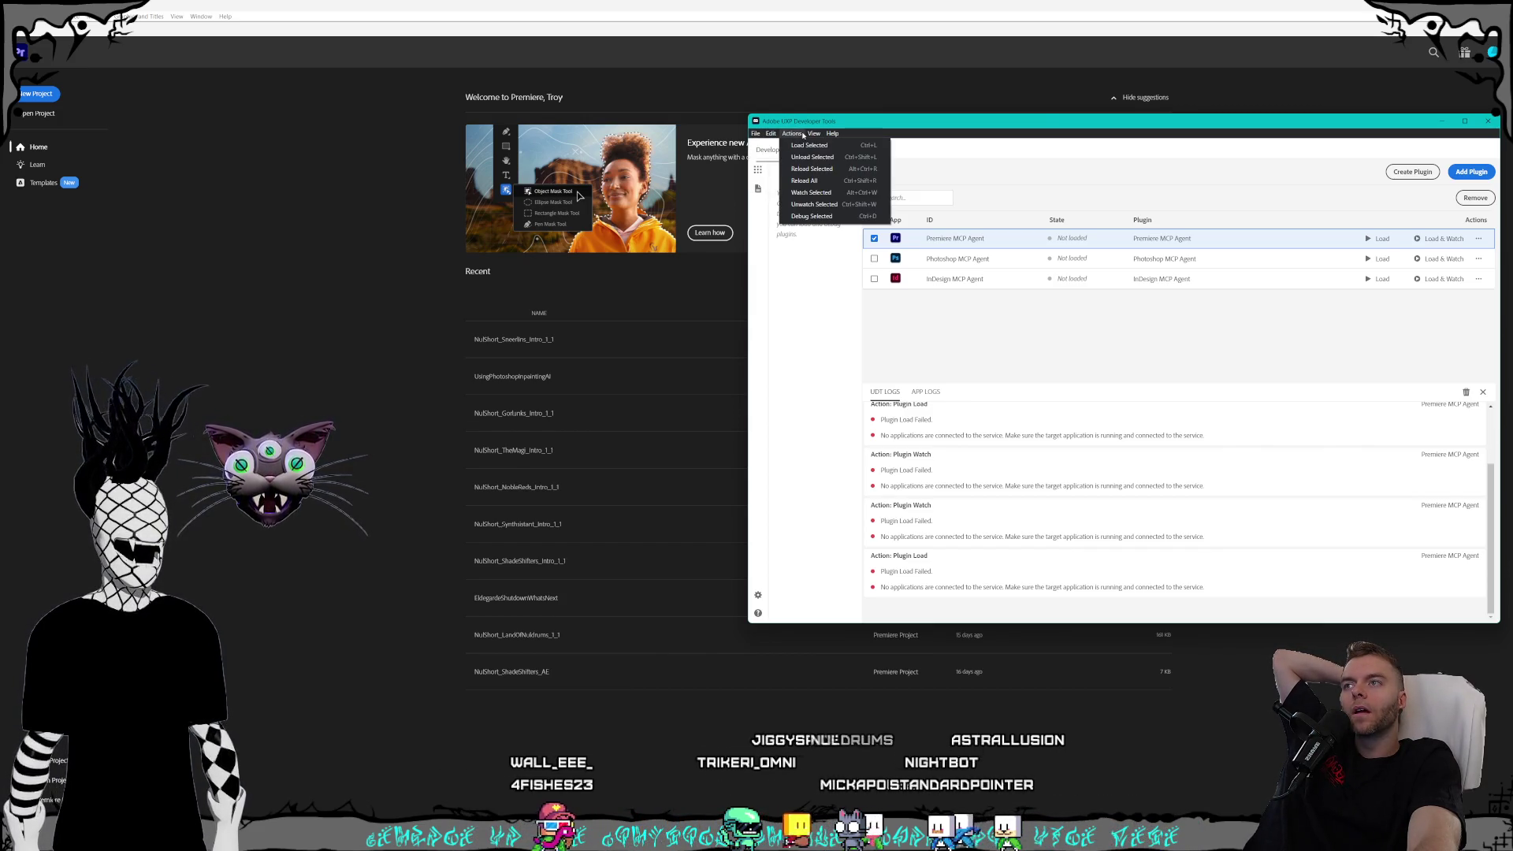
pyautogui.click(804, 292)
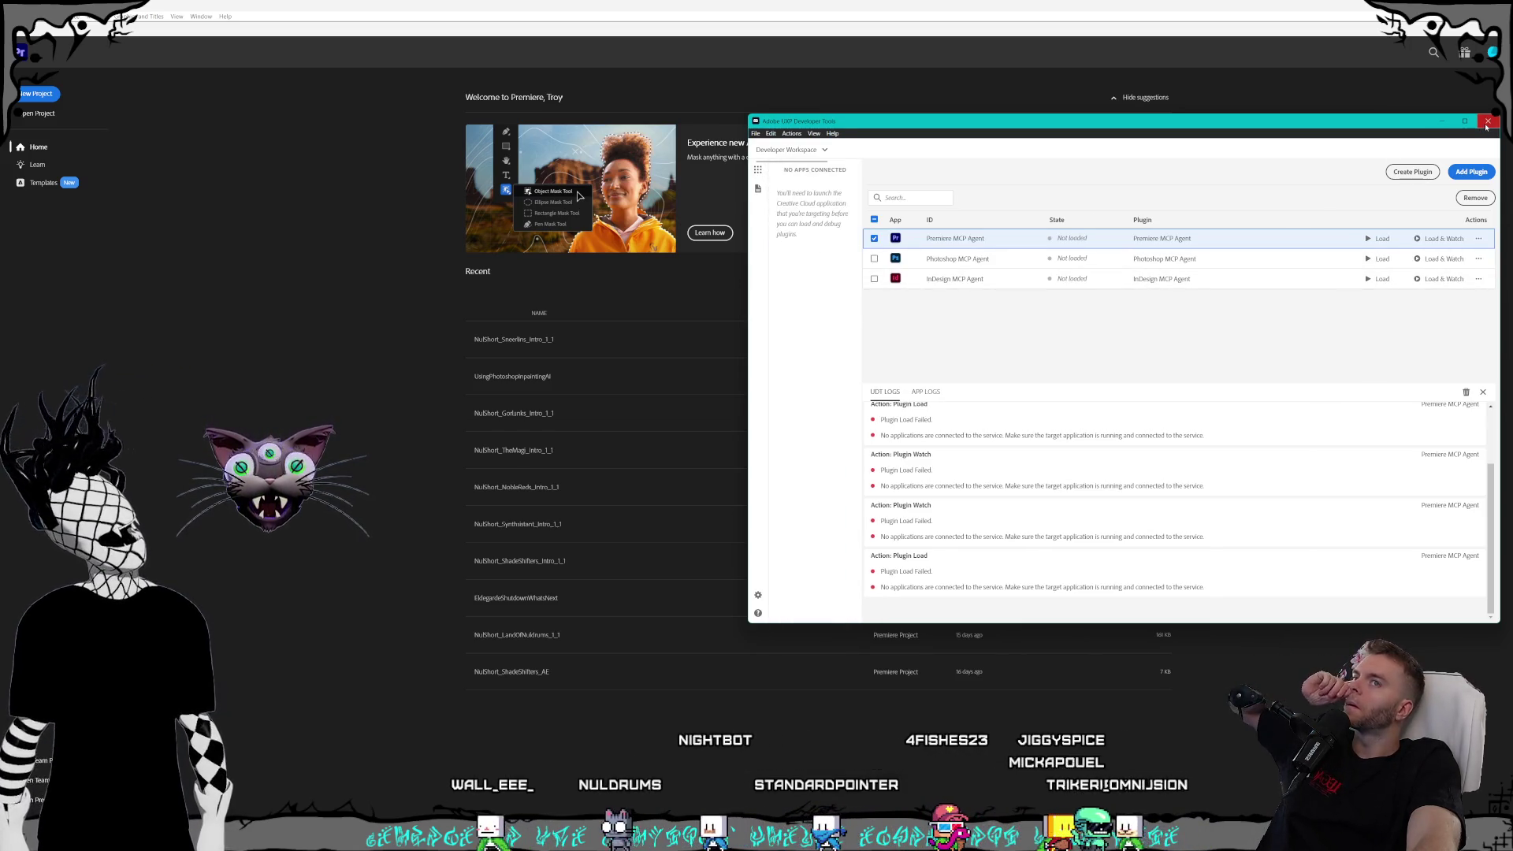
pyautogui.hotkey('alt', 'Tab')
# - Reopen the NuShort_Snowfins_Intro_1_1 project and search Start for 'ux'
pyautogui.click(540, 339)
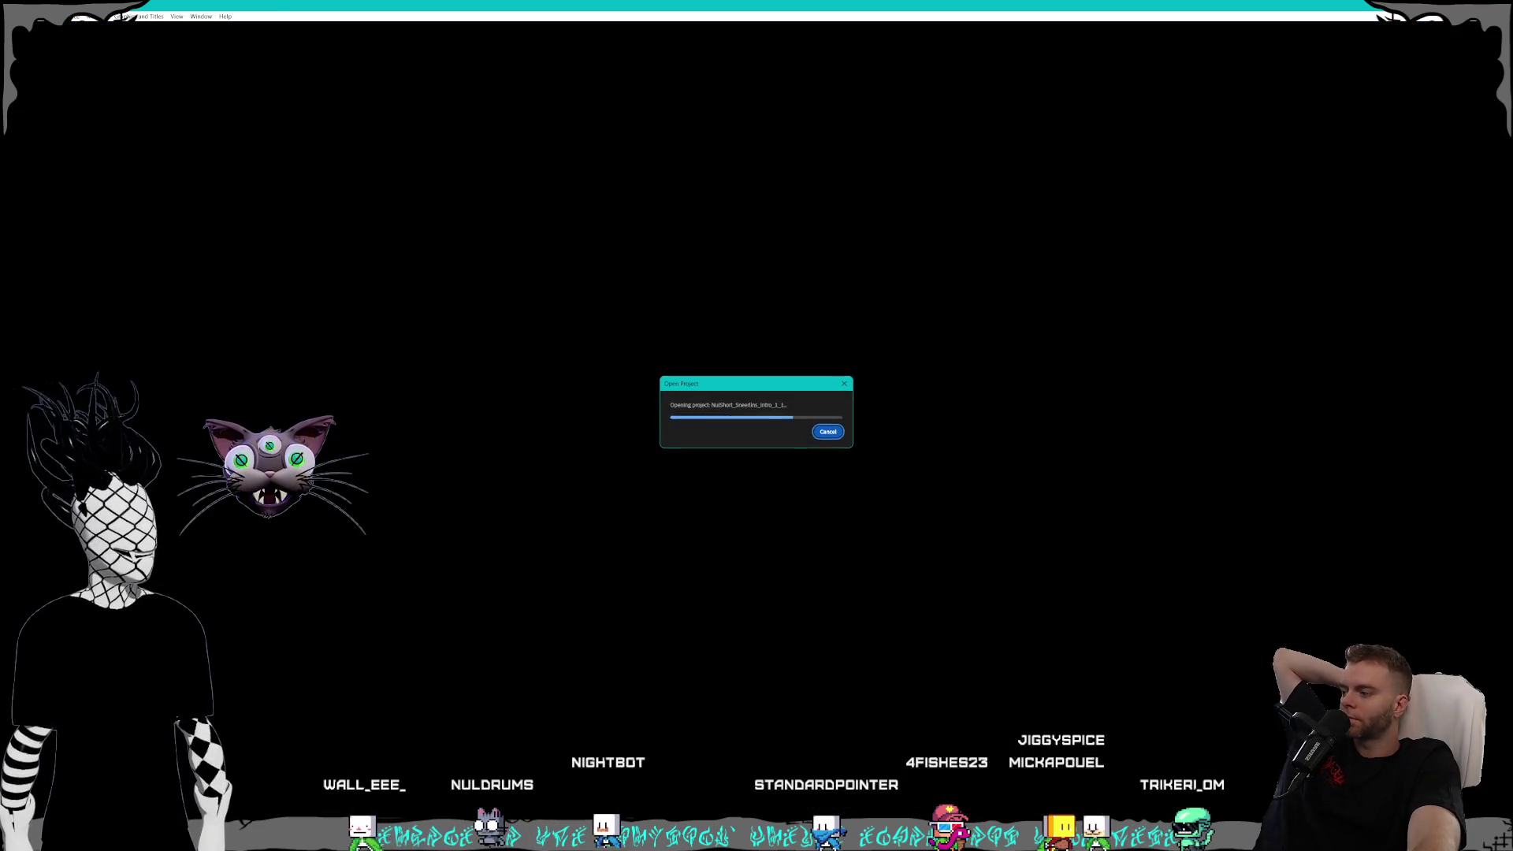
pyautogui.press('super')
pyautogui.write('uxp')
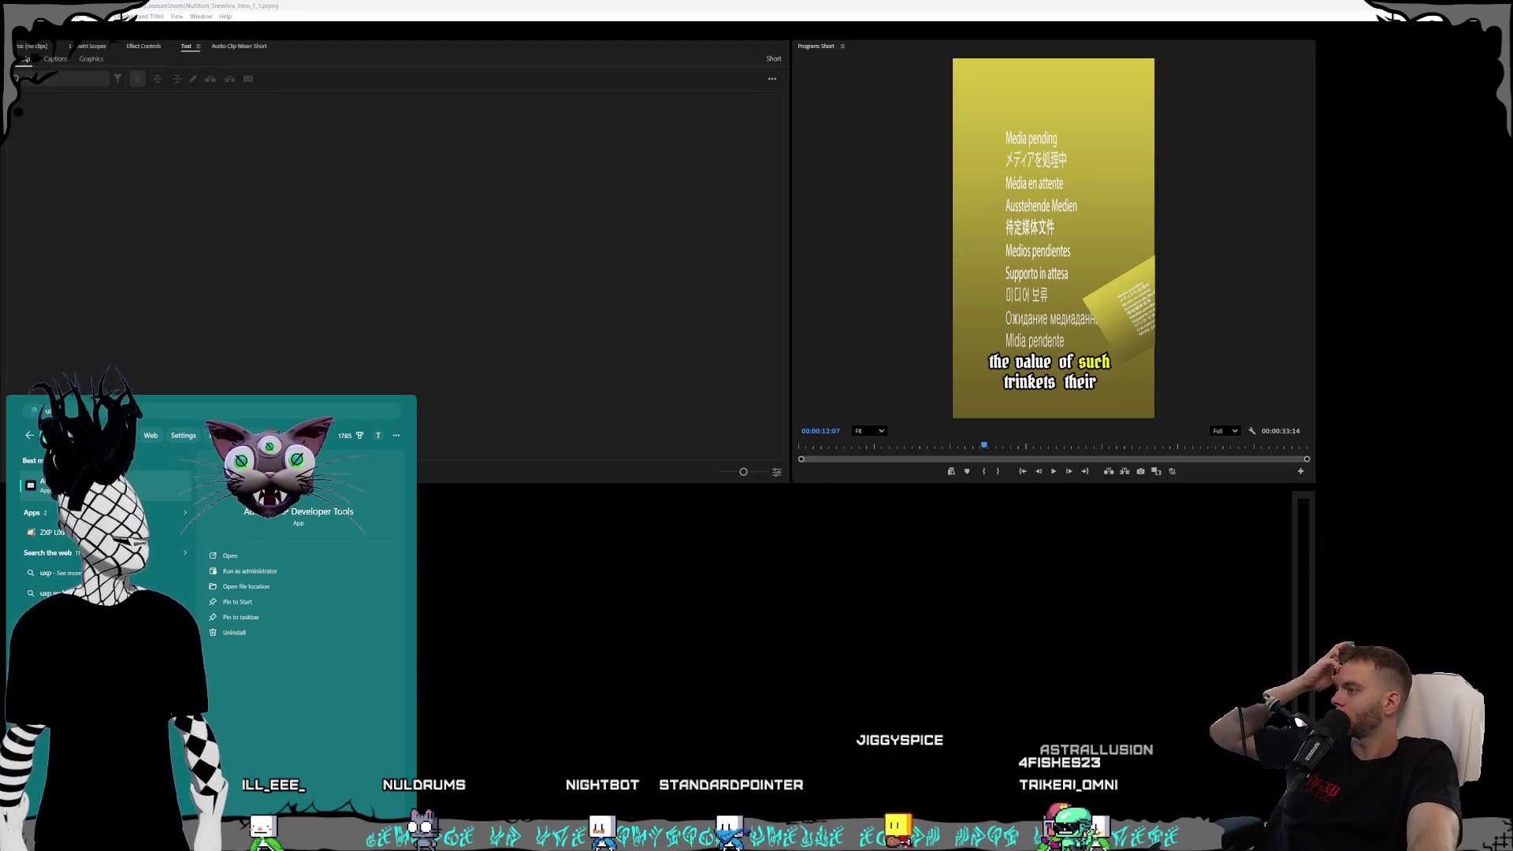
# - Relaunch UXP Developer Tools and confirm the connected-apps panel still shows NO APPS CONNECTED
pyautogui.click(326, 589)
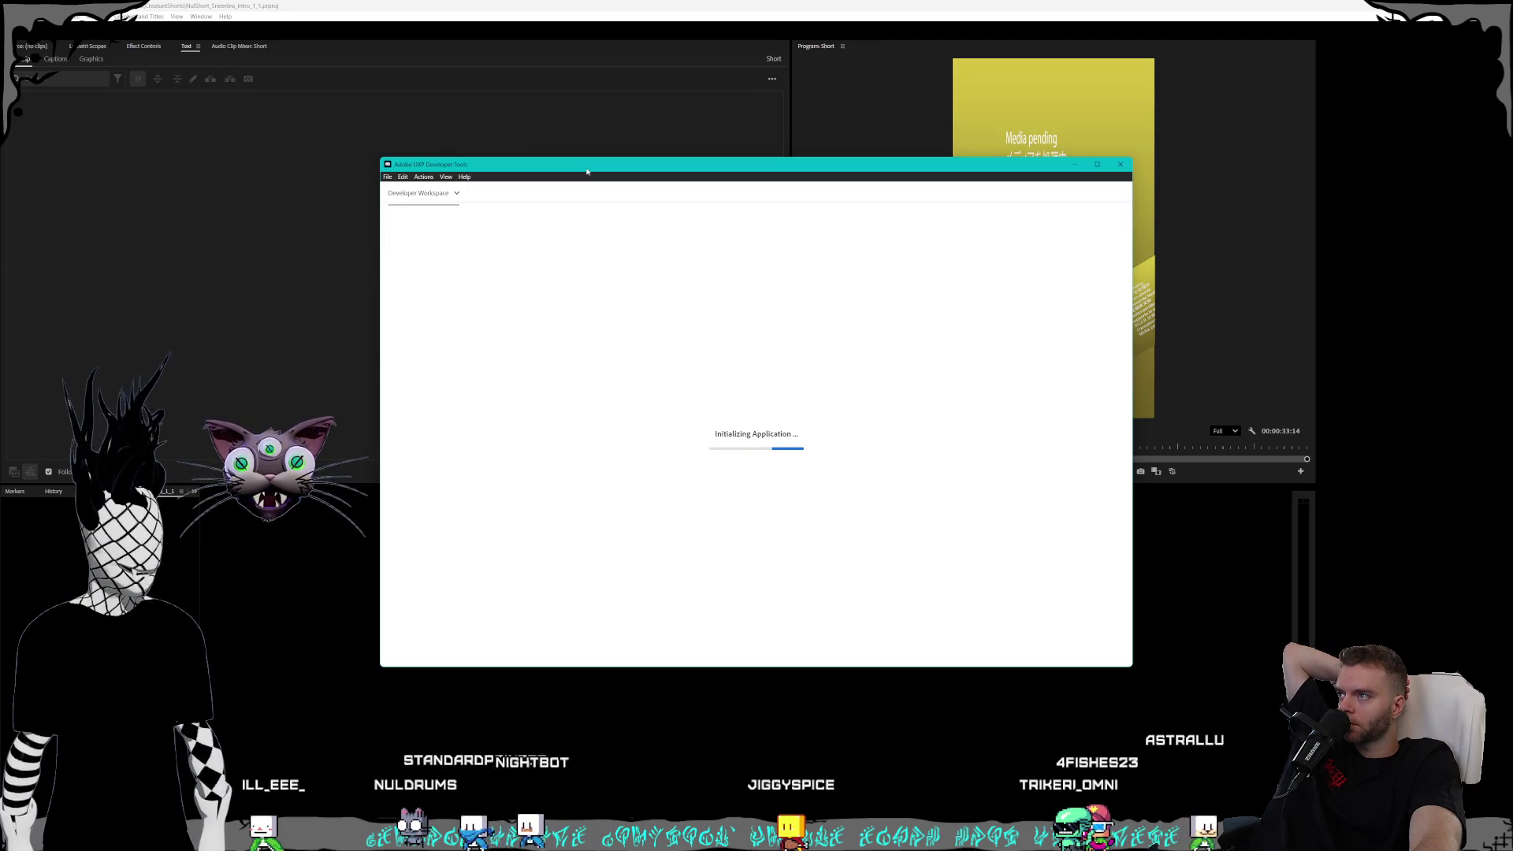
pyautogui.moveTo(587, 171); pyautogui.dragTo(801, 180)
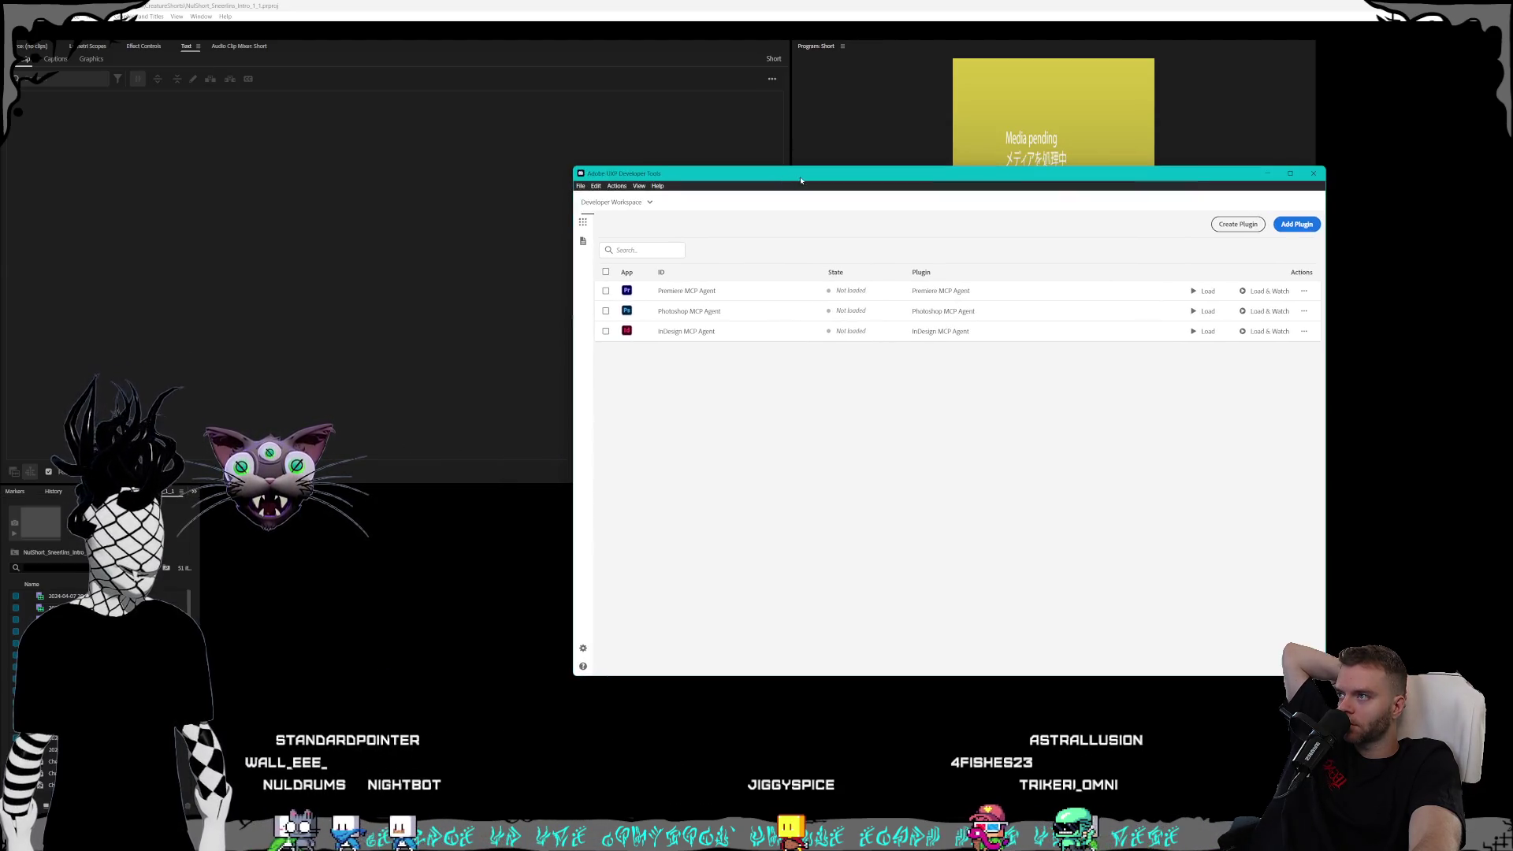
pyautogui.click(603, 225)
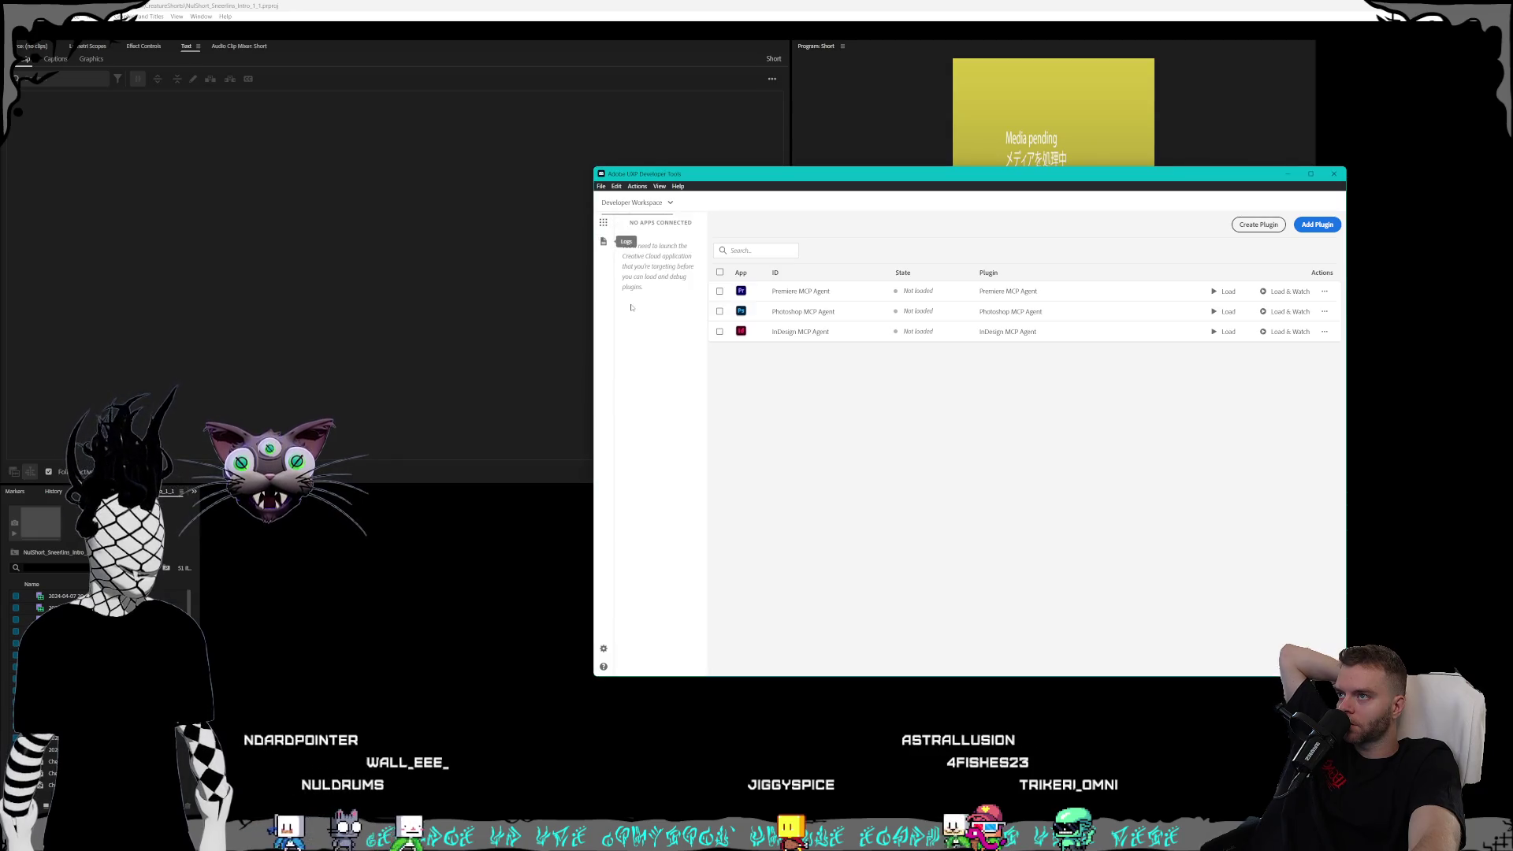
pyautogui.moveTo(631, 308); pyautogui.dragTo(564, 199)
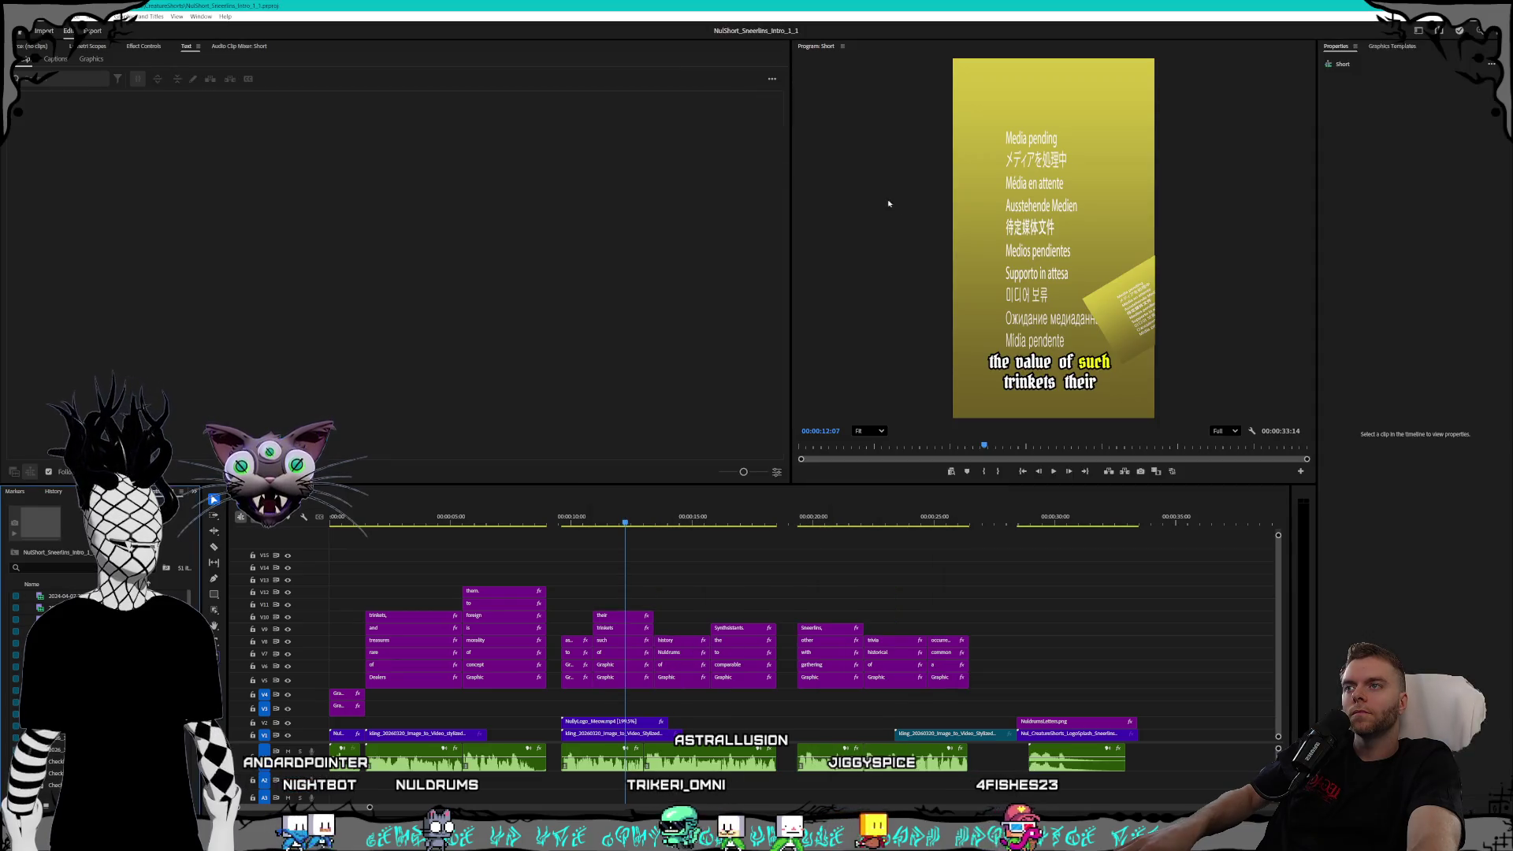
# - Switch to Creative Cloud Desktop through the system app search
pyautogui.hotkey('alt', 'Tab')
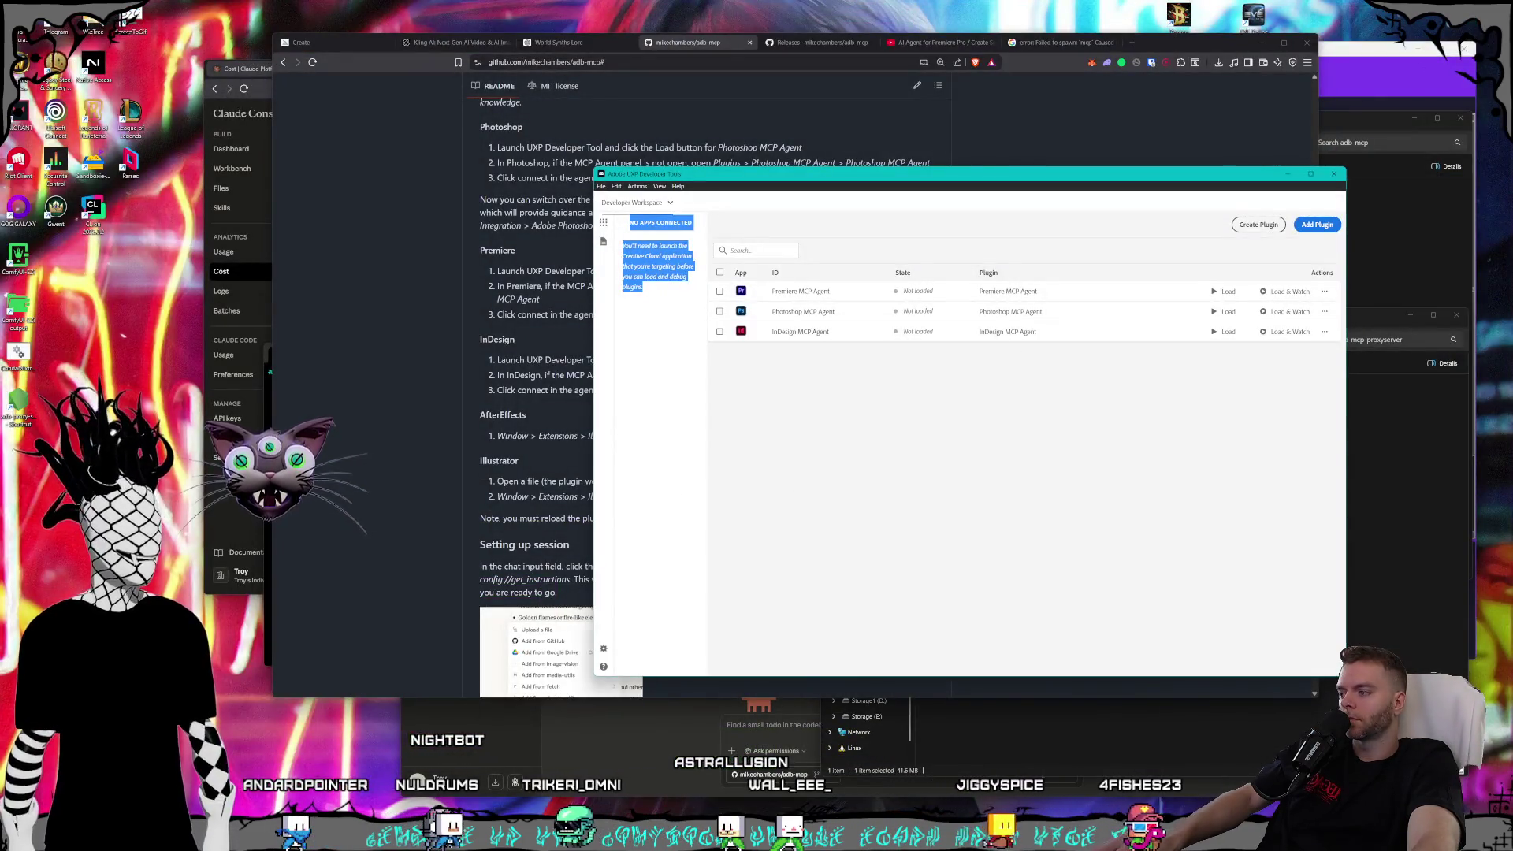
pyautogui.press('super')
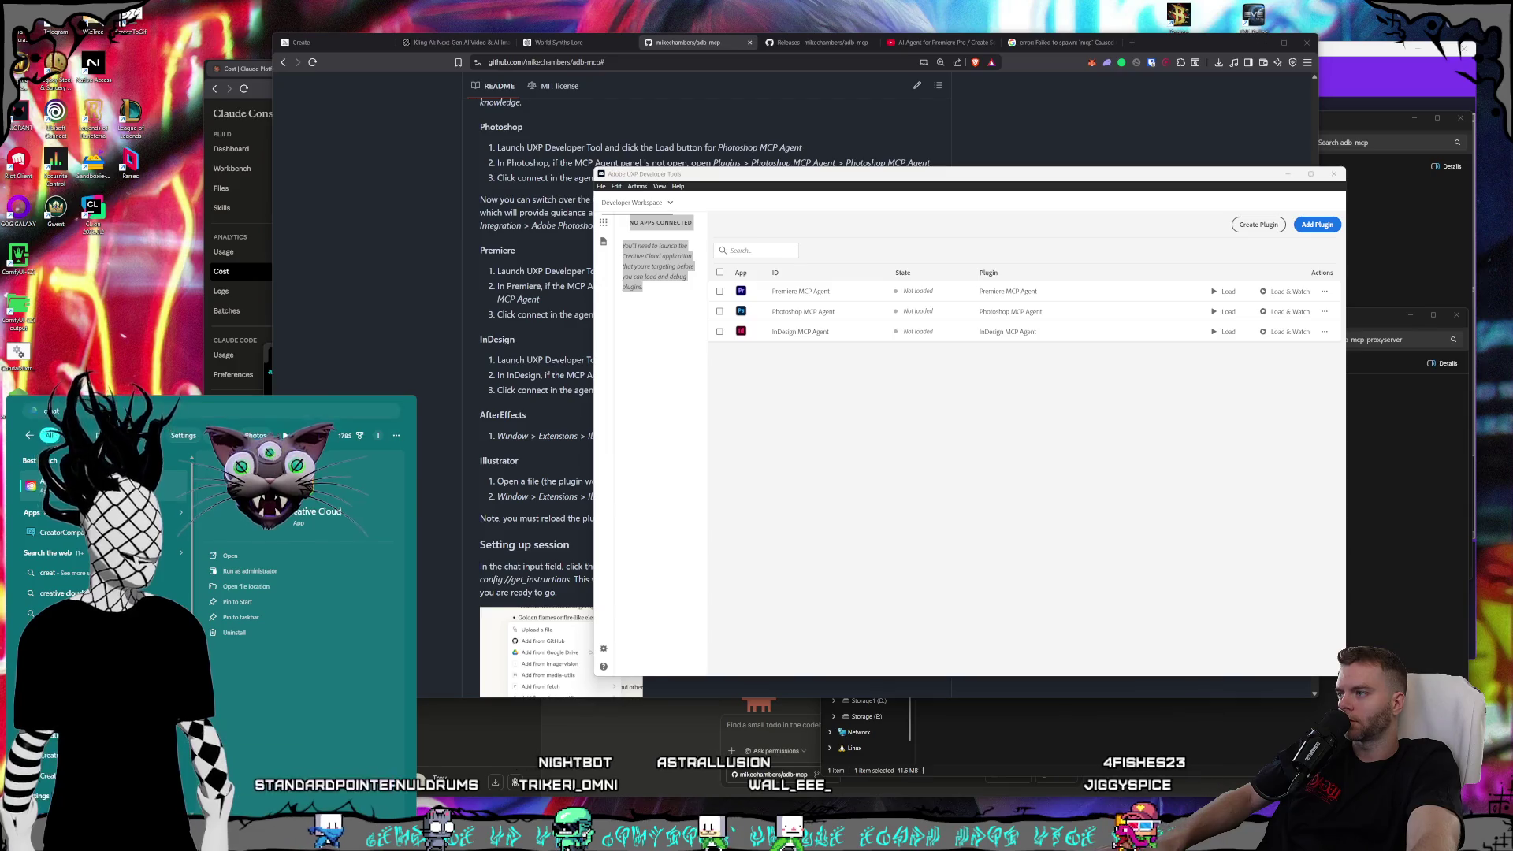
pyautogui.press('Return')
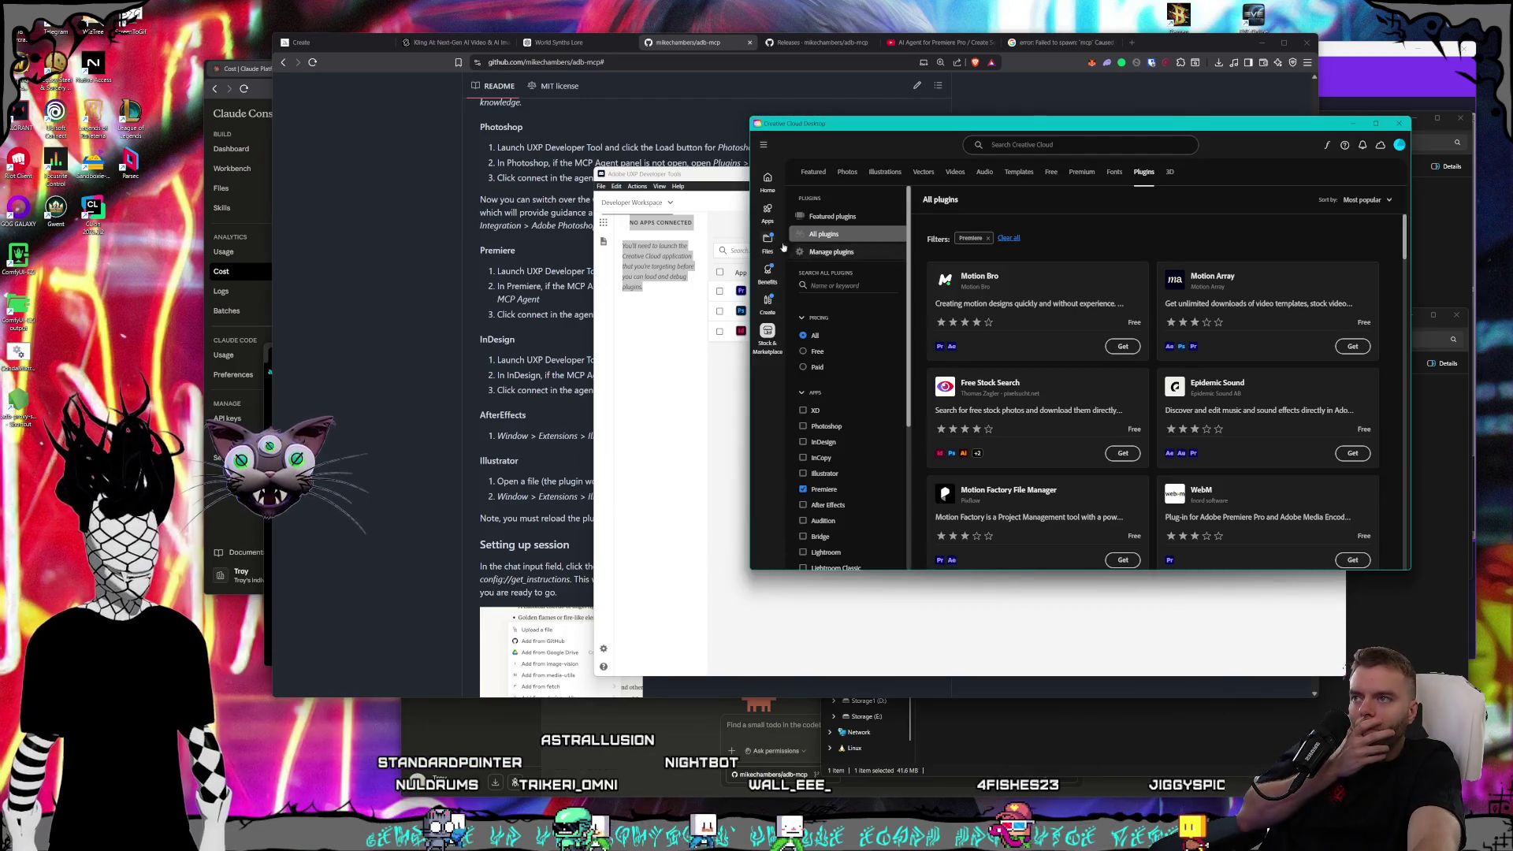
# - Return to the installed apps overview and bring Premiere's home screen to the front
pyautogui.click(767, 211)
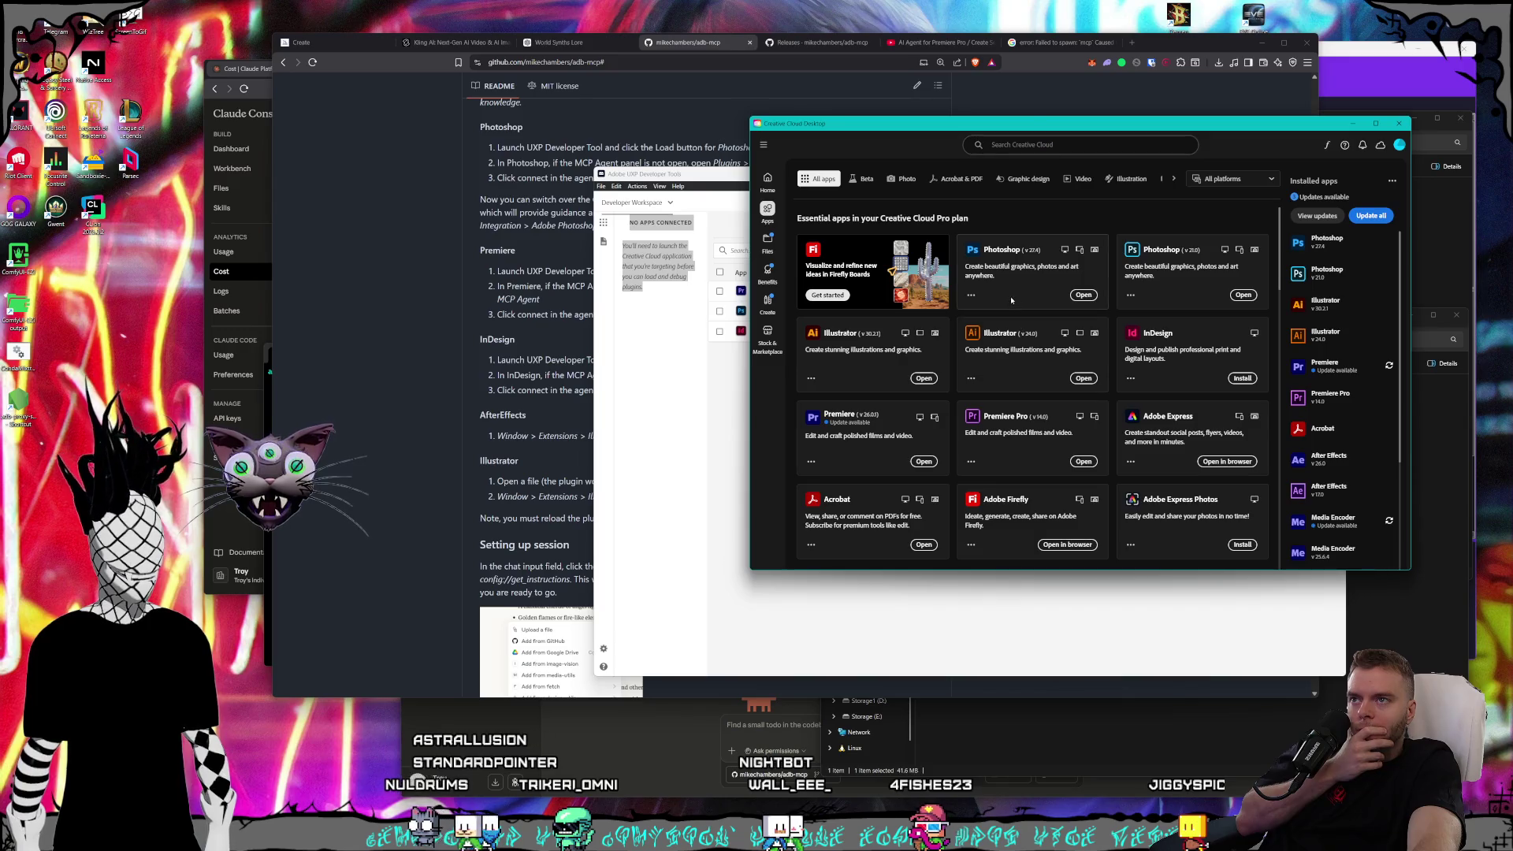
pyautogui.scroll(-1, 900, 366)
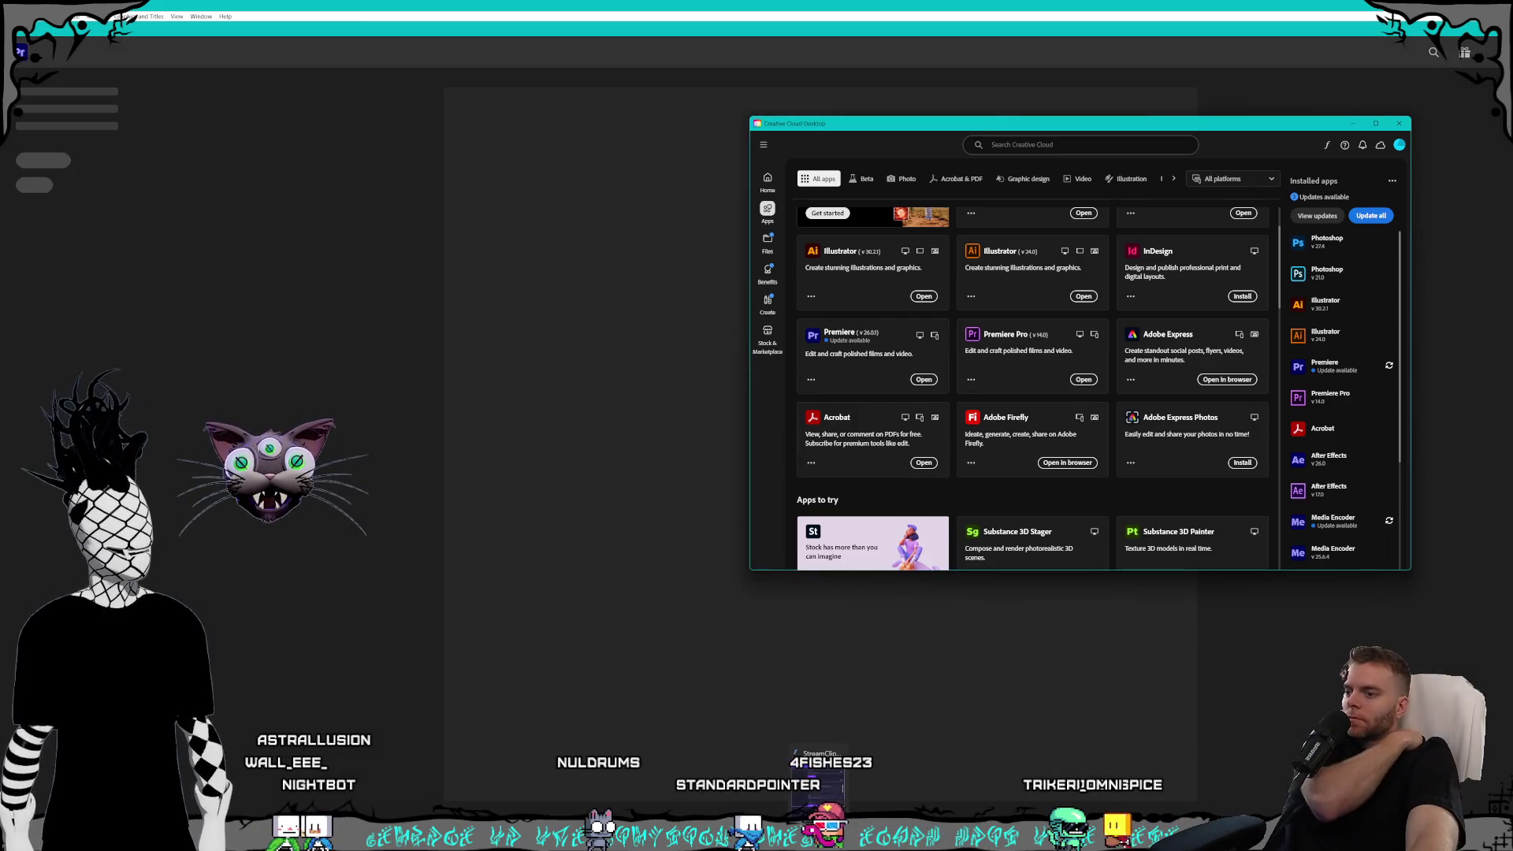
pyautogui.click(755, 653)
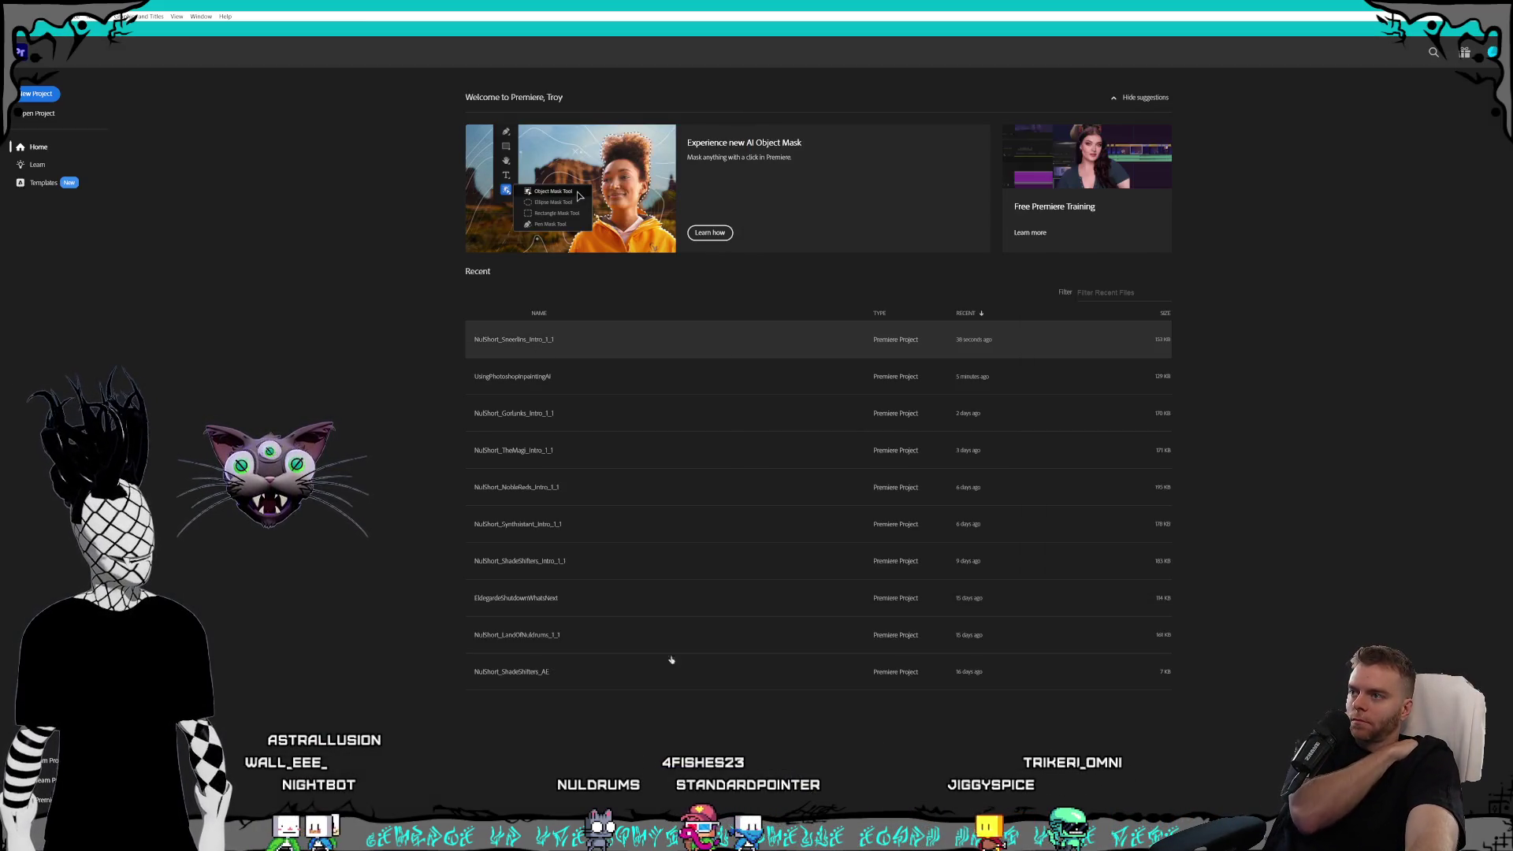
# - Open the top recent Premiere project, then switch via UXP Developer Tools back to the adb-mcp README
pyautogui.moveTo(840, 837)
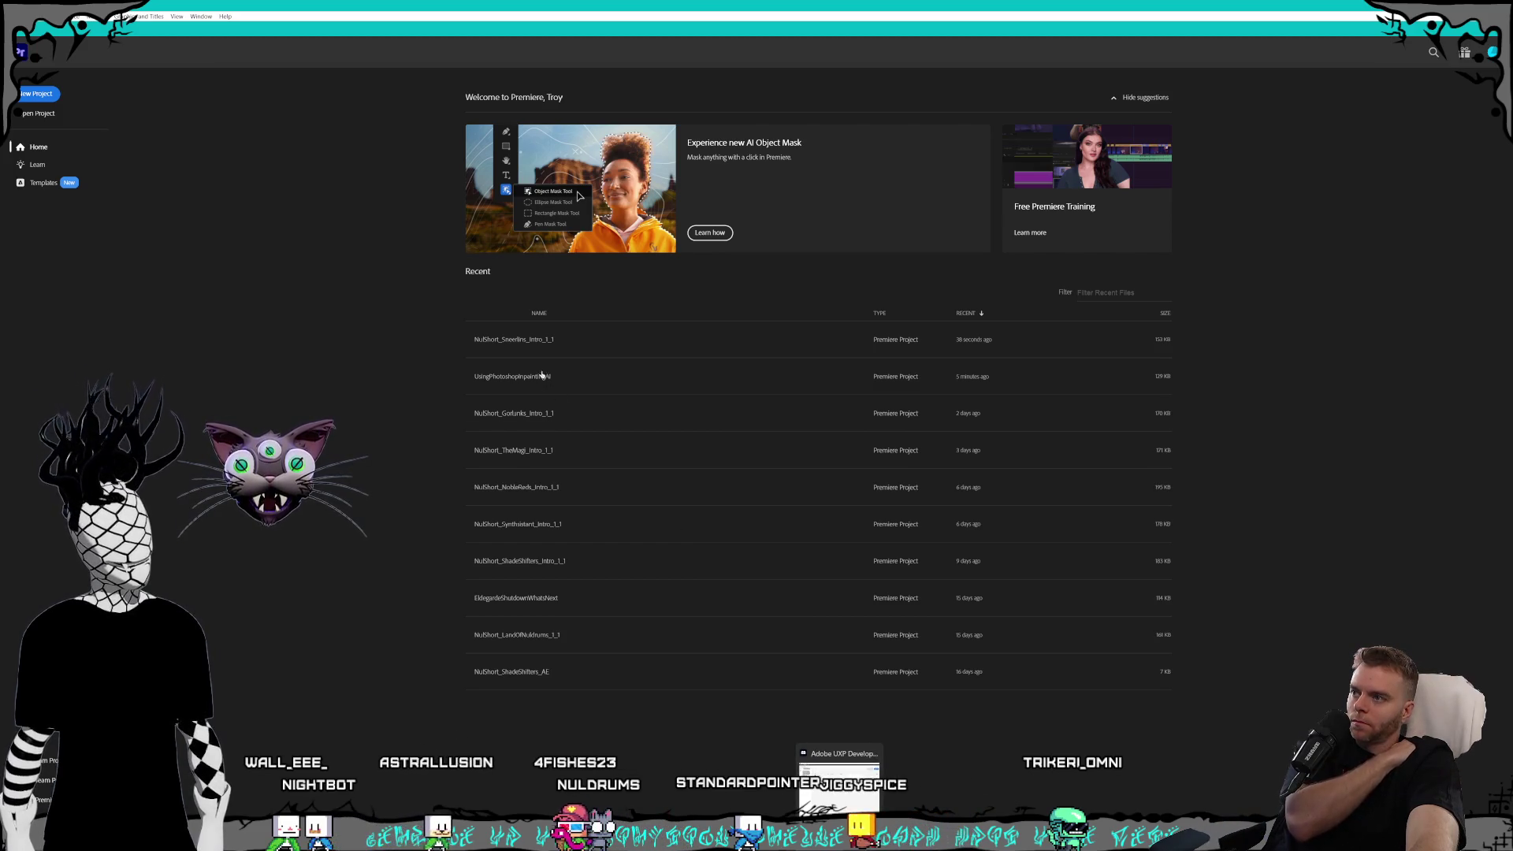
pyautogui.click(520, 340)
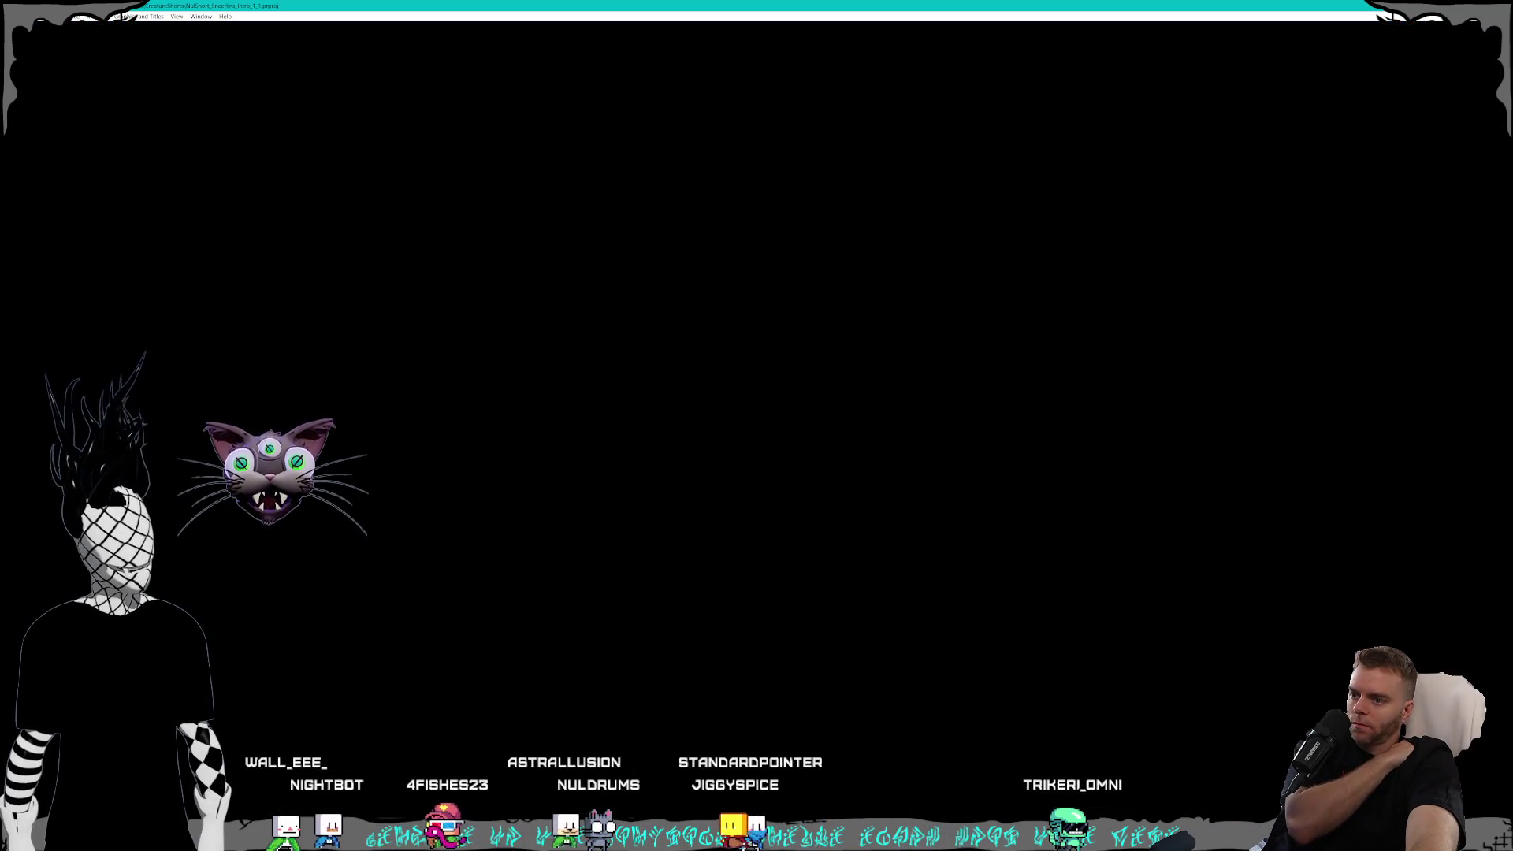
pyautogui.hotkey('alt', 'Tab')
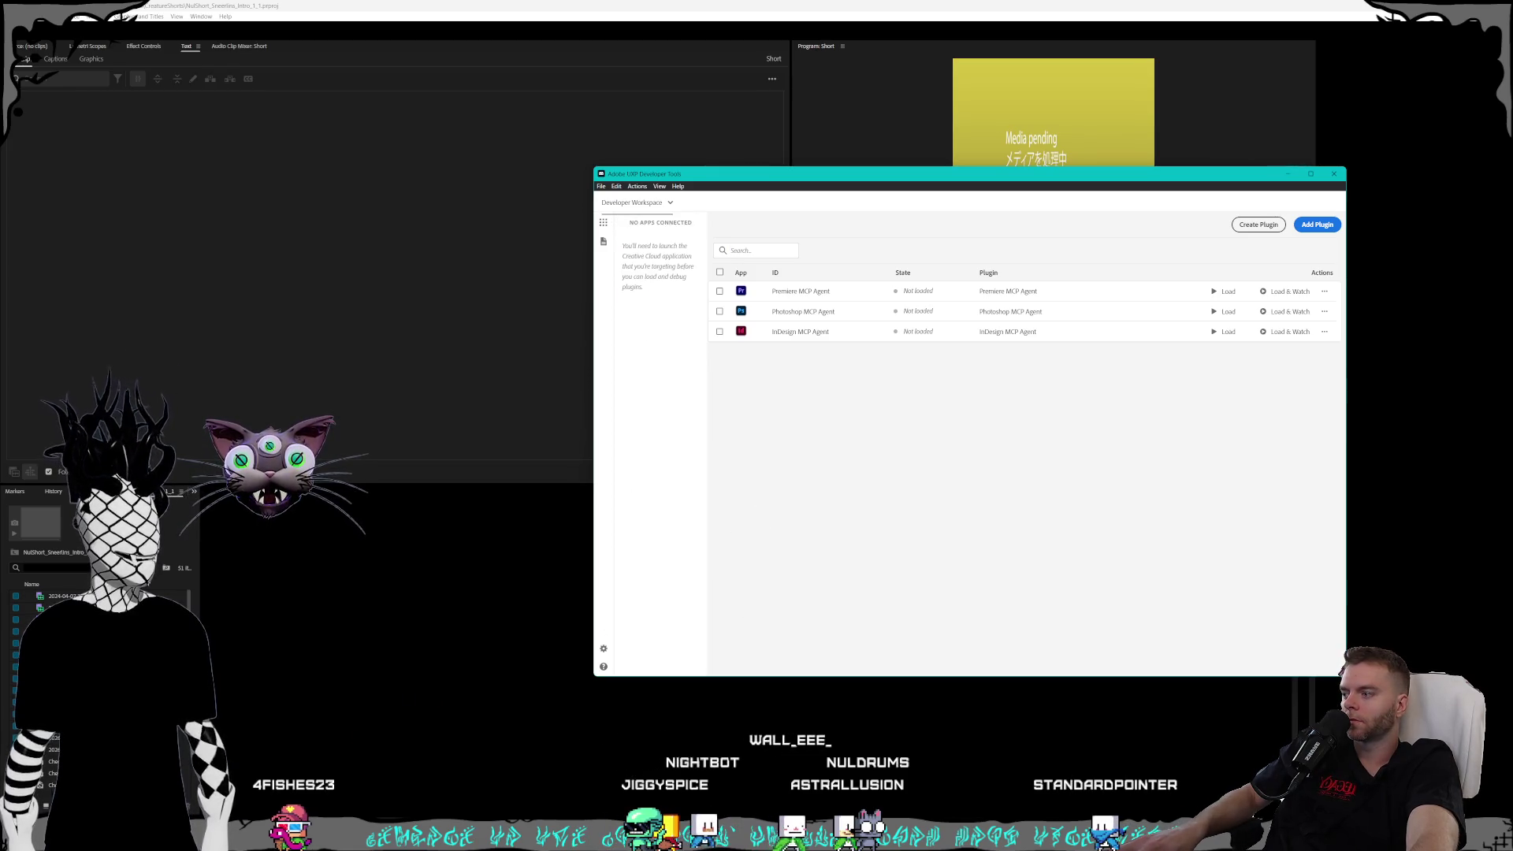
pyautogui.hotkey('alt', 'Tab')
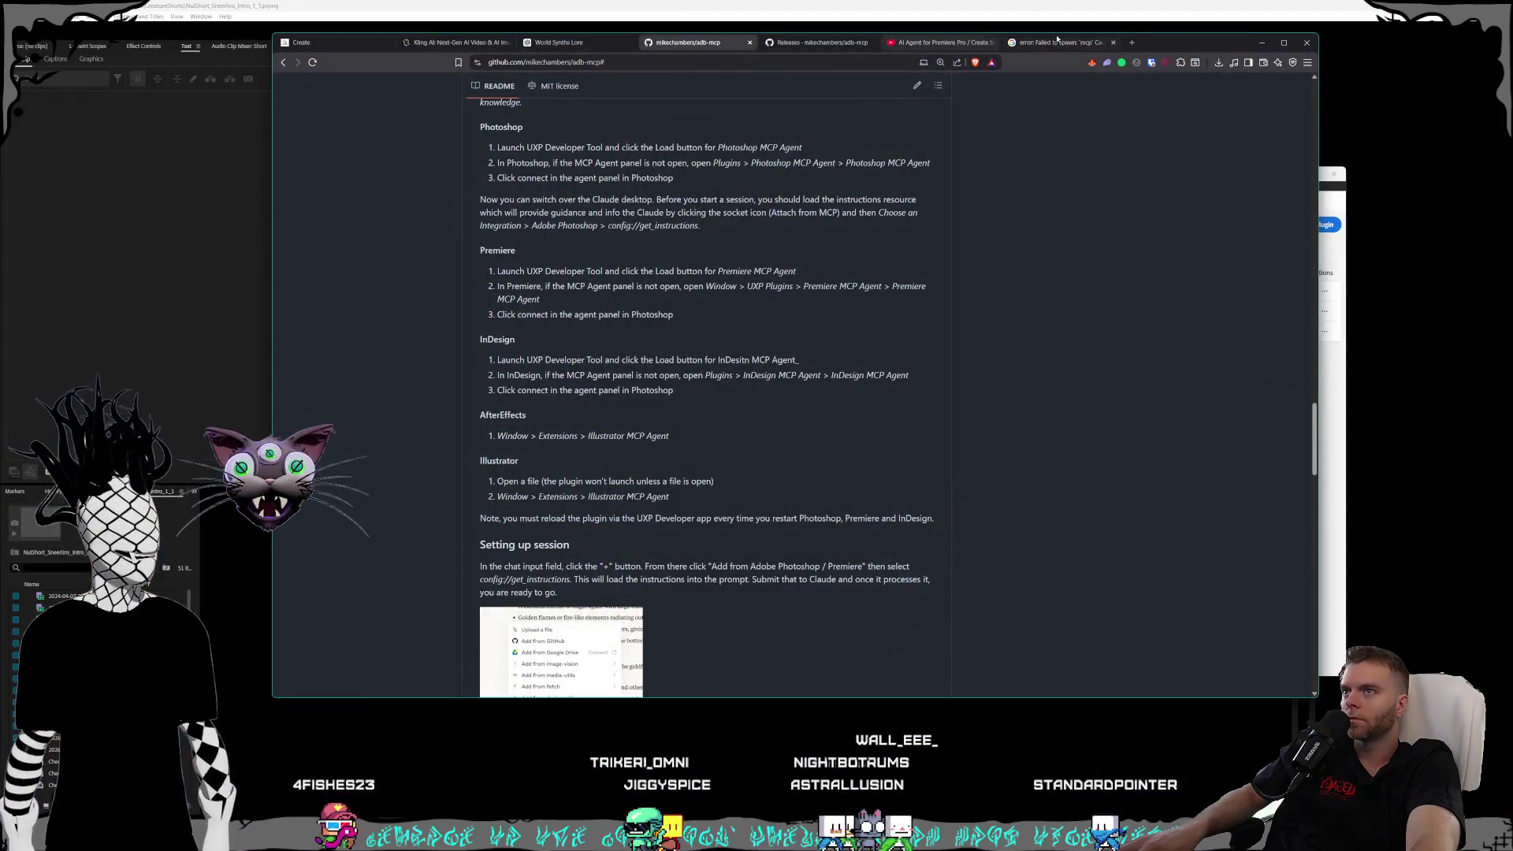
# - In a new tab, search 'adobe uxp' with the pasted No Applications Connected error text
pyautogui.click(1135, 42)
pyautogui.write('adob')
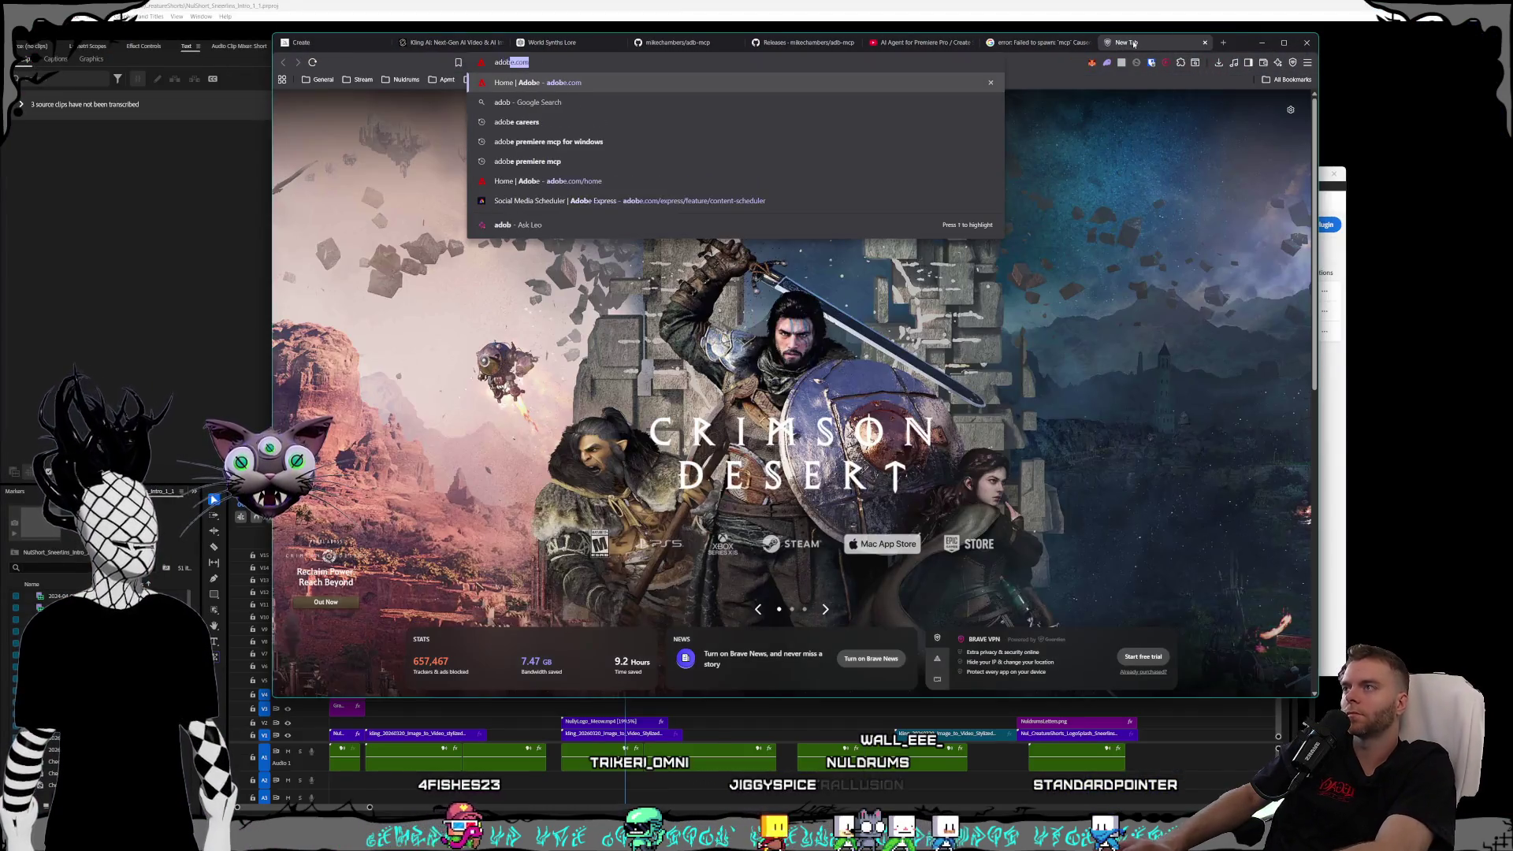
pyautogui.write('e uxp')
pyautogui.write("APPS CONNECTED You'll need to launch the Creative Cloud application that you're targeting before you can load and debug plugins.")
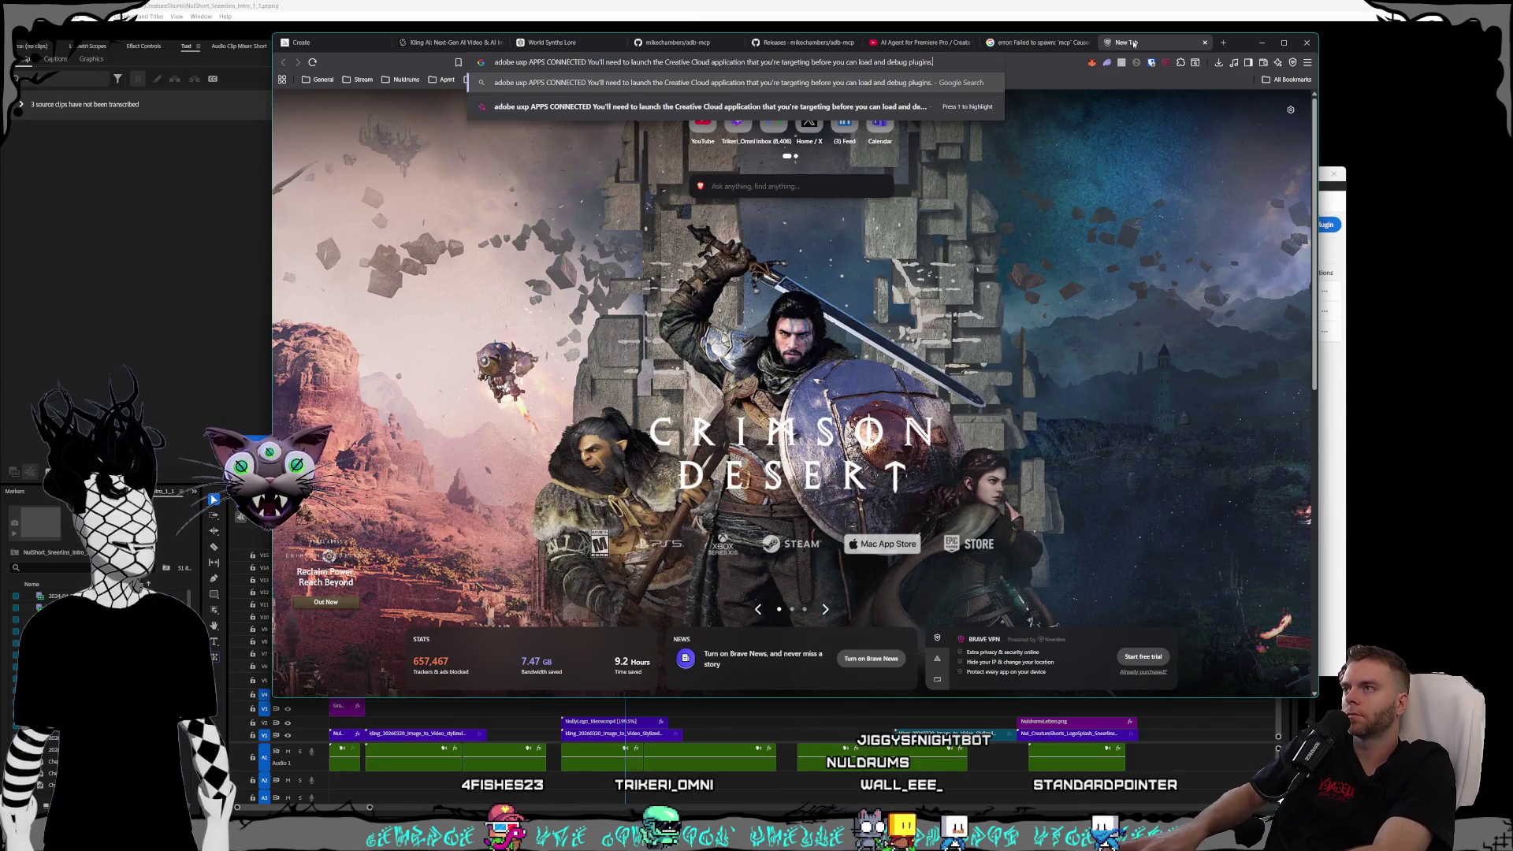
pyautogui.press('Return')
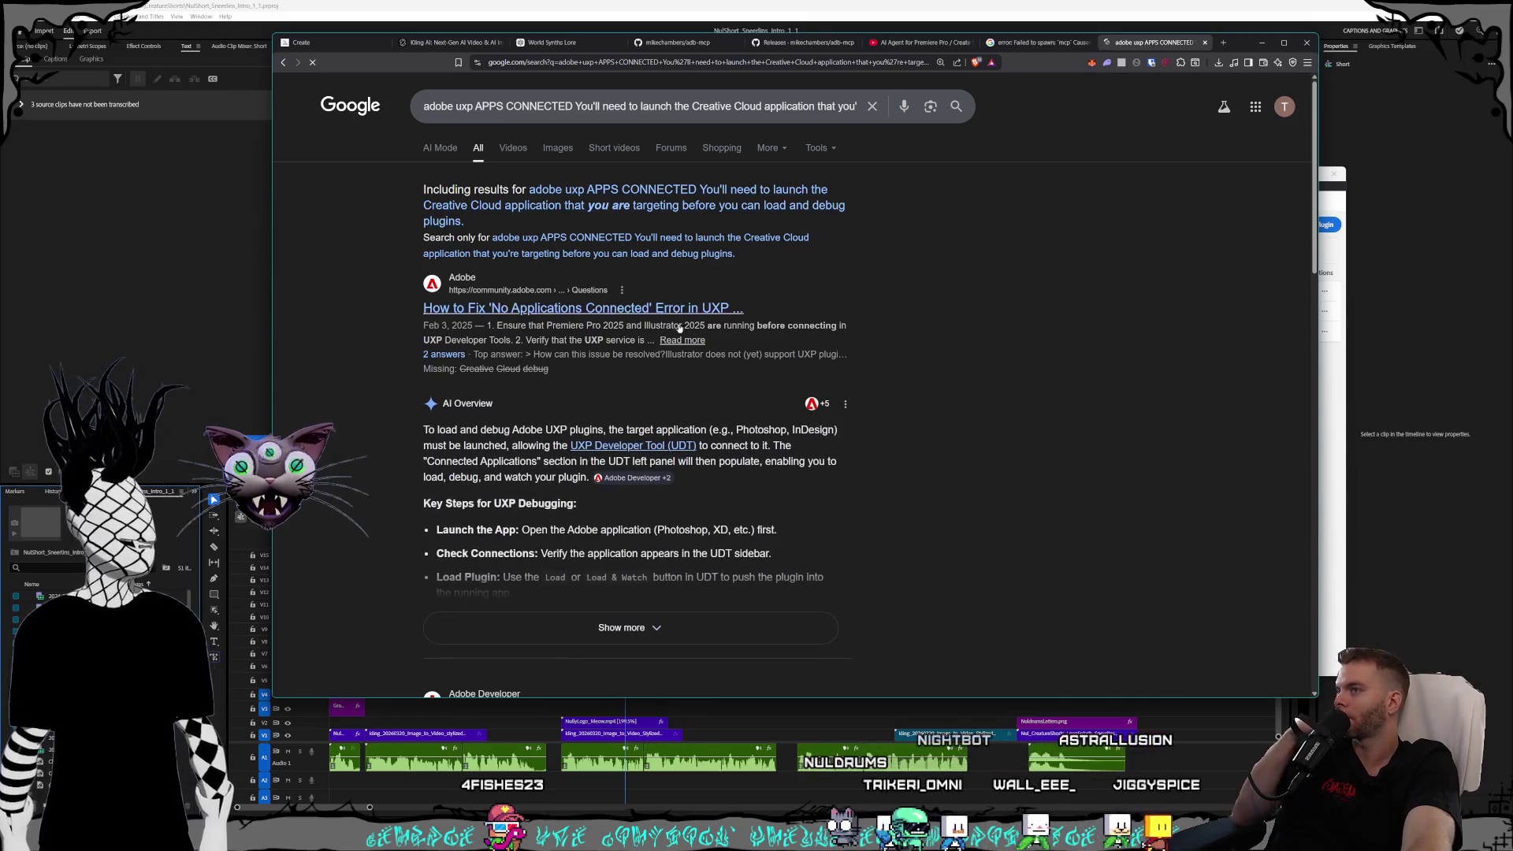
# - Open the Adobe Community 'No Applications Connected' thread and read through its replies
pyautogui.click(668, 310)
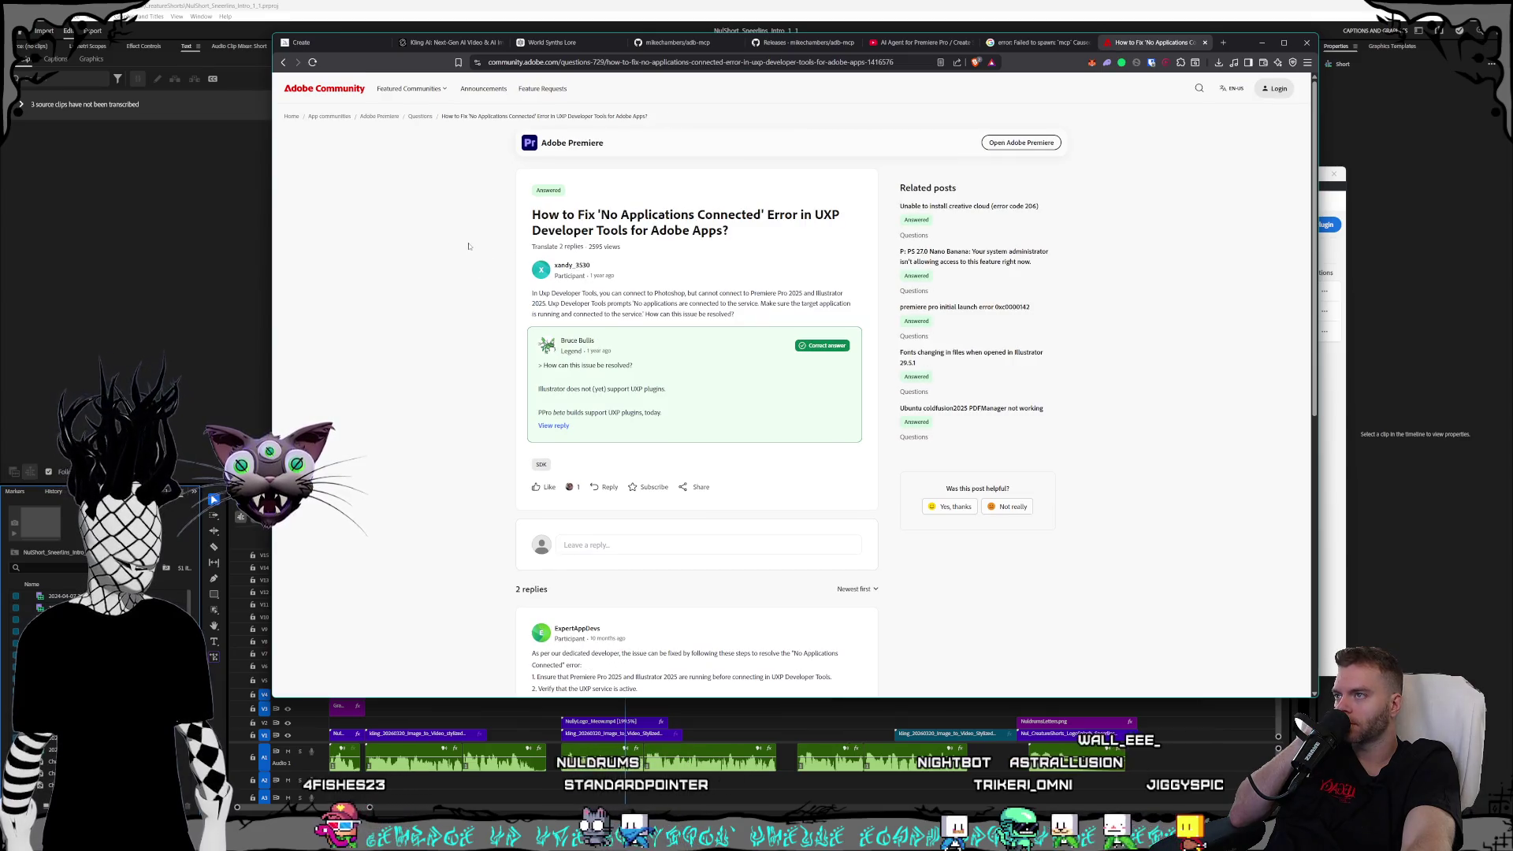
pyautogui.scroll(-1, 469, 246)
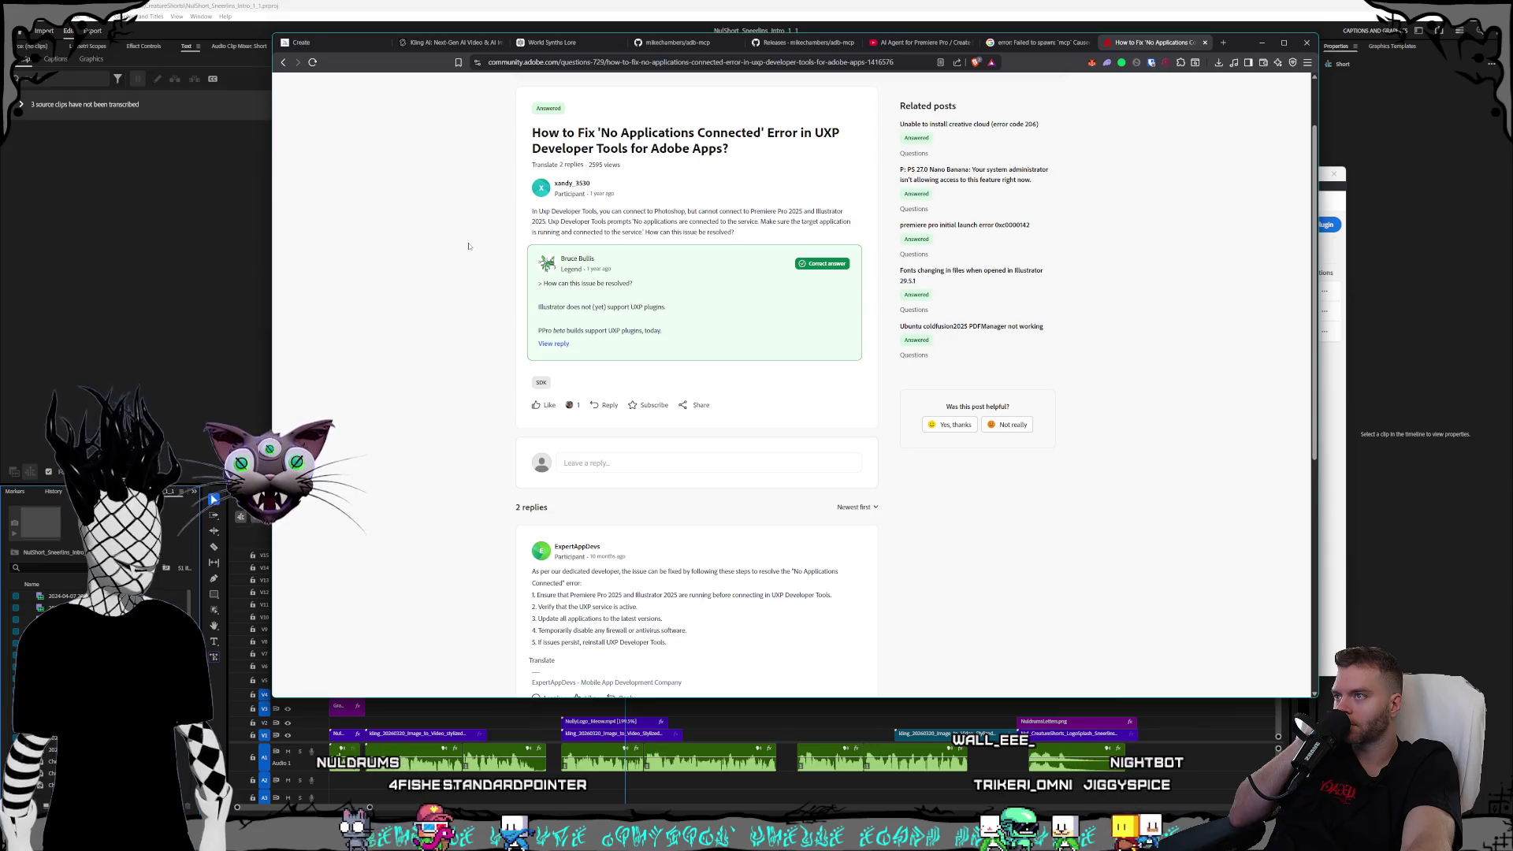
pyautogui.scroll(-1, 468, 247)
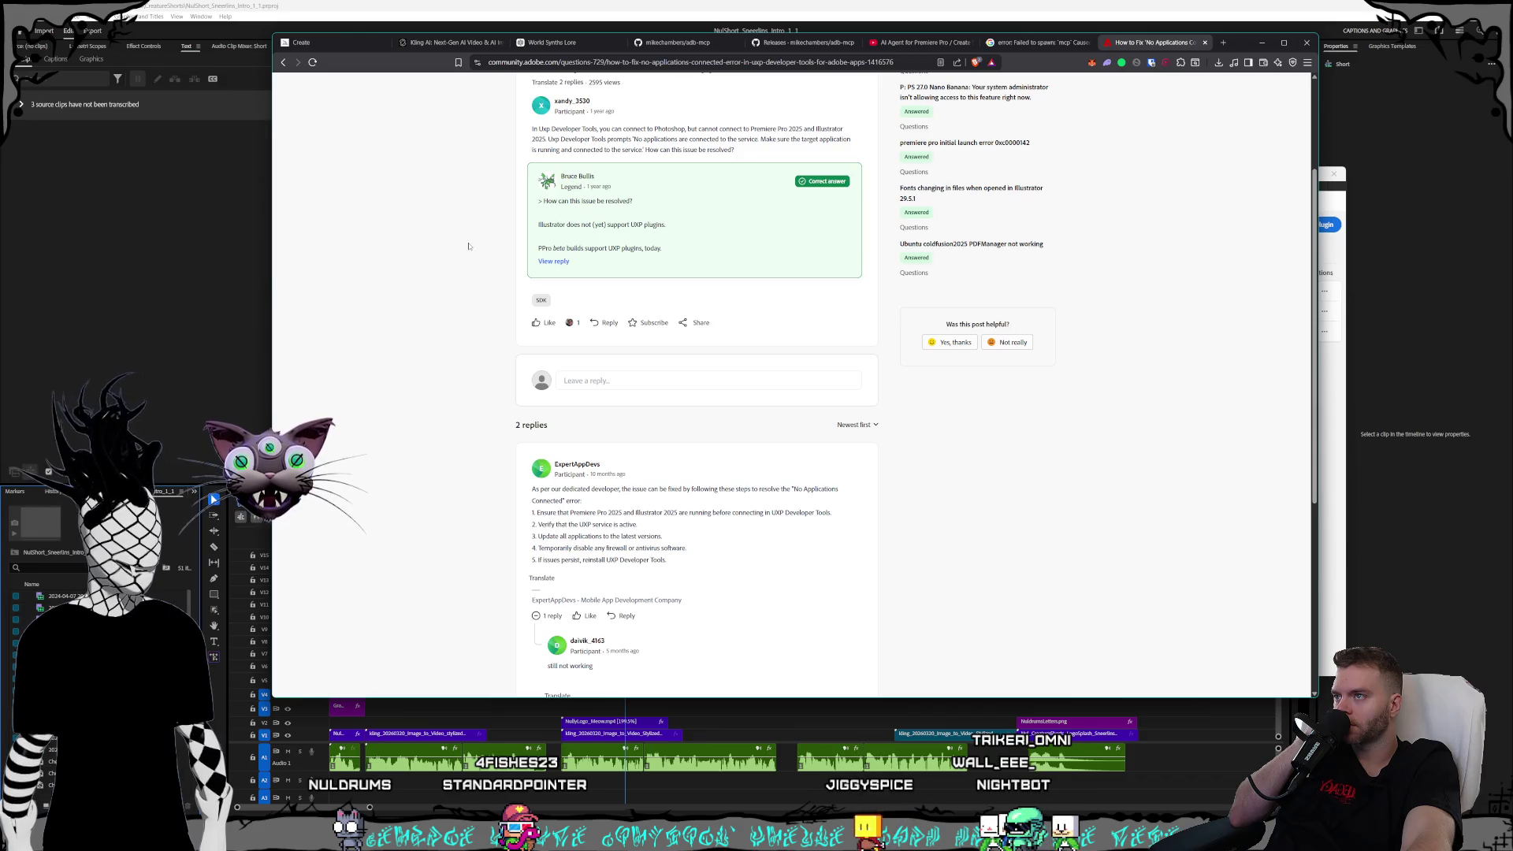
pyautogui.scroll(-2, 468, 247)
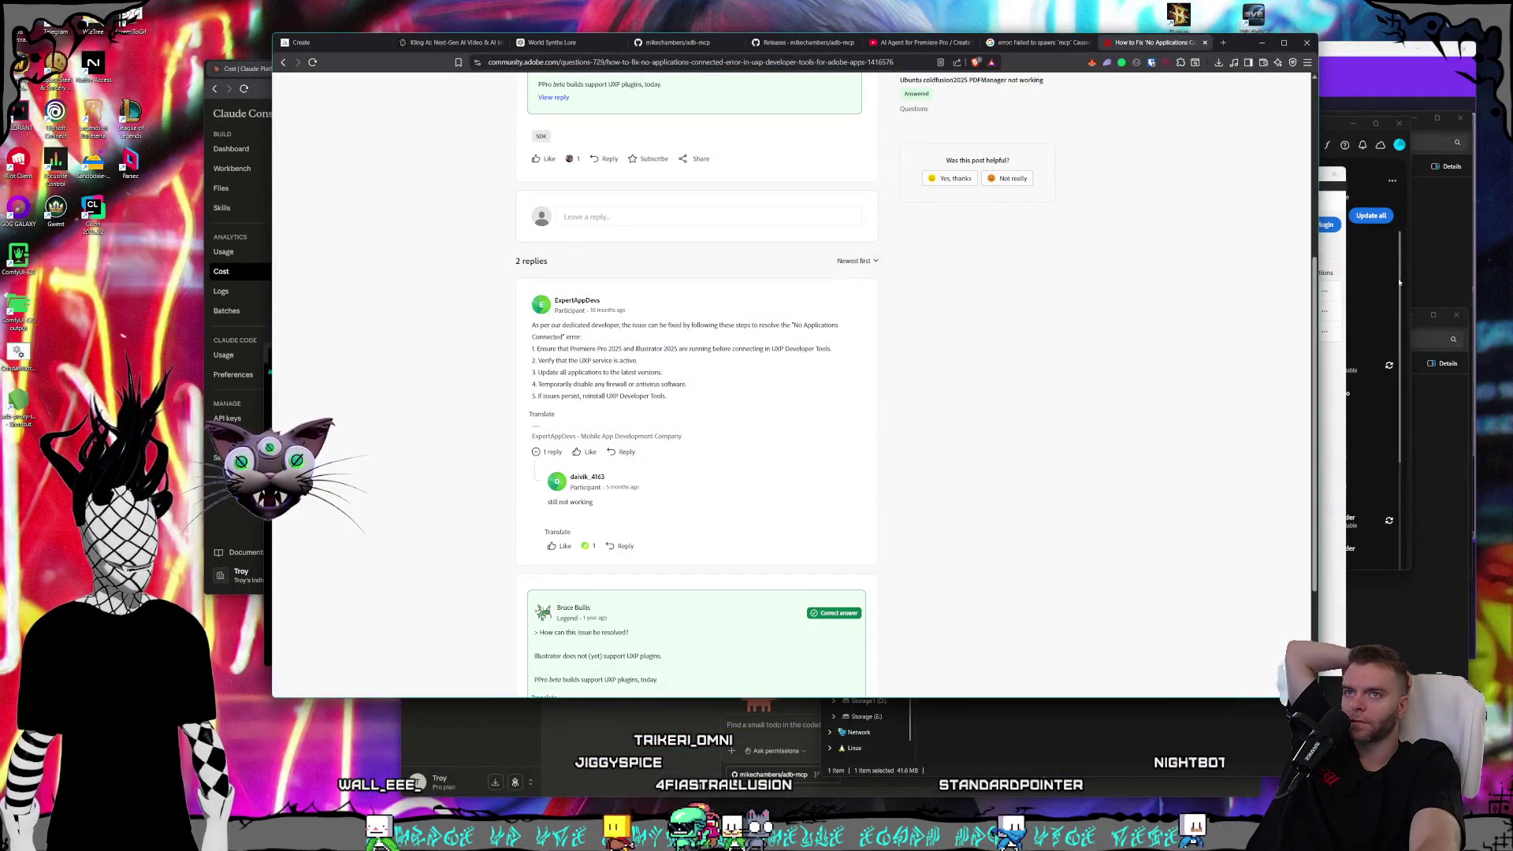
# - Bring Creative Cloud forward and show its available app updates
pyautogui.click(1404, 257)
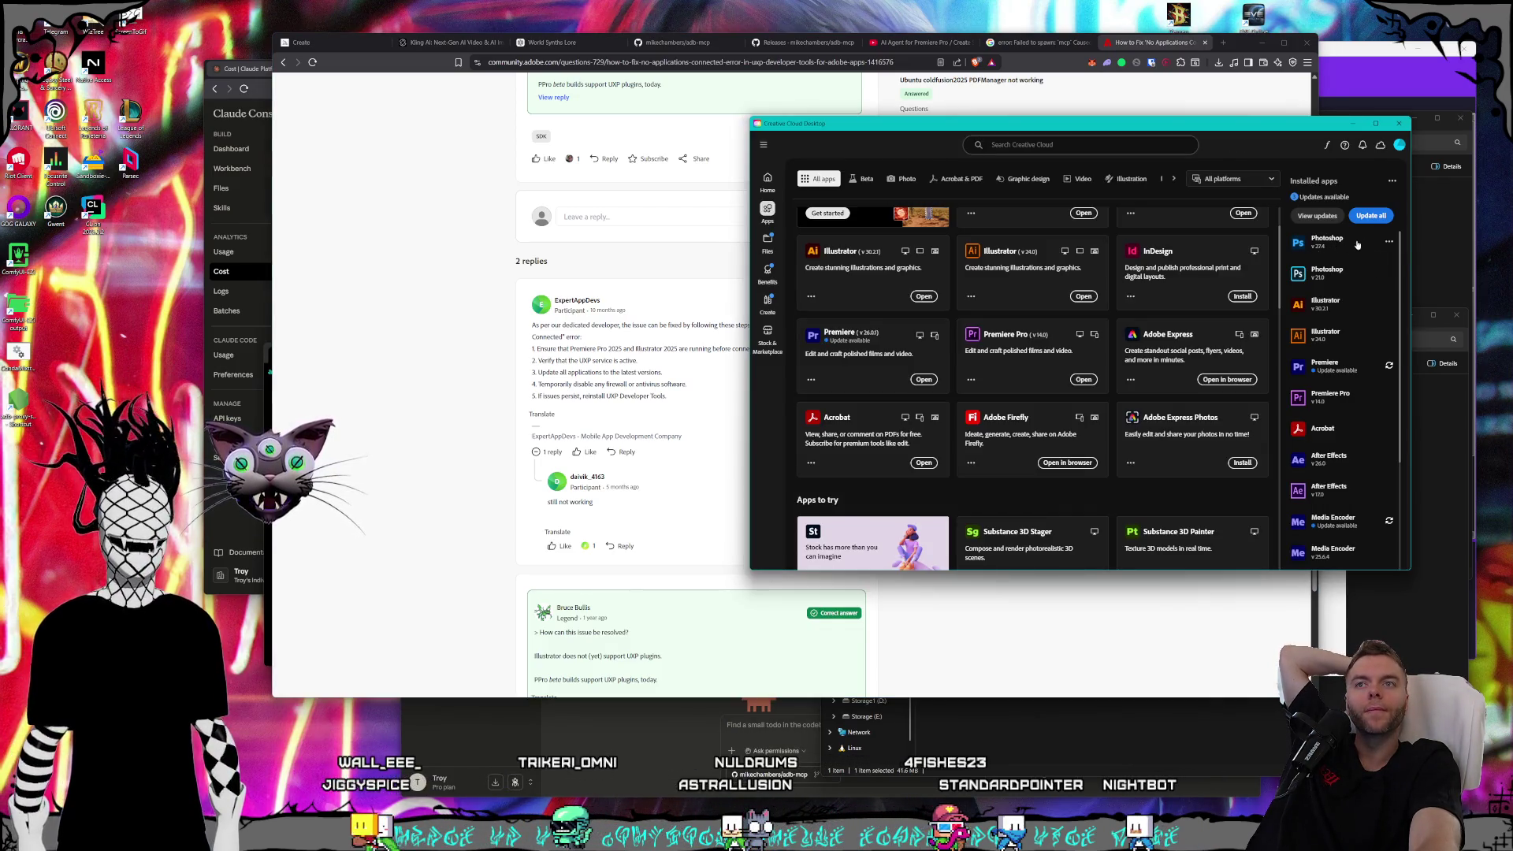
pyautogui.click(1329, 217)
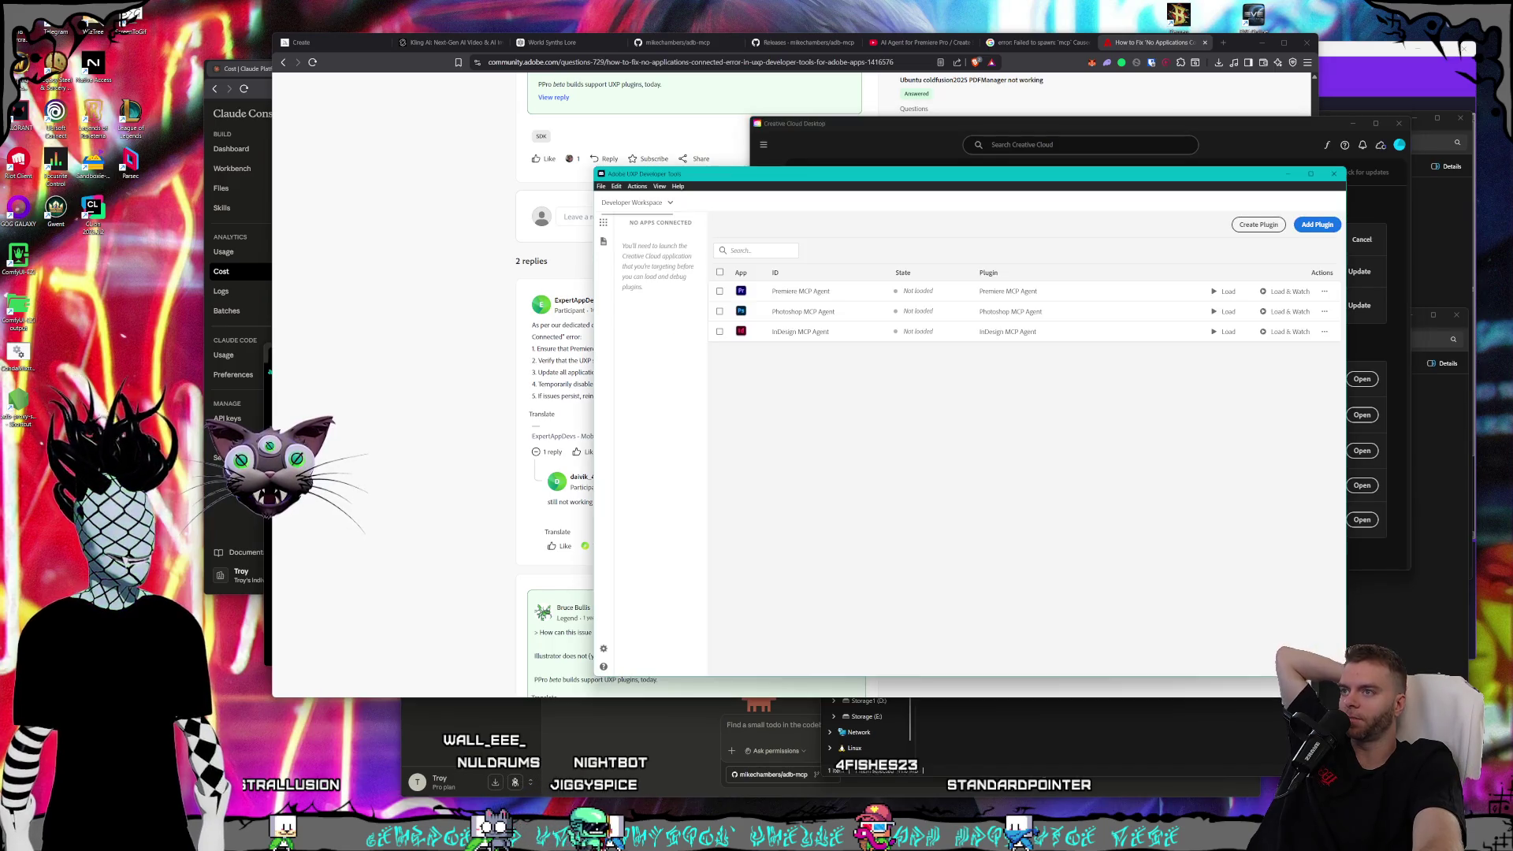
pyautogui.click(604, 225)
pyautogui.click(605, 225)
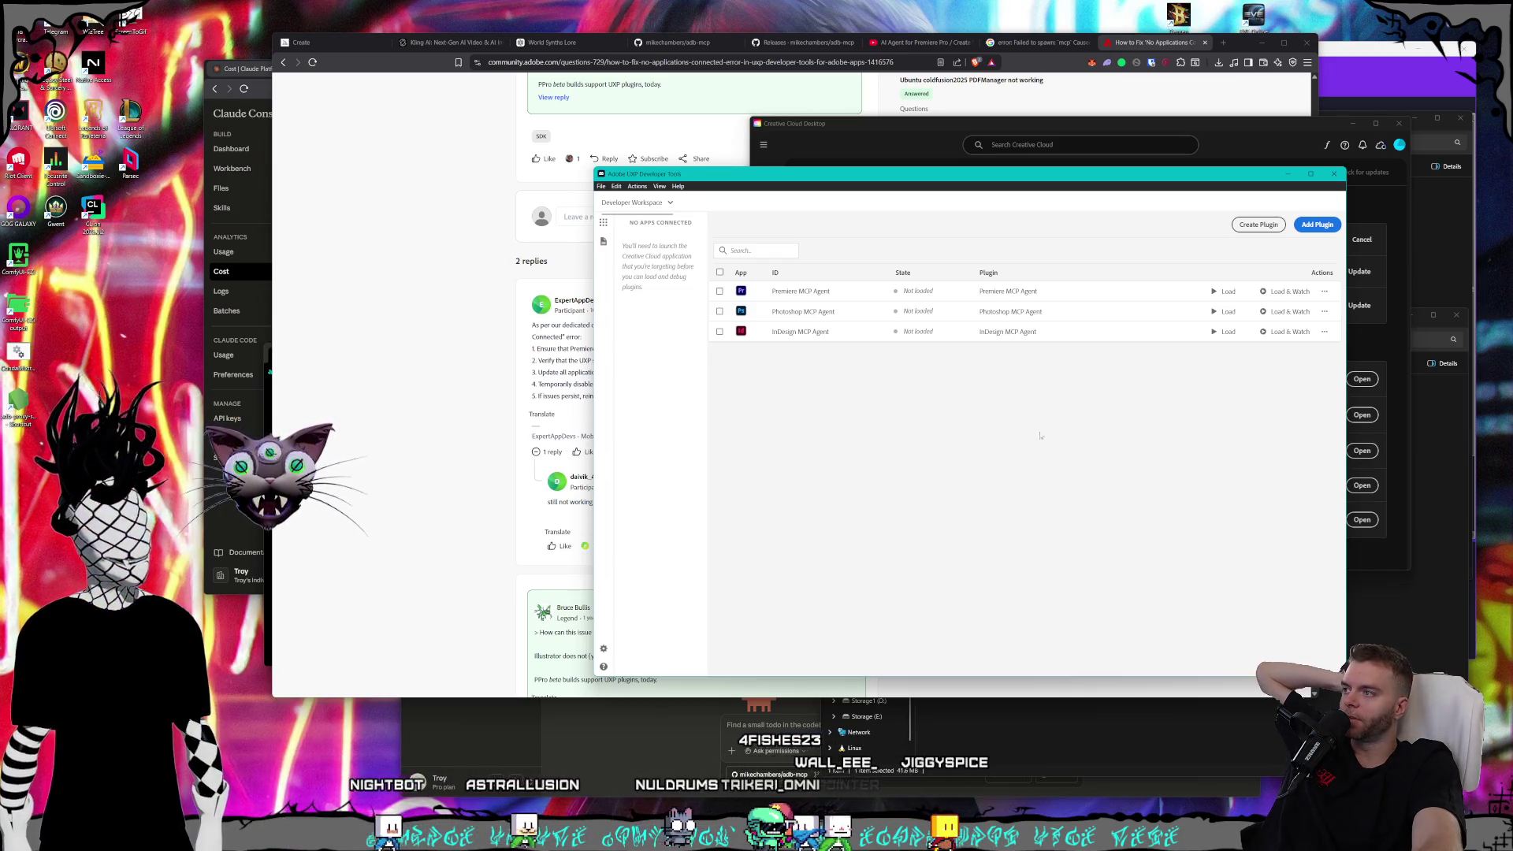
# - Check the forum thread, UXP plugin list and Premiere update progress, then return to the README
pyautogui.click(319, 482)
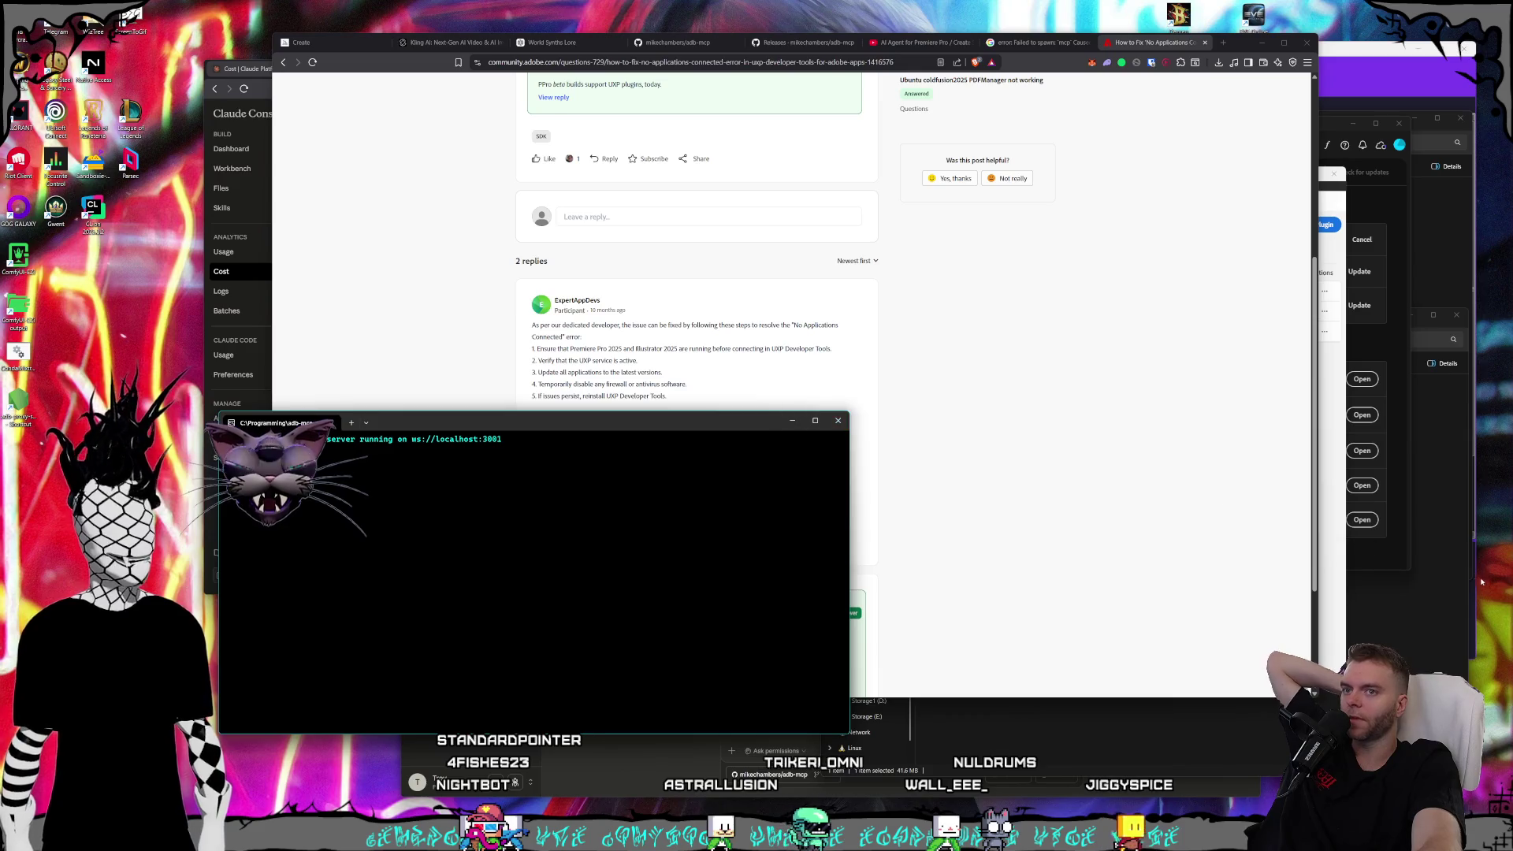
pyautogui.click(1335, 556)
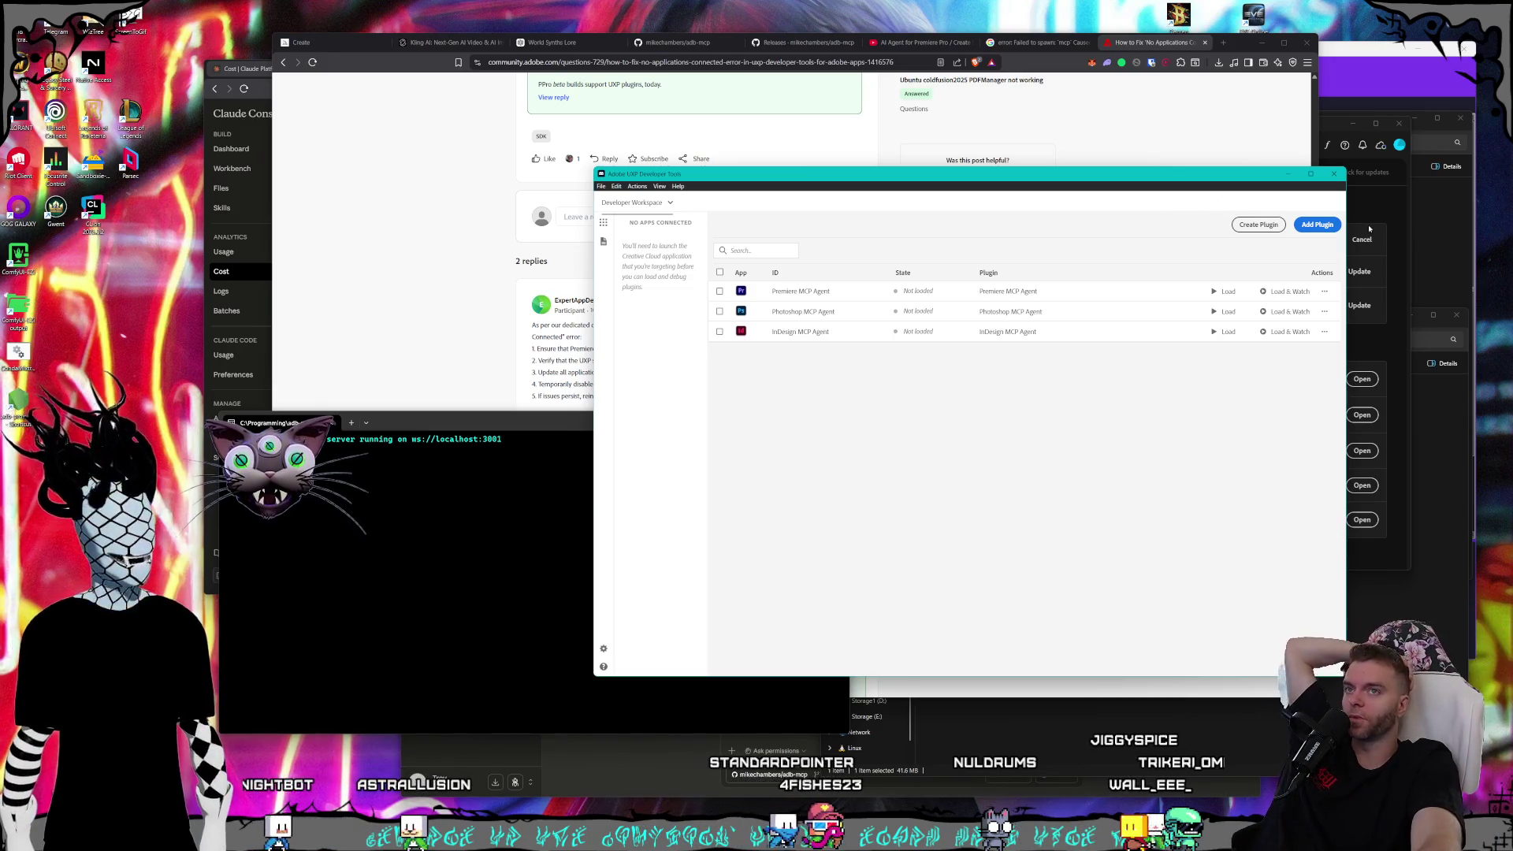
pyautogui.click(1327, 128)
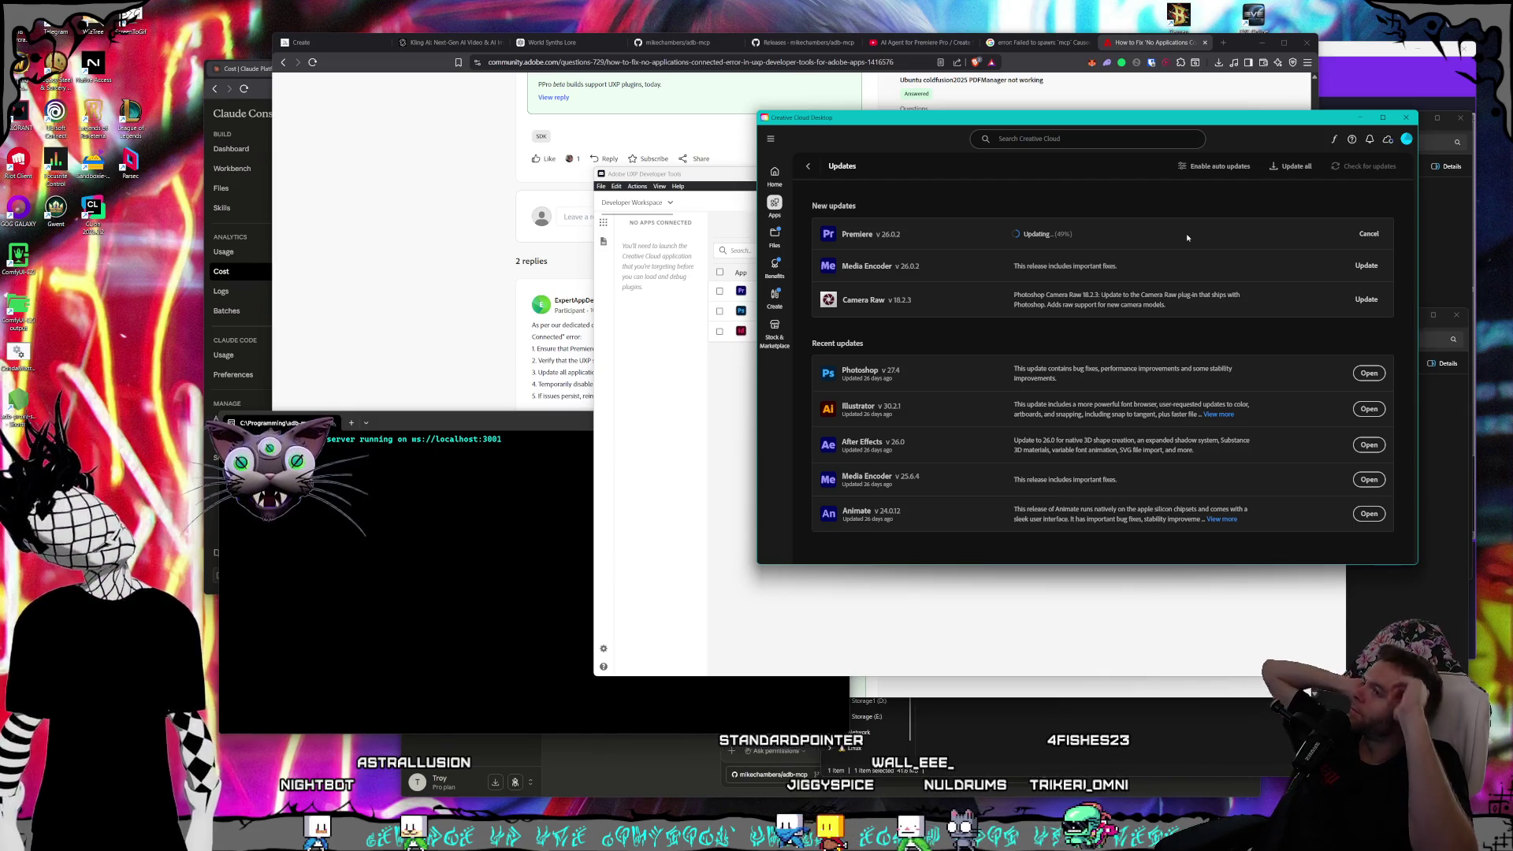
pyautogui.click(669, 44)
# - Open the README's 'Claude File System MCP server' link in a new tab
pyautogui.scroll(-10, 706, 275)
pyautogui.scroll(-5, 706, 280)
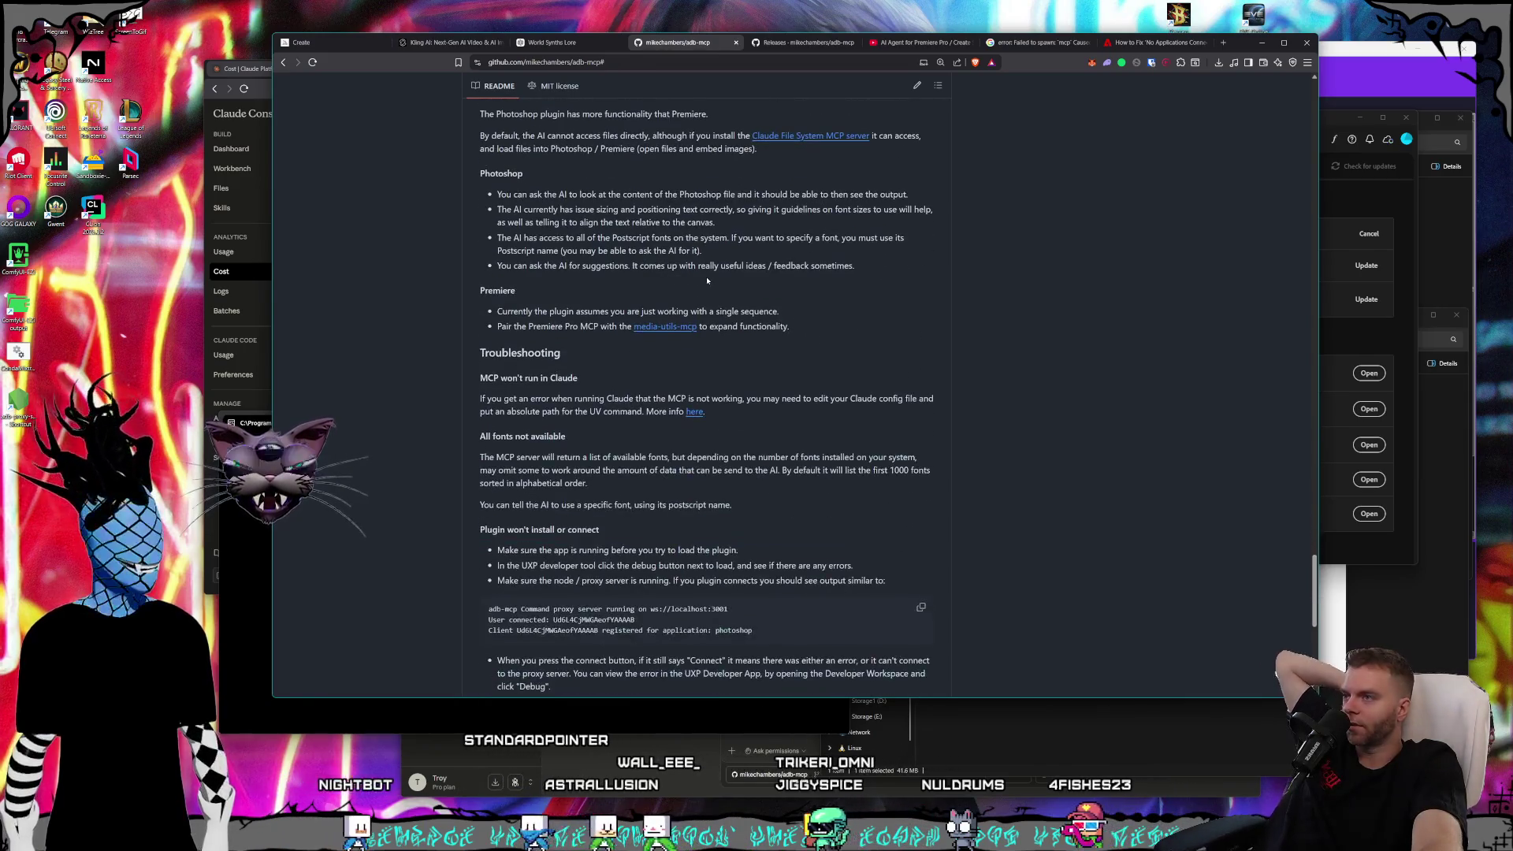
pyautogui.scroll(3, 837, 233)
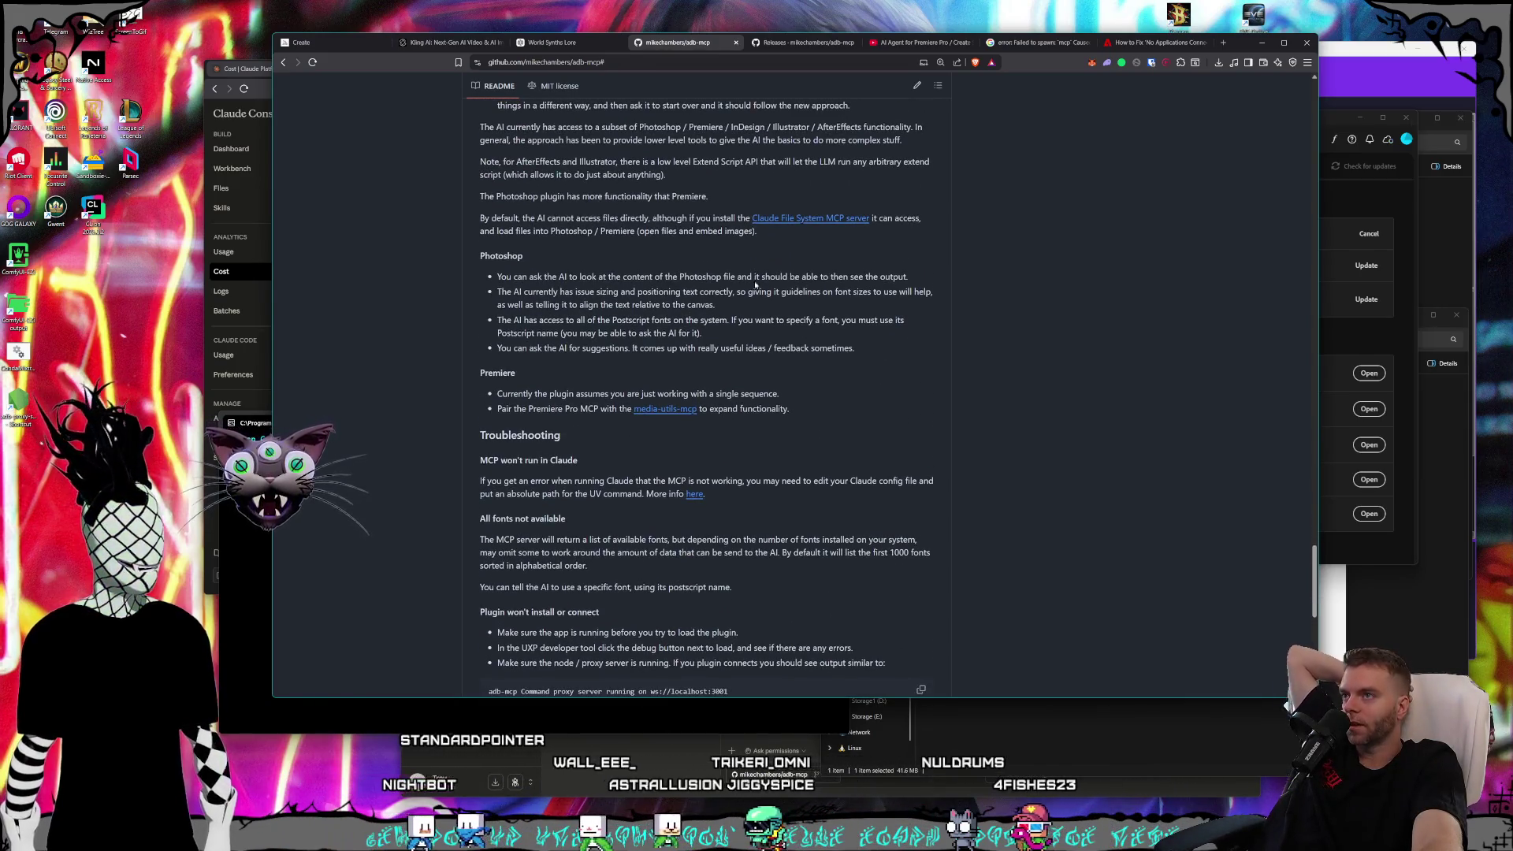
pyautogui.rightClick(842, 219)
pyautogui.click(874, 229)
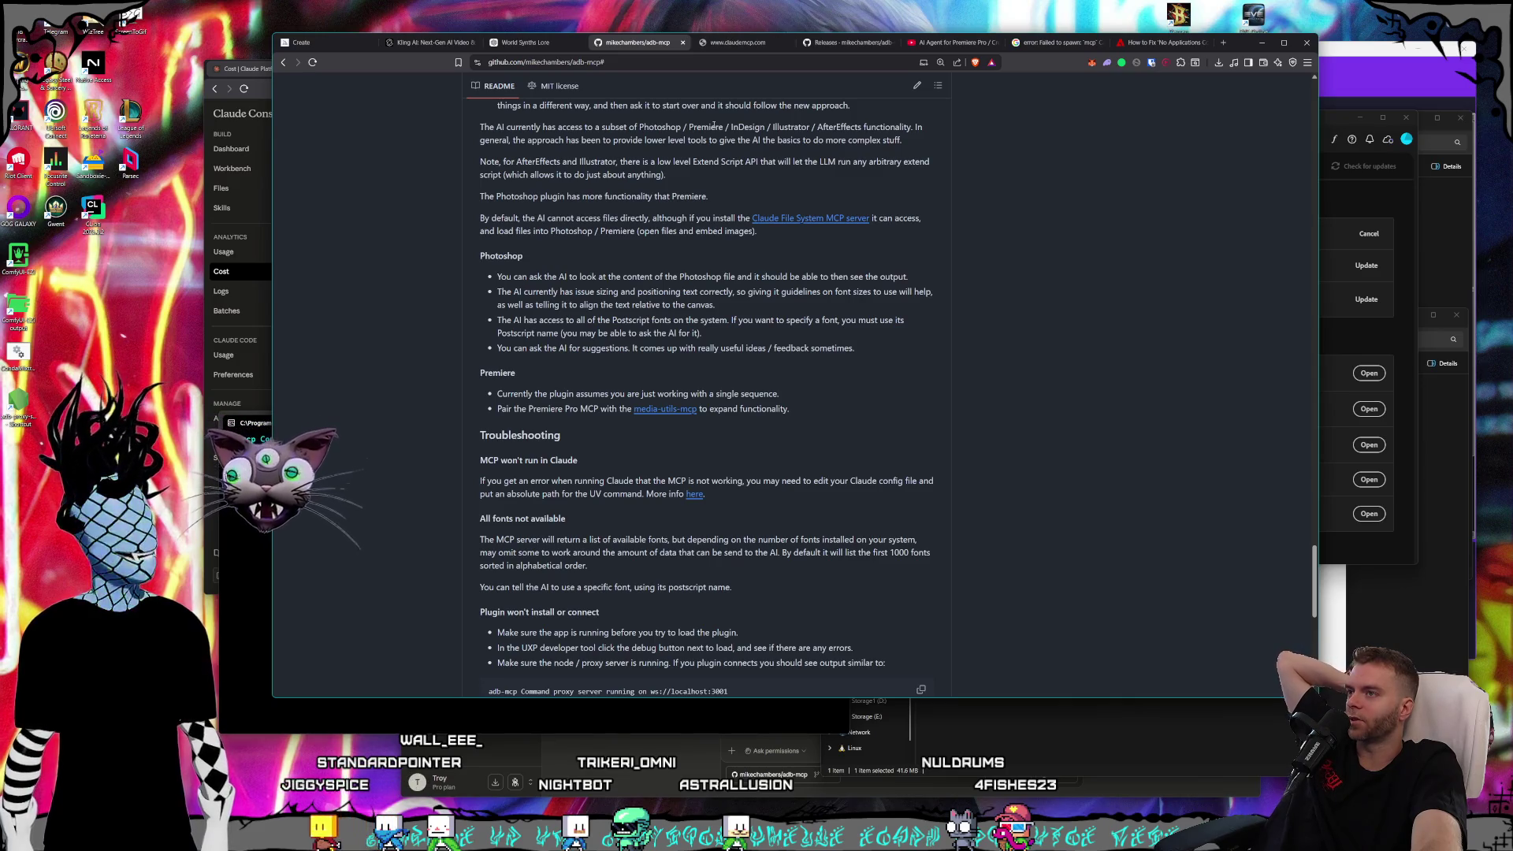
# - After the claudemcp.com page fails to reload, search Google for 'claude mcp file system'
pyautogui.click(735, 45)
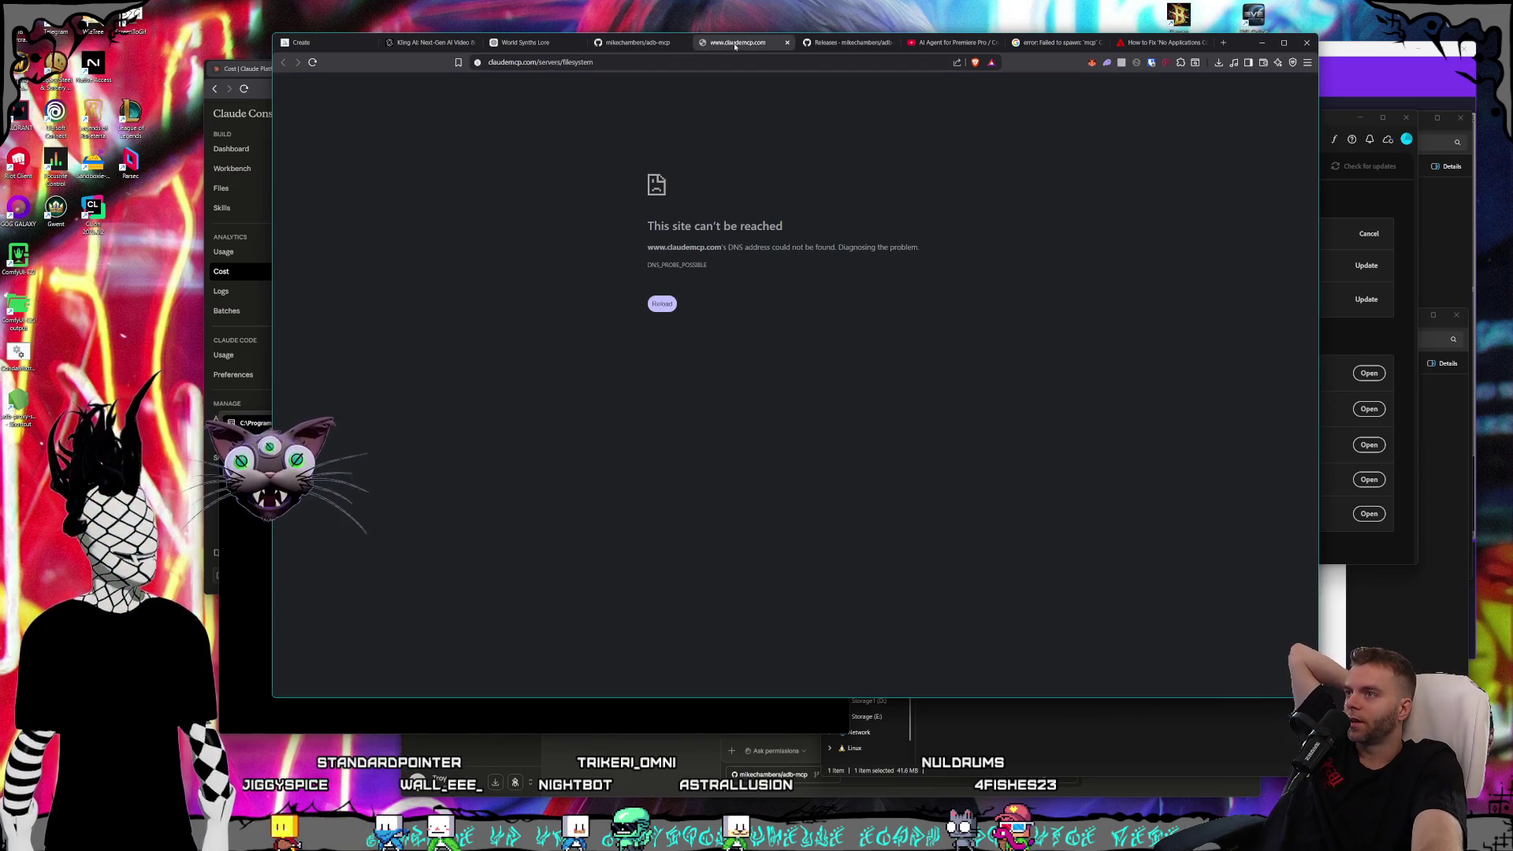
pyautogui.click(721, 60)
pyautogui.press('Return')
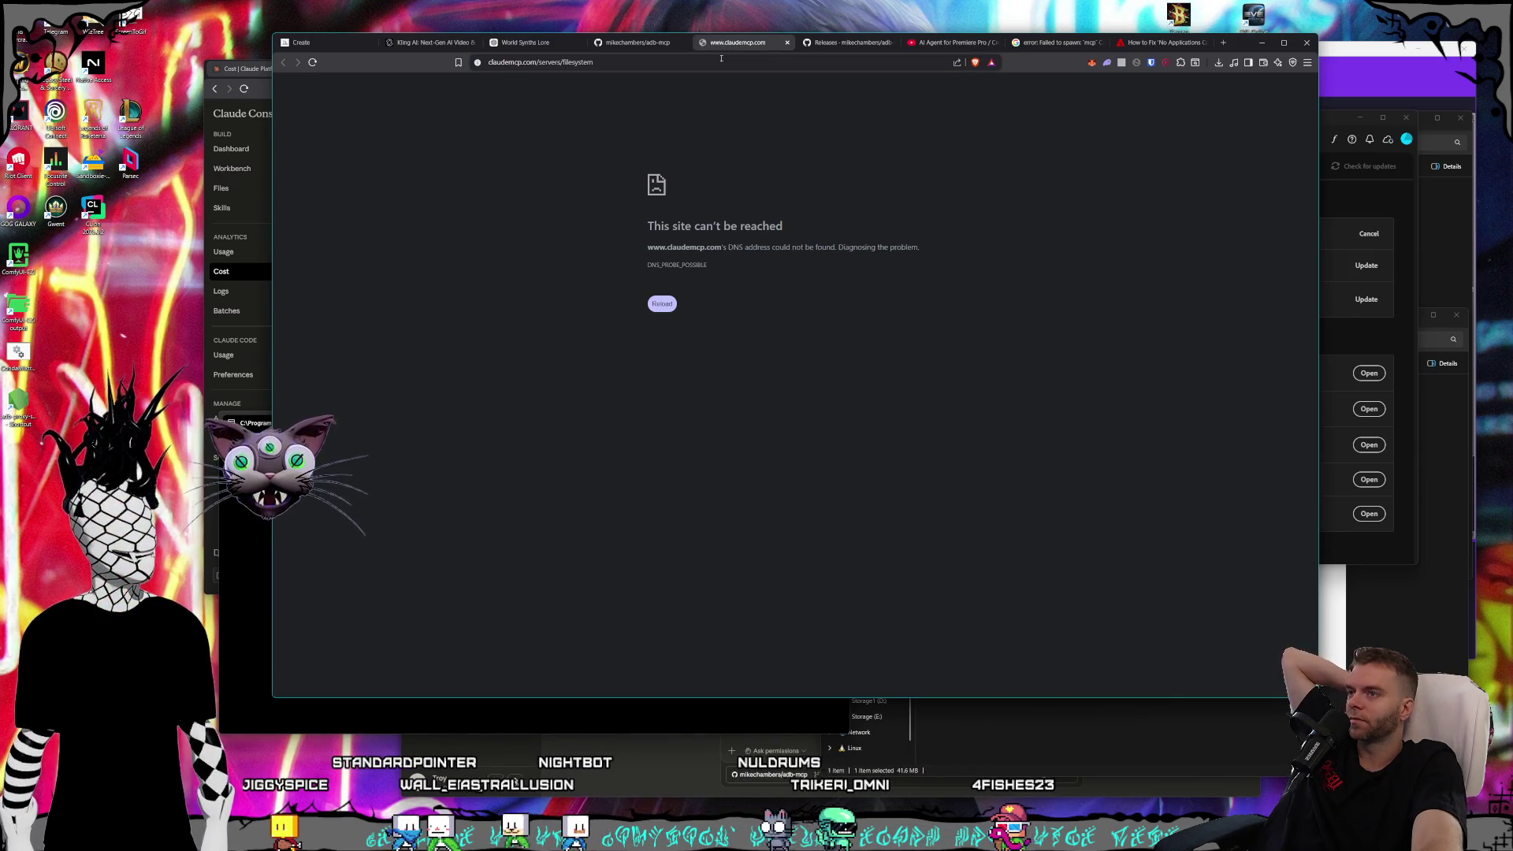
pyautogui.hotkey('ctrl', 'l')
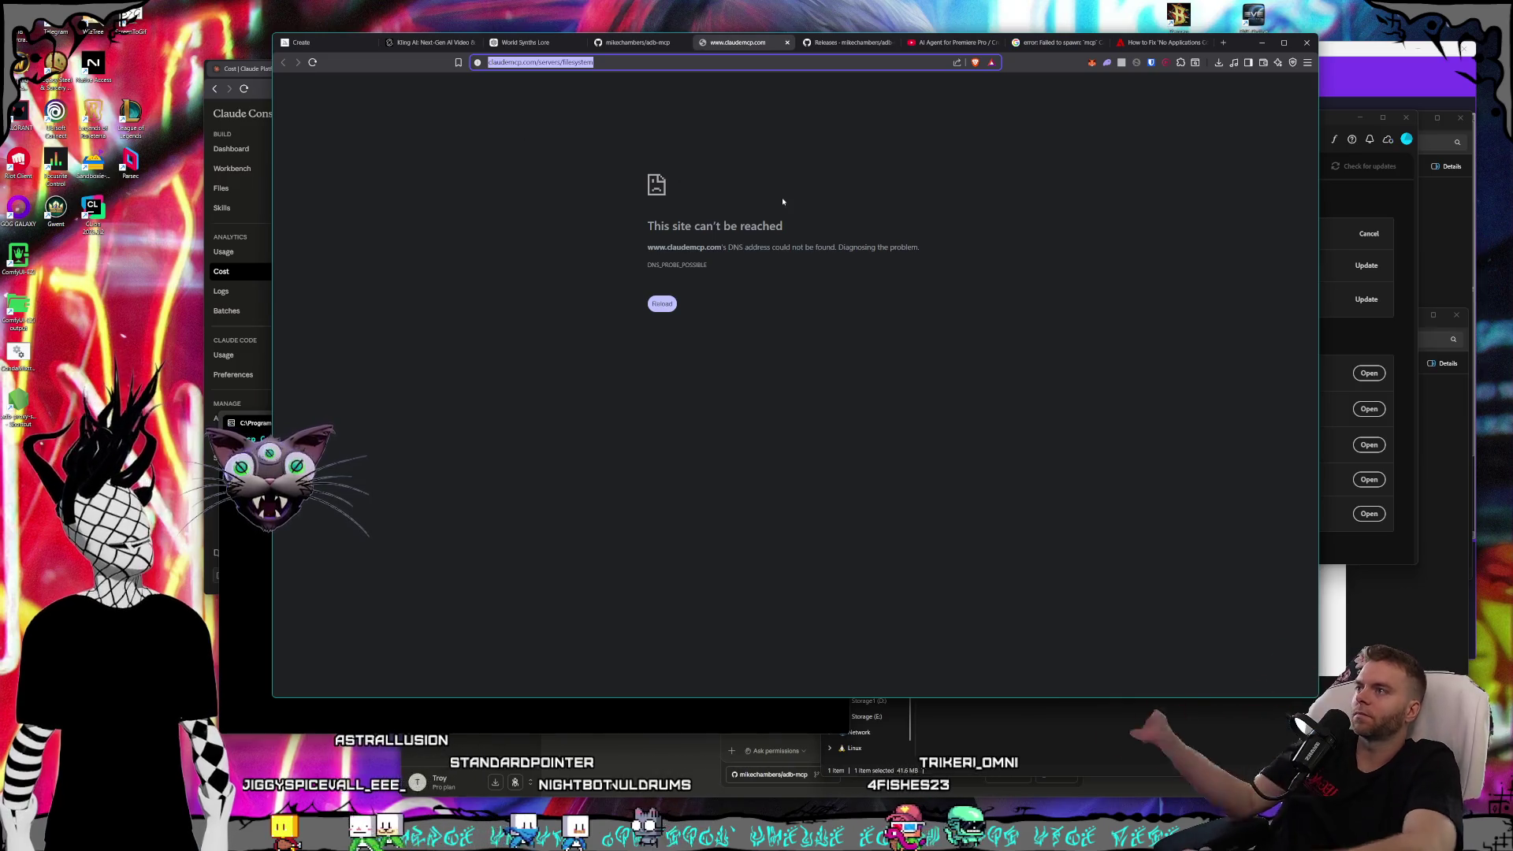
pyautogui.write('claud')
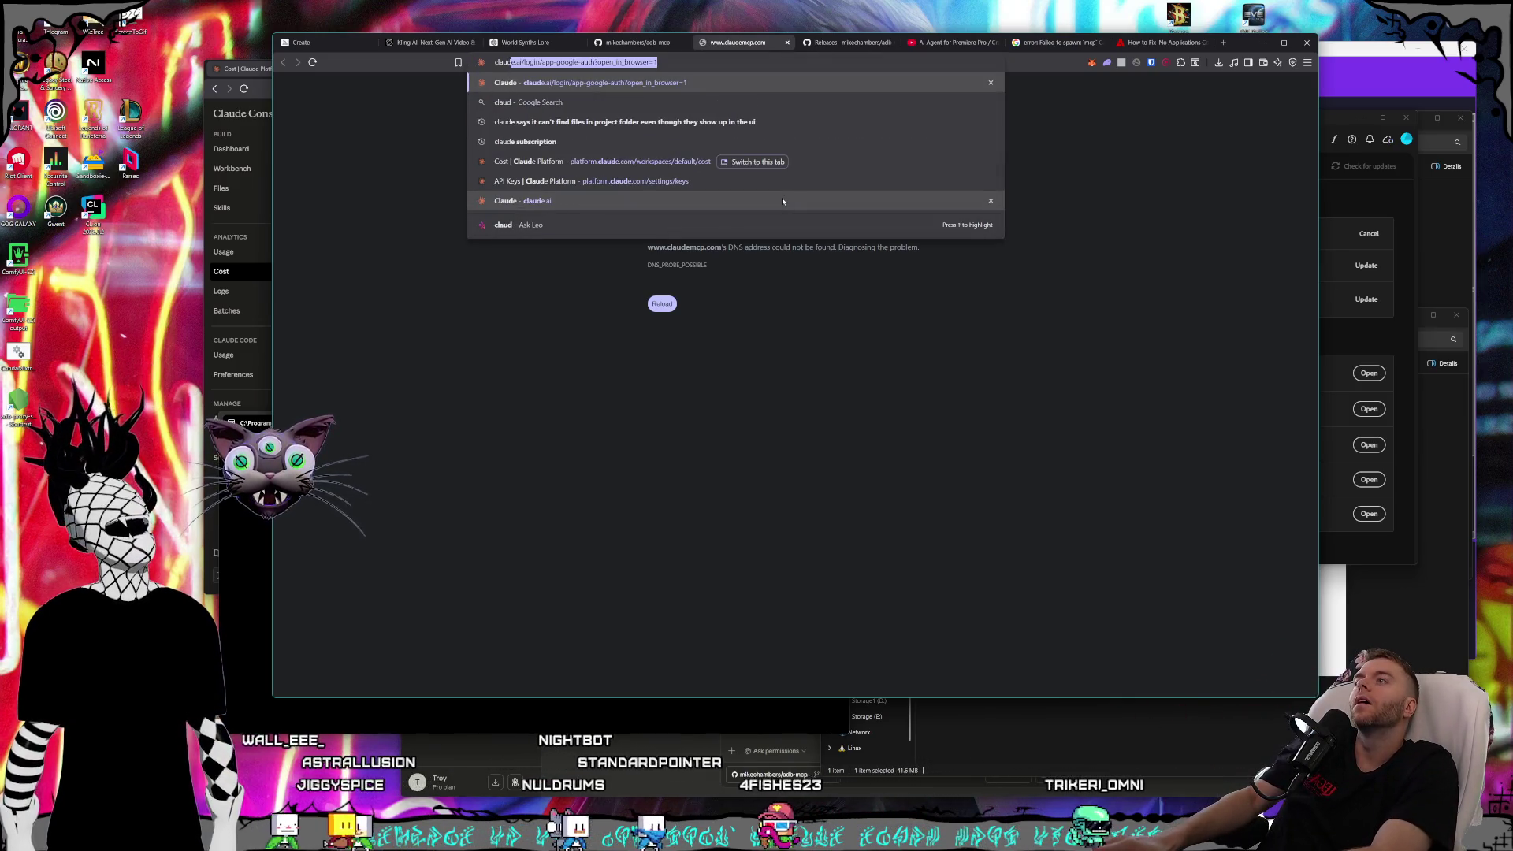
pyautogui.write('e mcp file system')
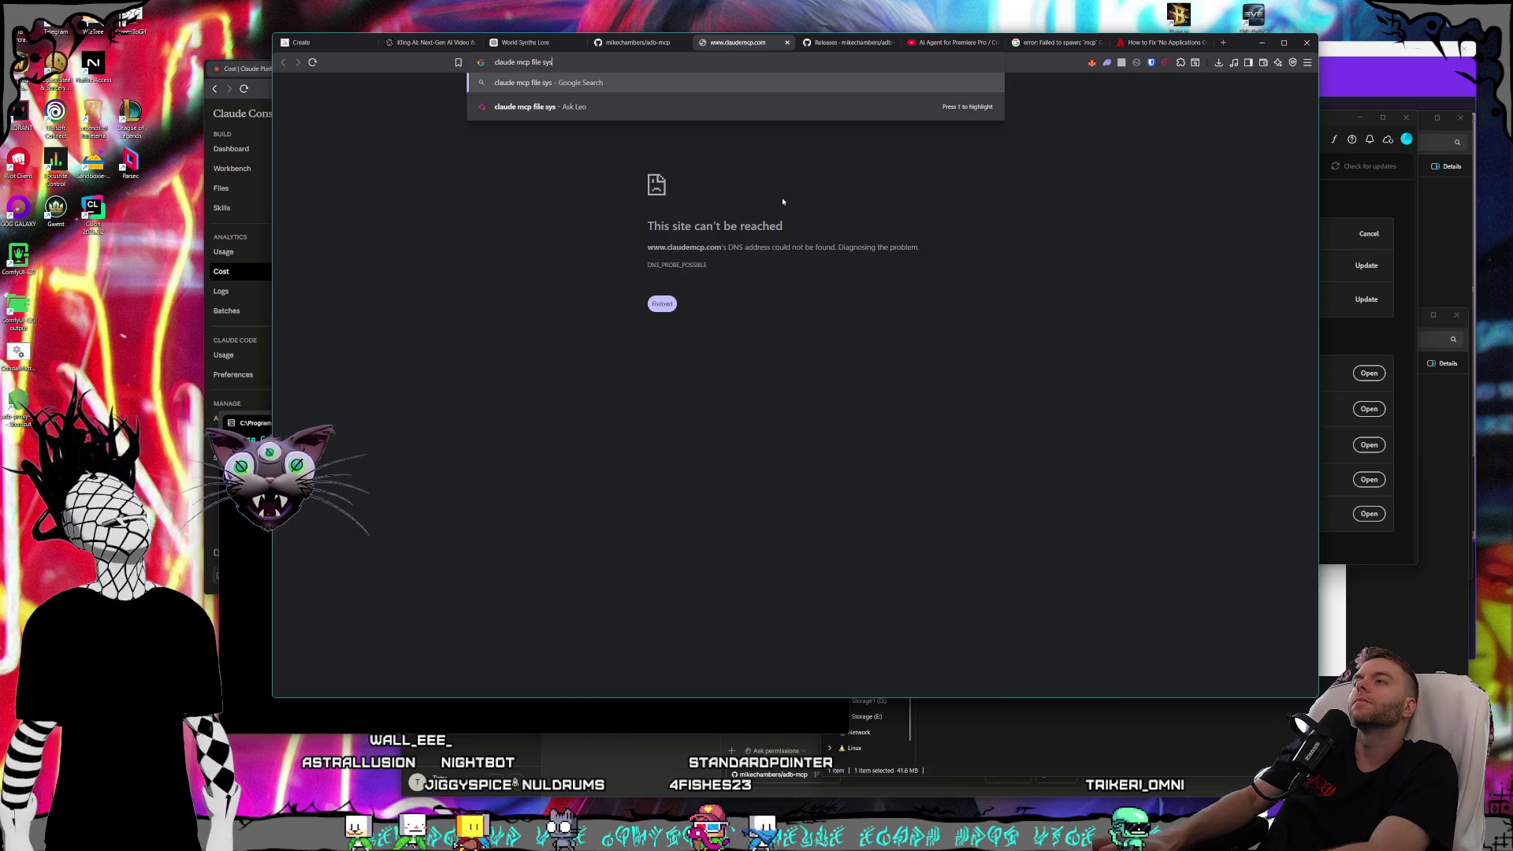
pyautogui.press('Return')
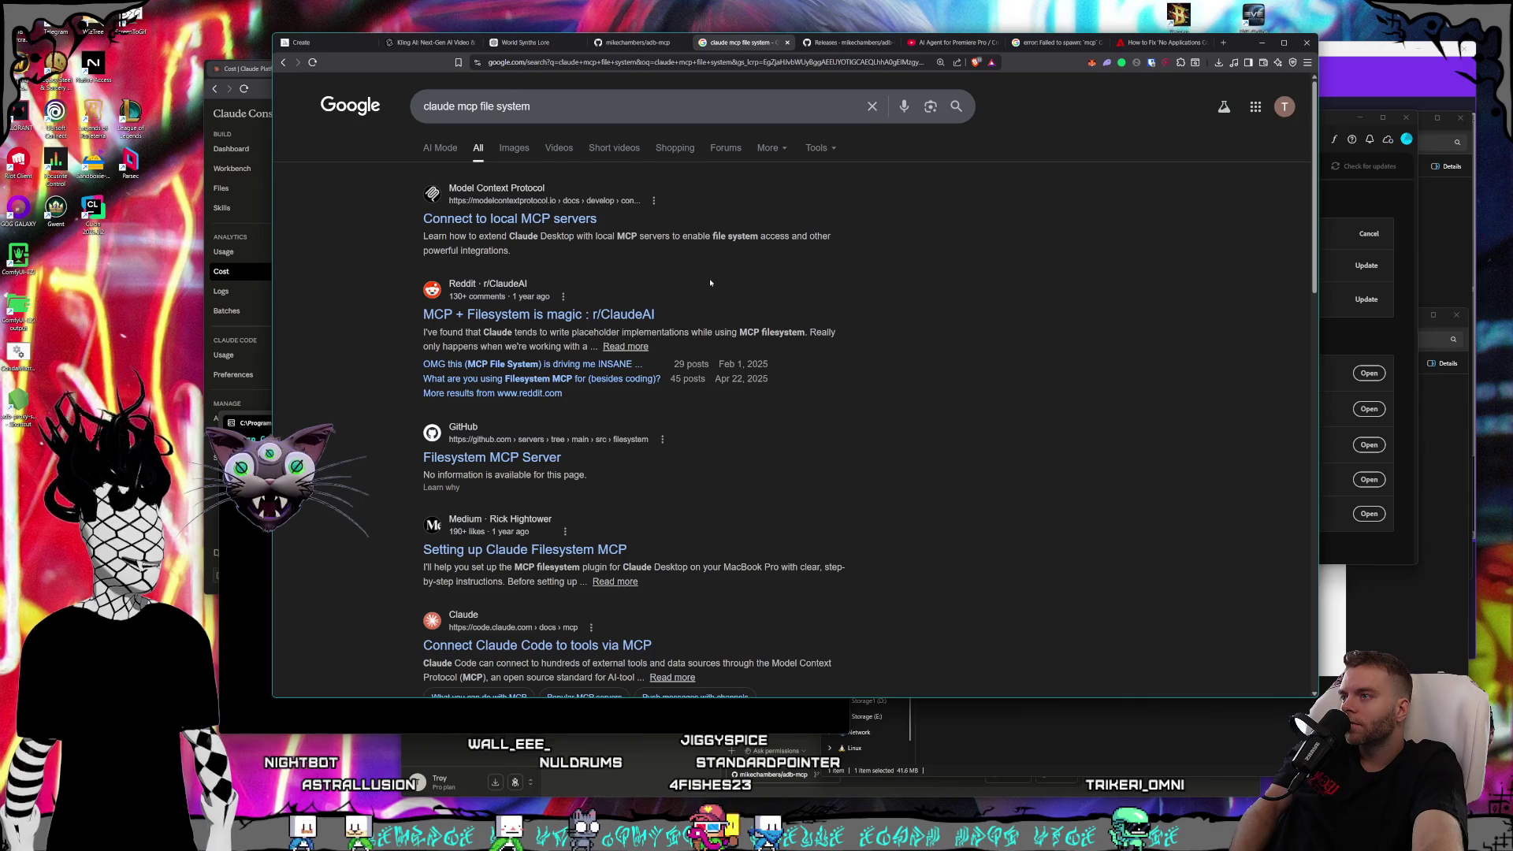
# - Open the Reddit filesystem thread and the Medium Claude Filesystem MCP guide in new tabs
pyautogui.rightClick(644, 315)
pyautogui.click(678, 331)
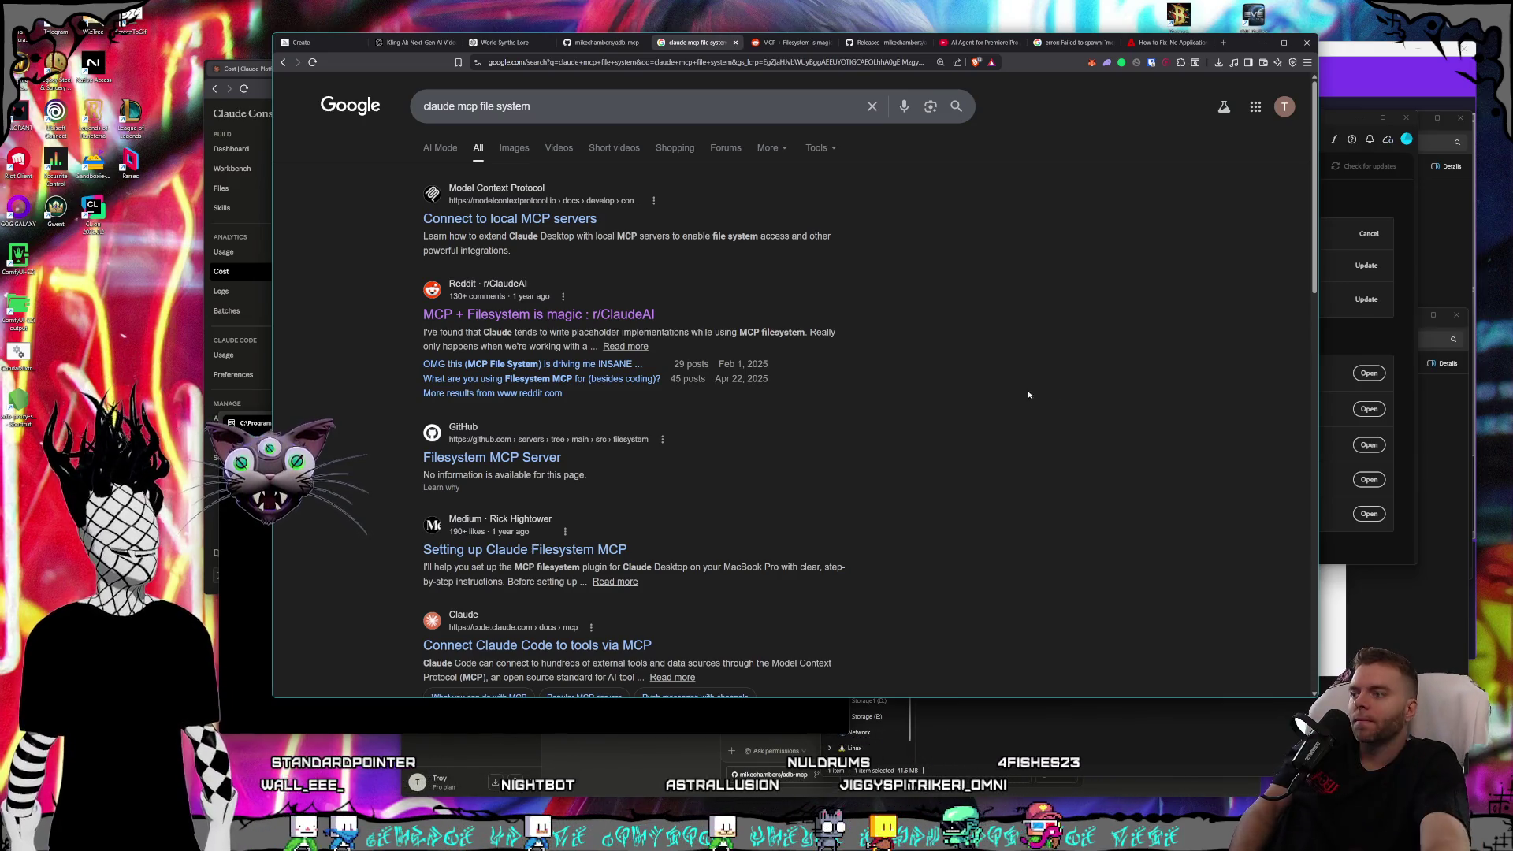
pyautogui.rightClick(549, 549)
pyautogui.click(598, 558)
# - Read through the 'MCP + Filesystem is magic' Reddit post
pyautogui.click(748, 42)
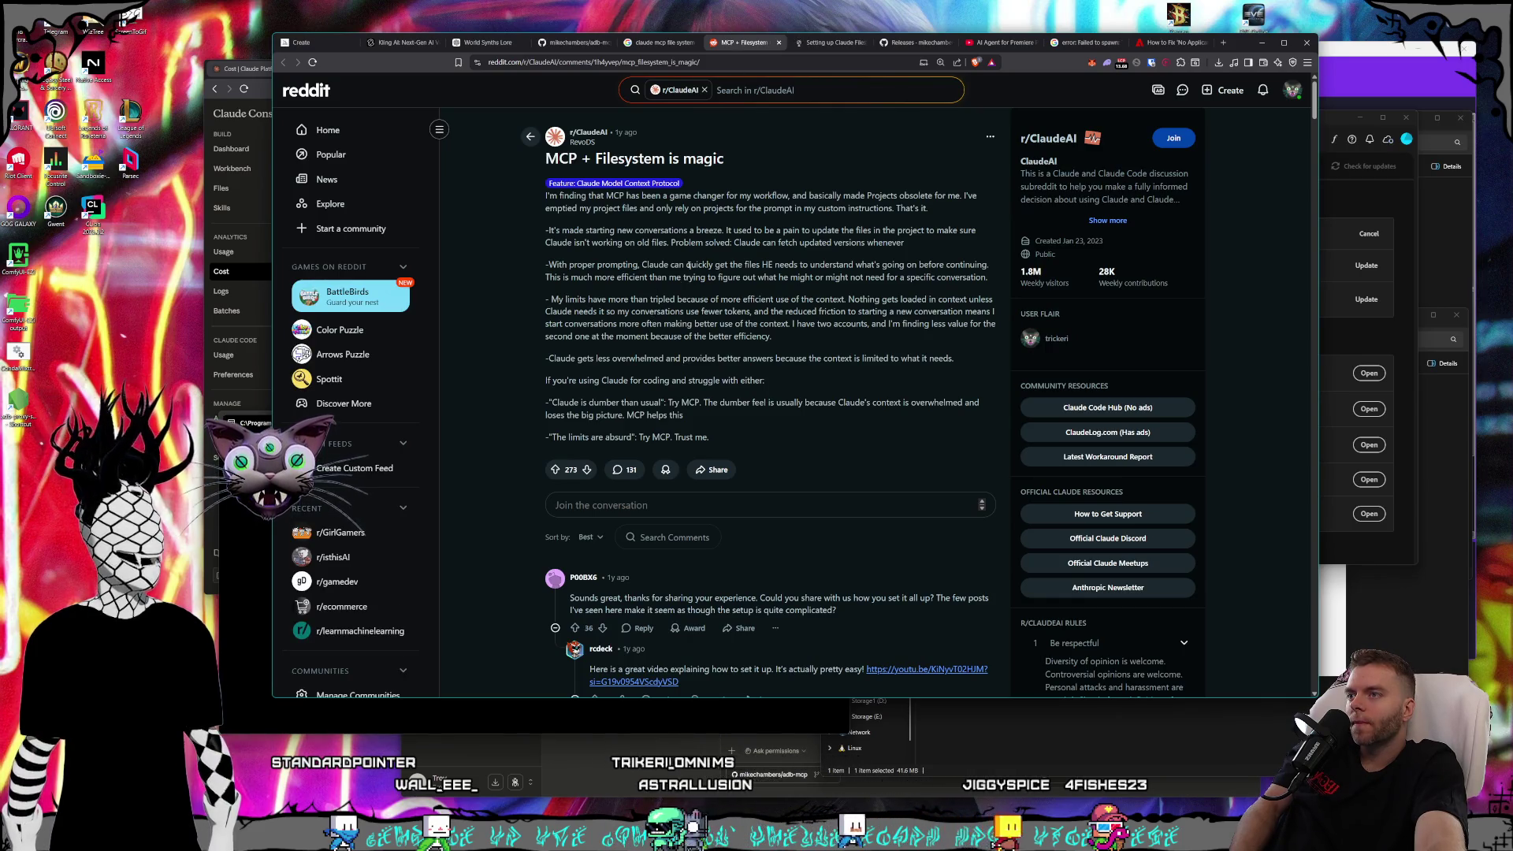
pyautogui.scroll(-1, 688, 265)
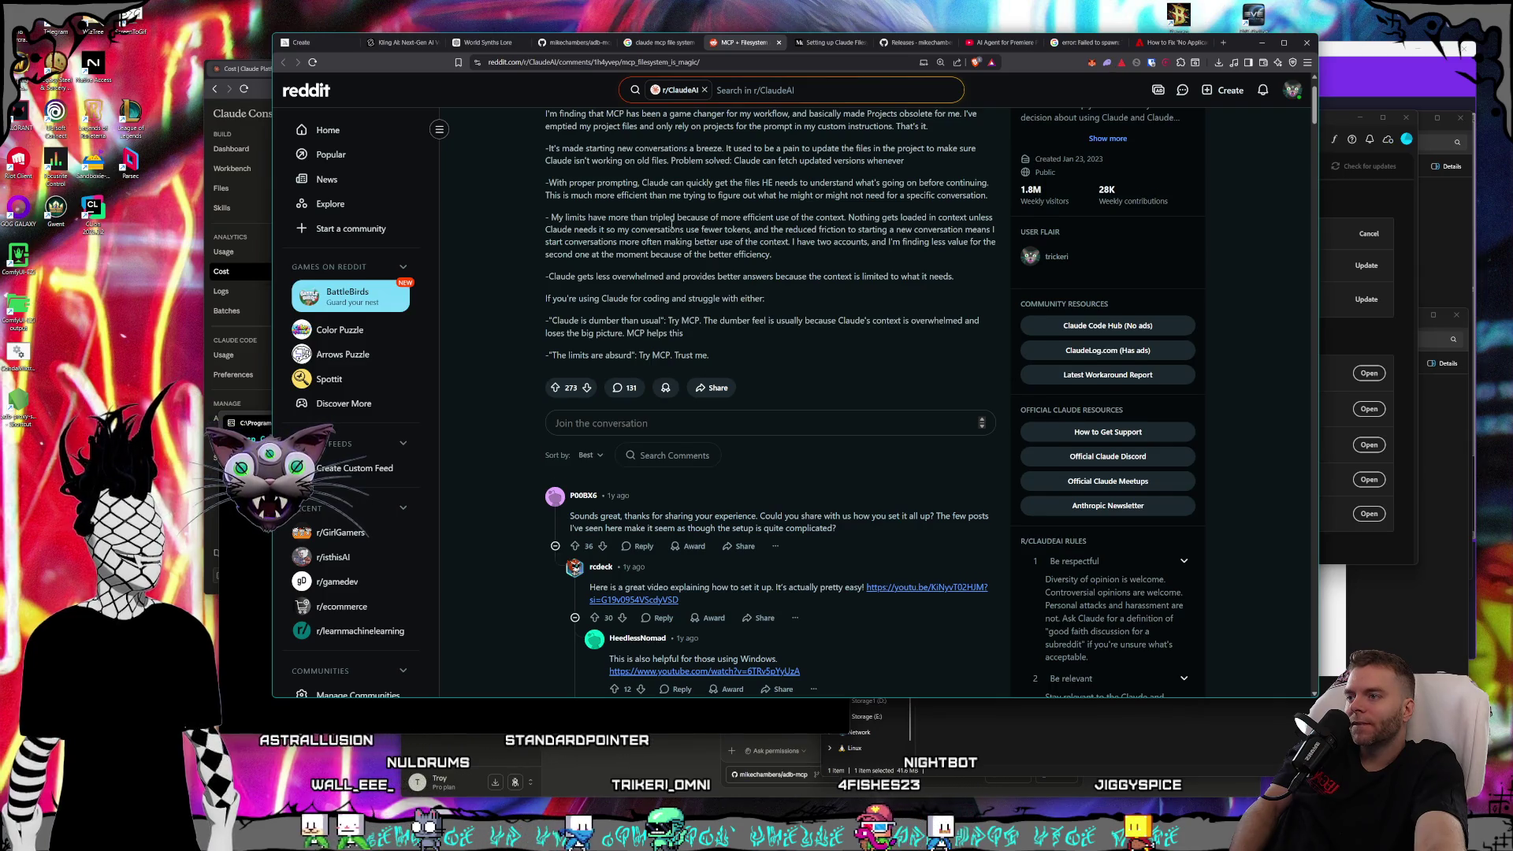
pyautogui.scroll(-1, 671, 225)
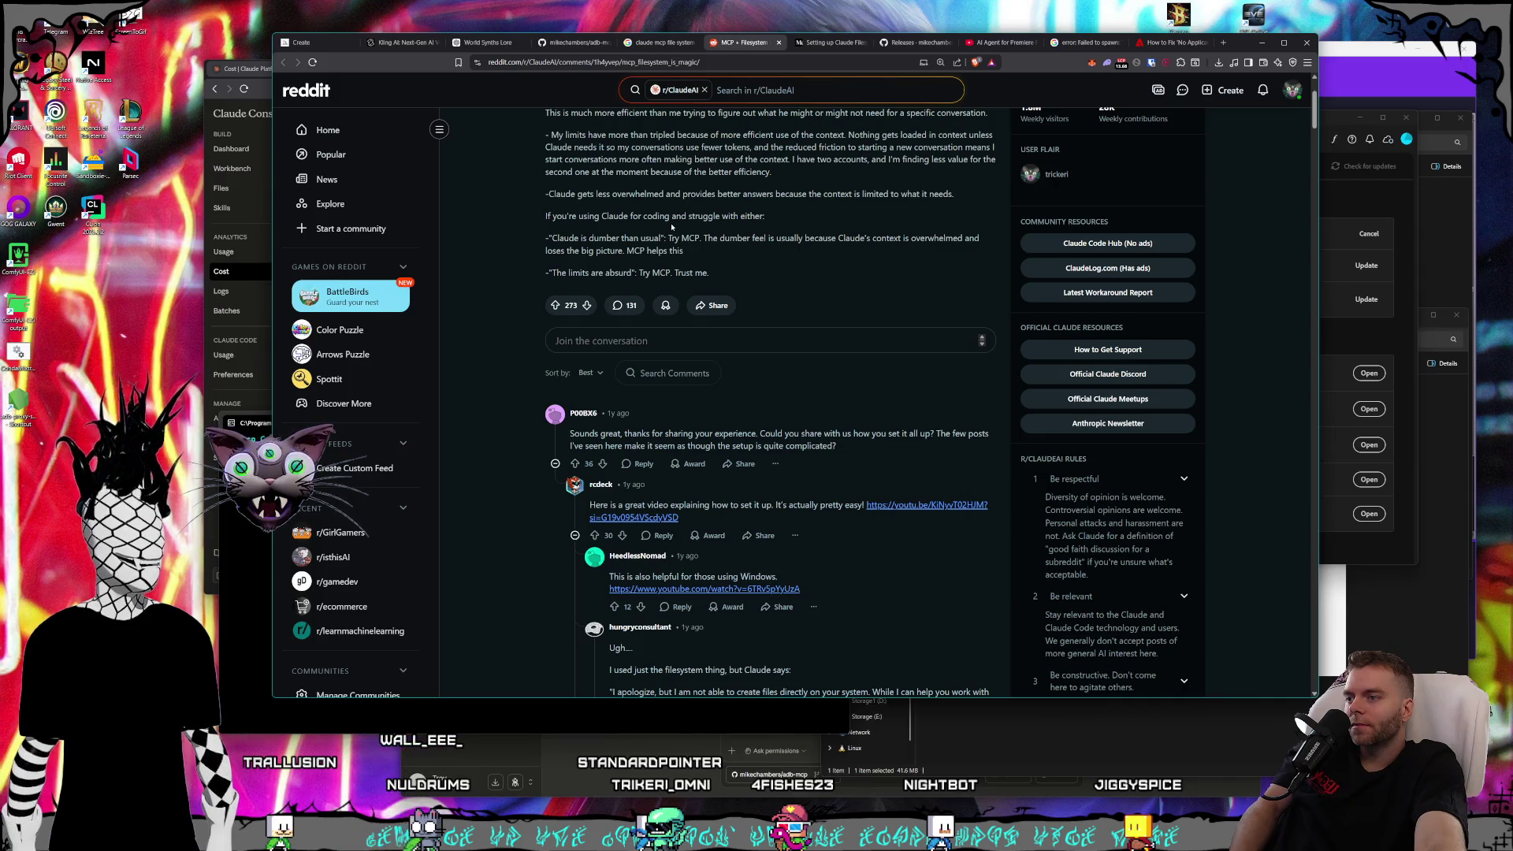
pyautogui.scroll(-1, 672, 226)
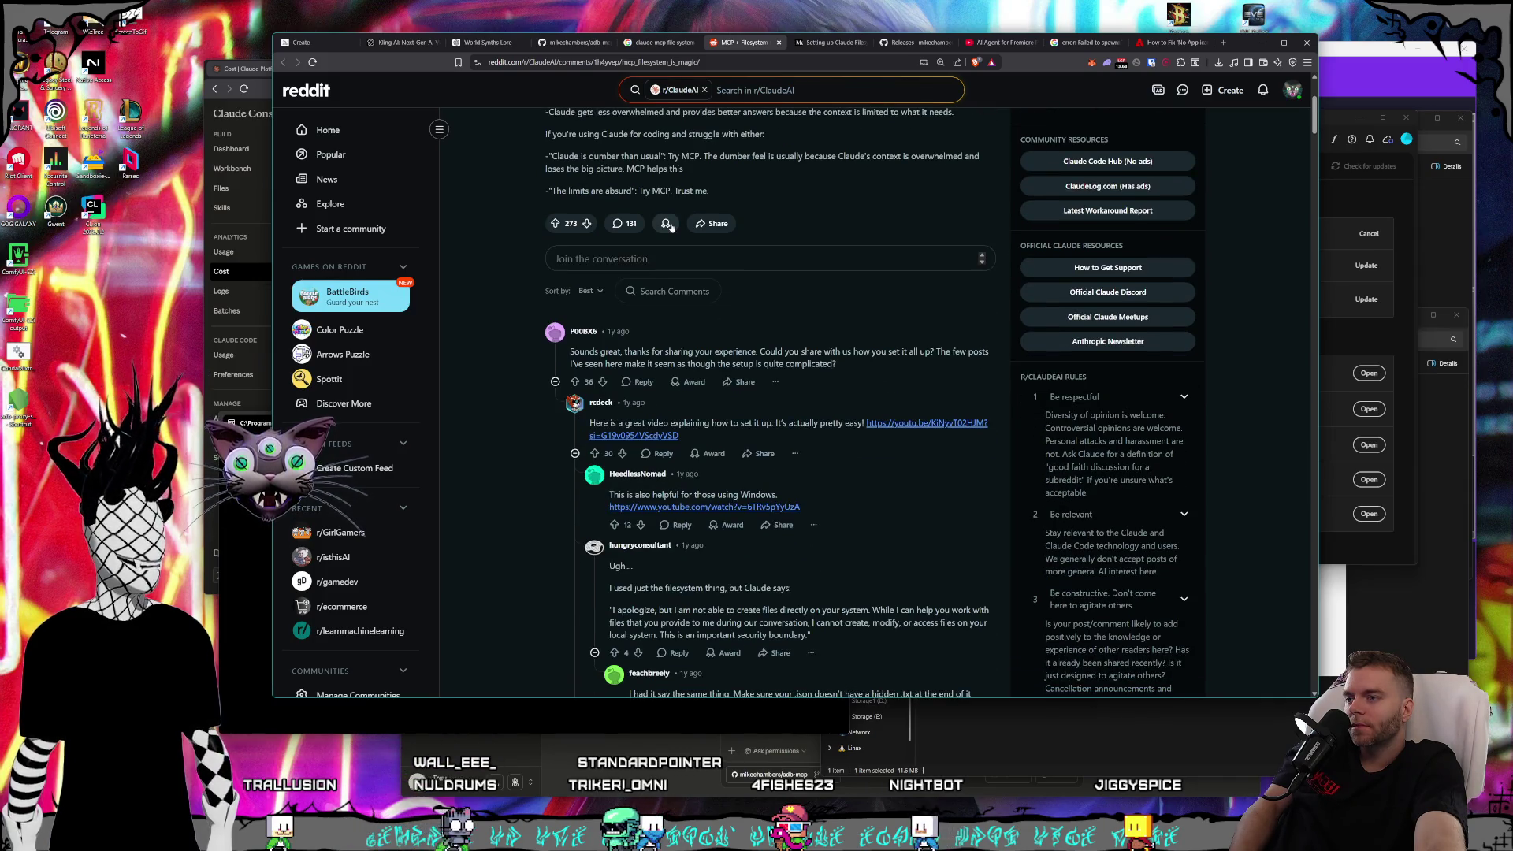
pyautogui.scroll(-2, 671, 226)
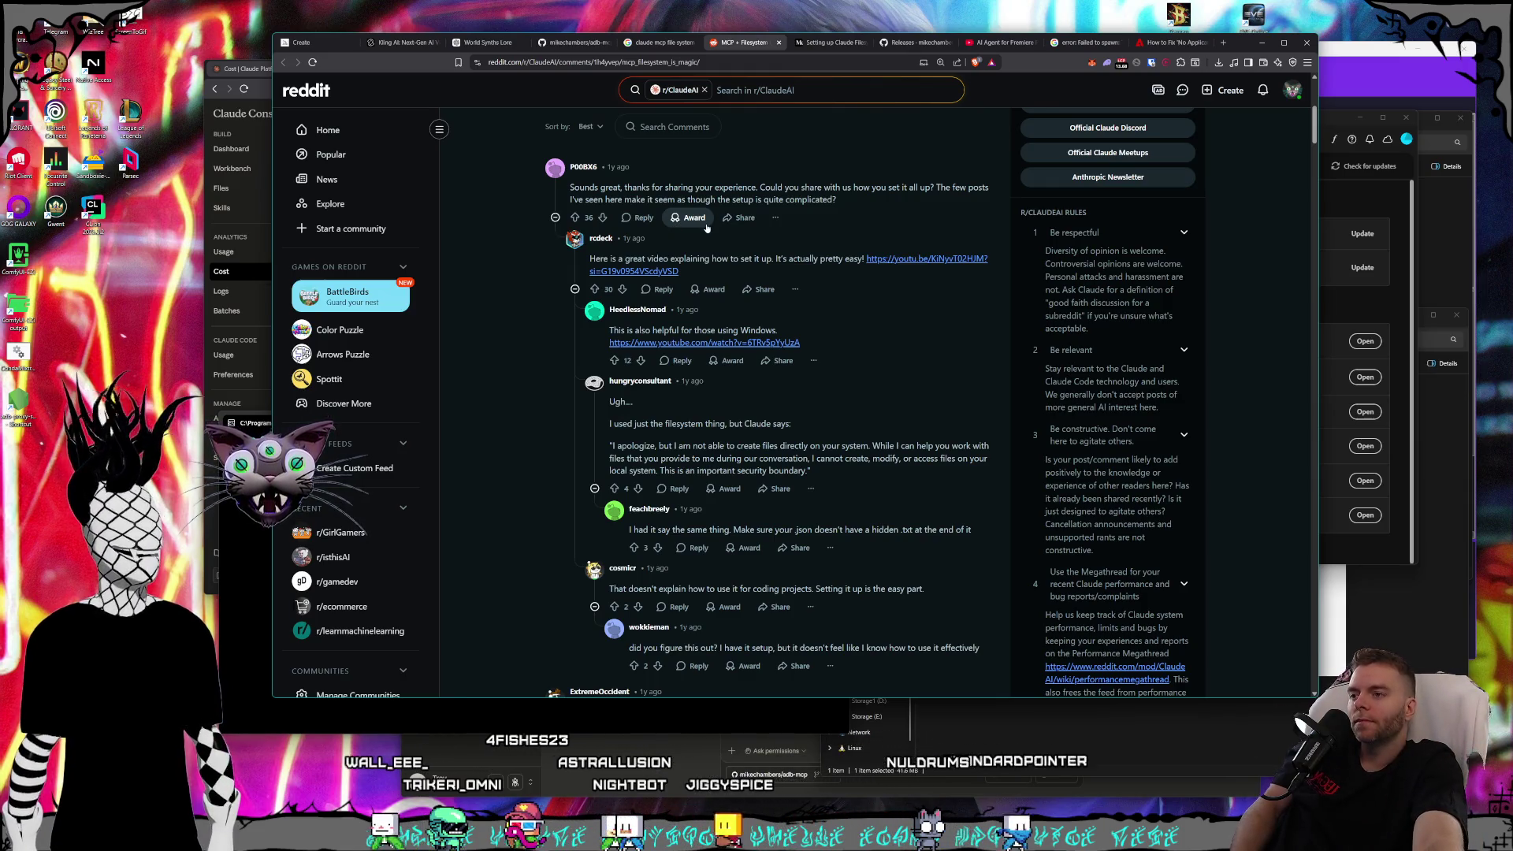
pyautogui.scroll(-2, 707, 228)
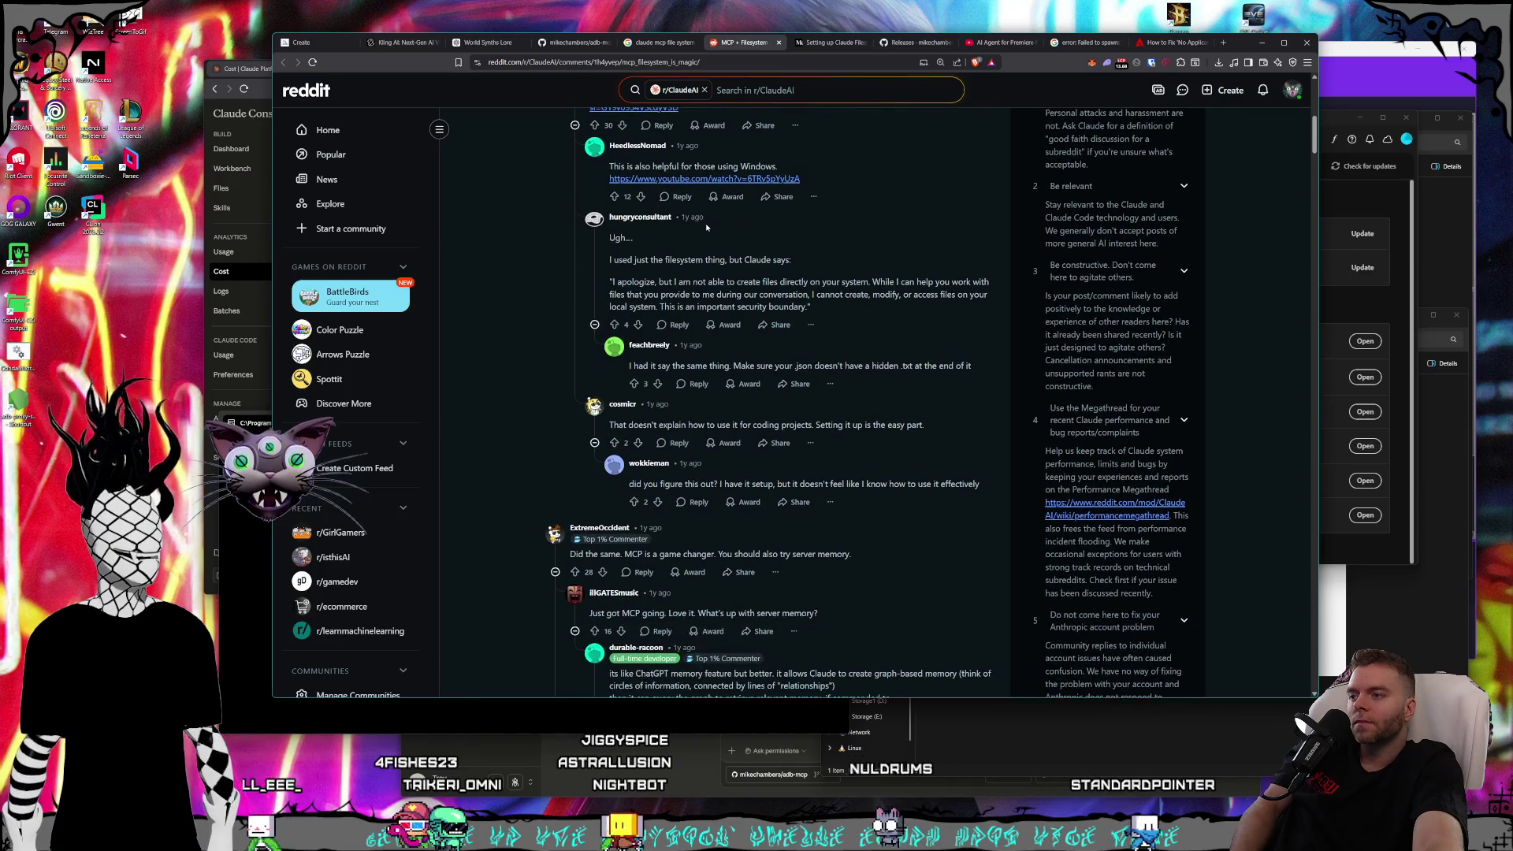
pyautogui.scroll(-1, 707, 228)
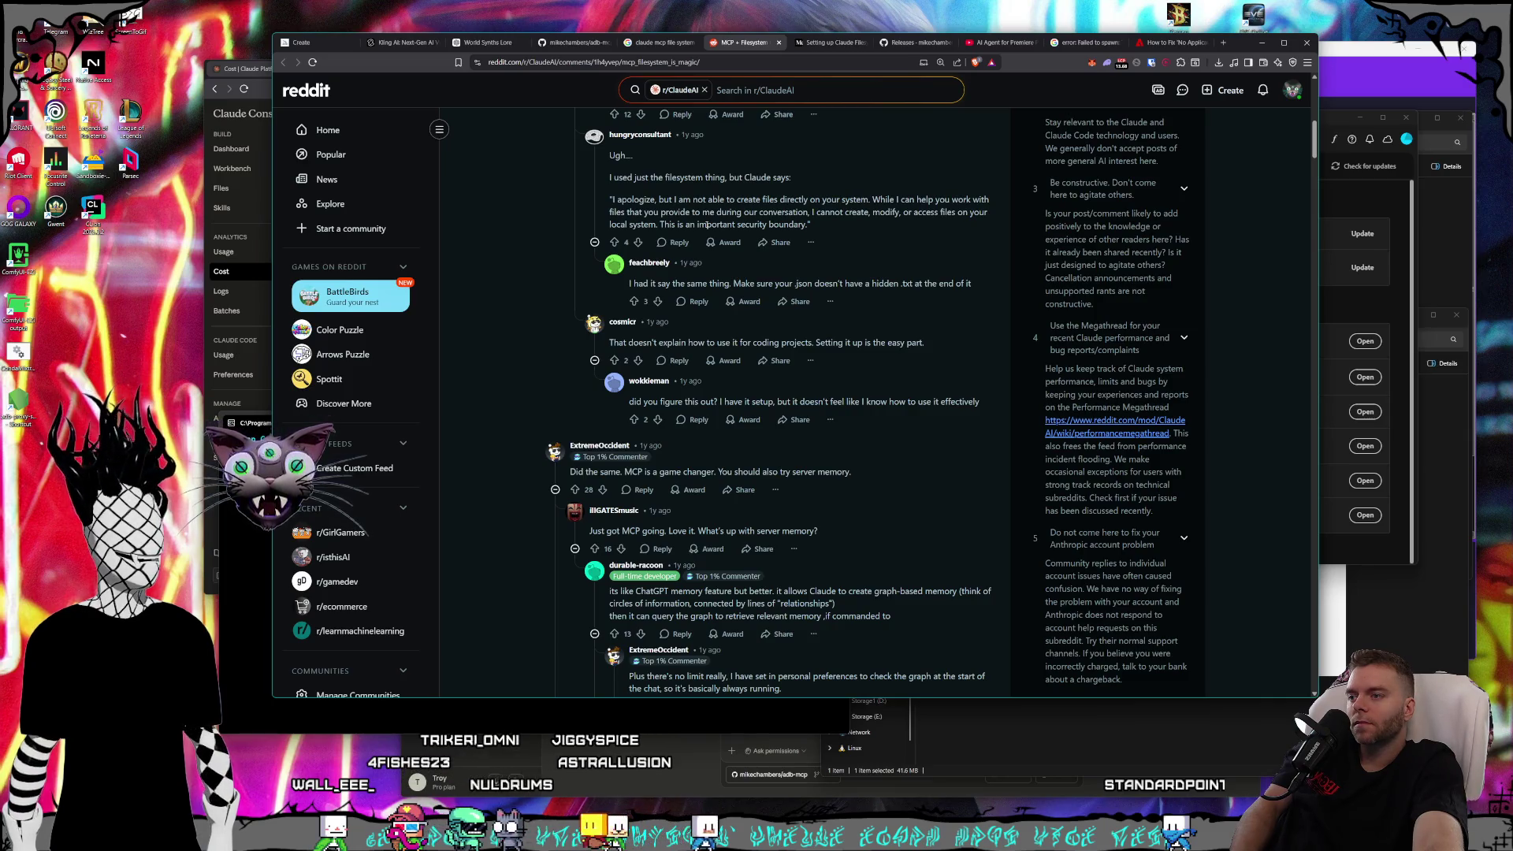
pyautogui.scroll(5, 707, 226)
pyautogui.scroll(3, 715, 220)
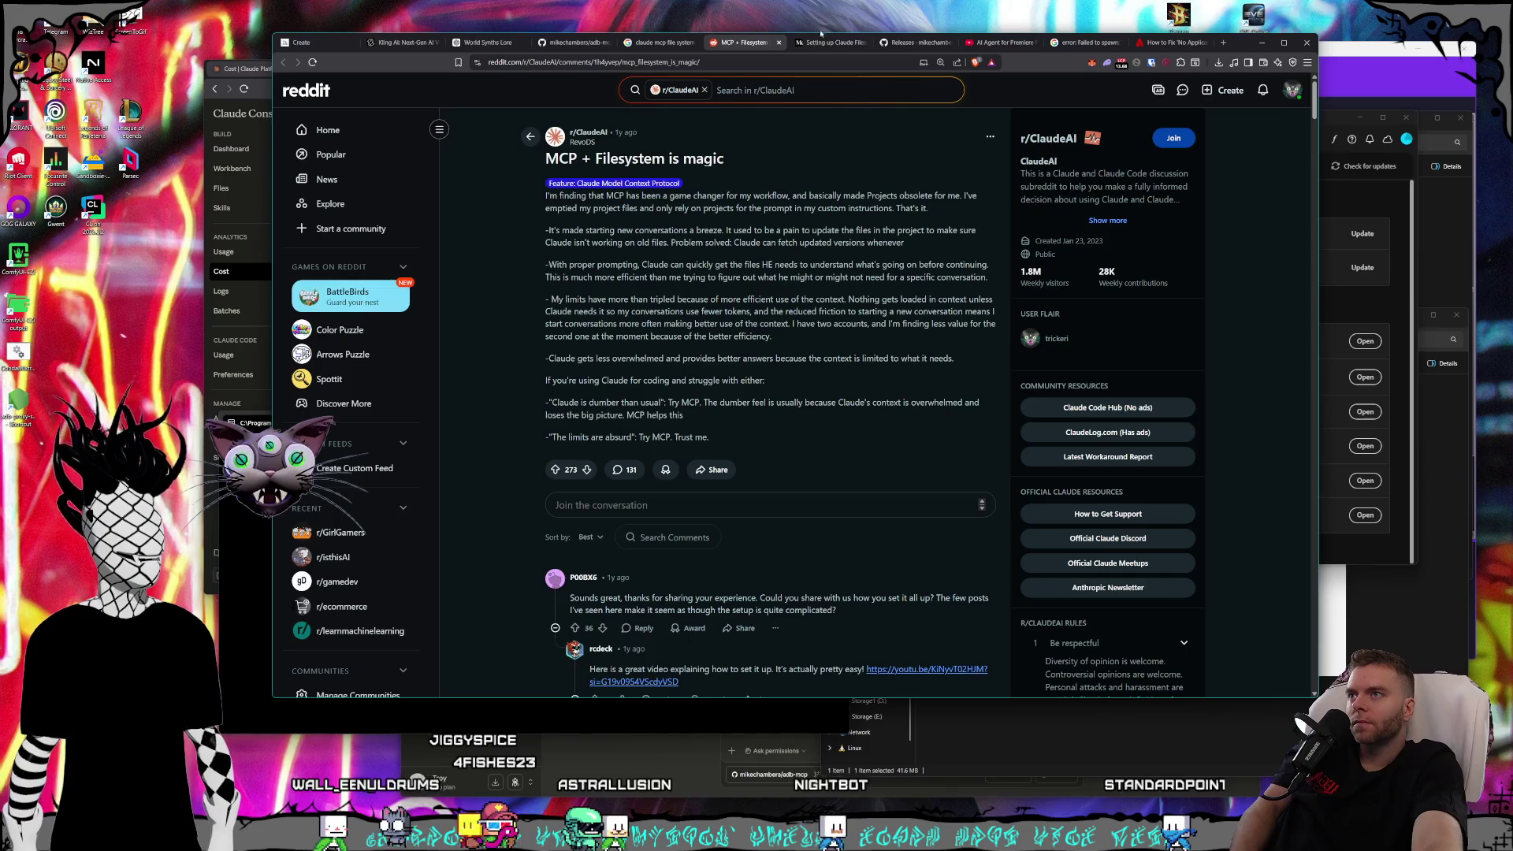
# - Skim the Setting up Claude Filesystem MCP article, then return to the adb-mcp README and Creative Cloud updates
pyautogui.click(818, 46)
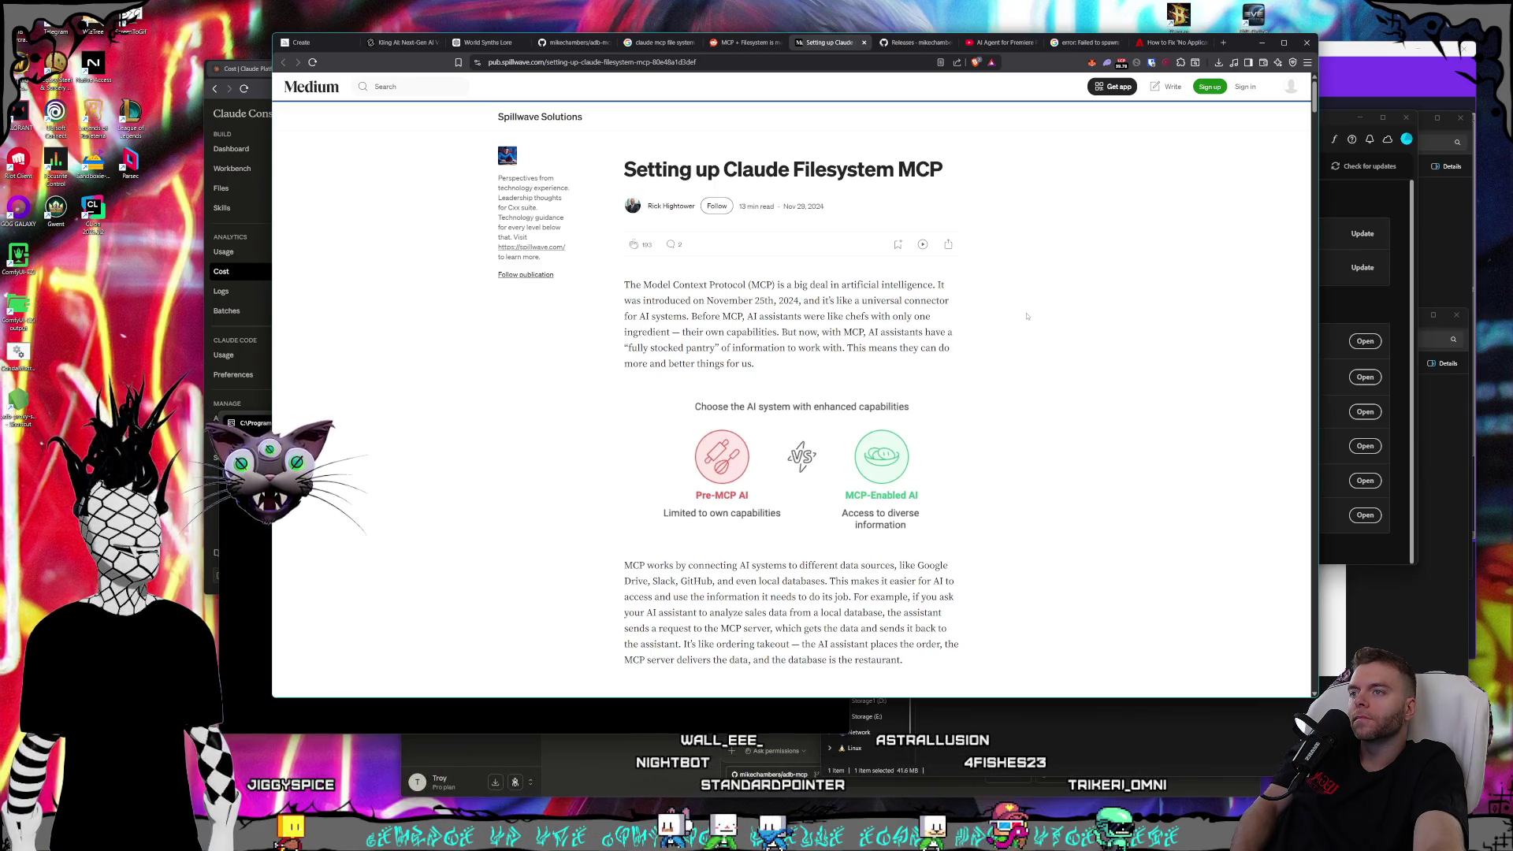
pyautogui.scroll(-1, 1027, 316)
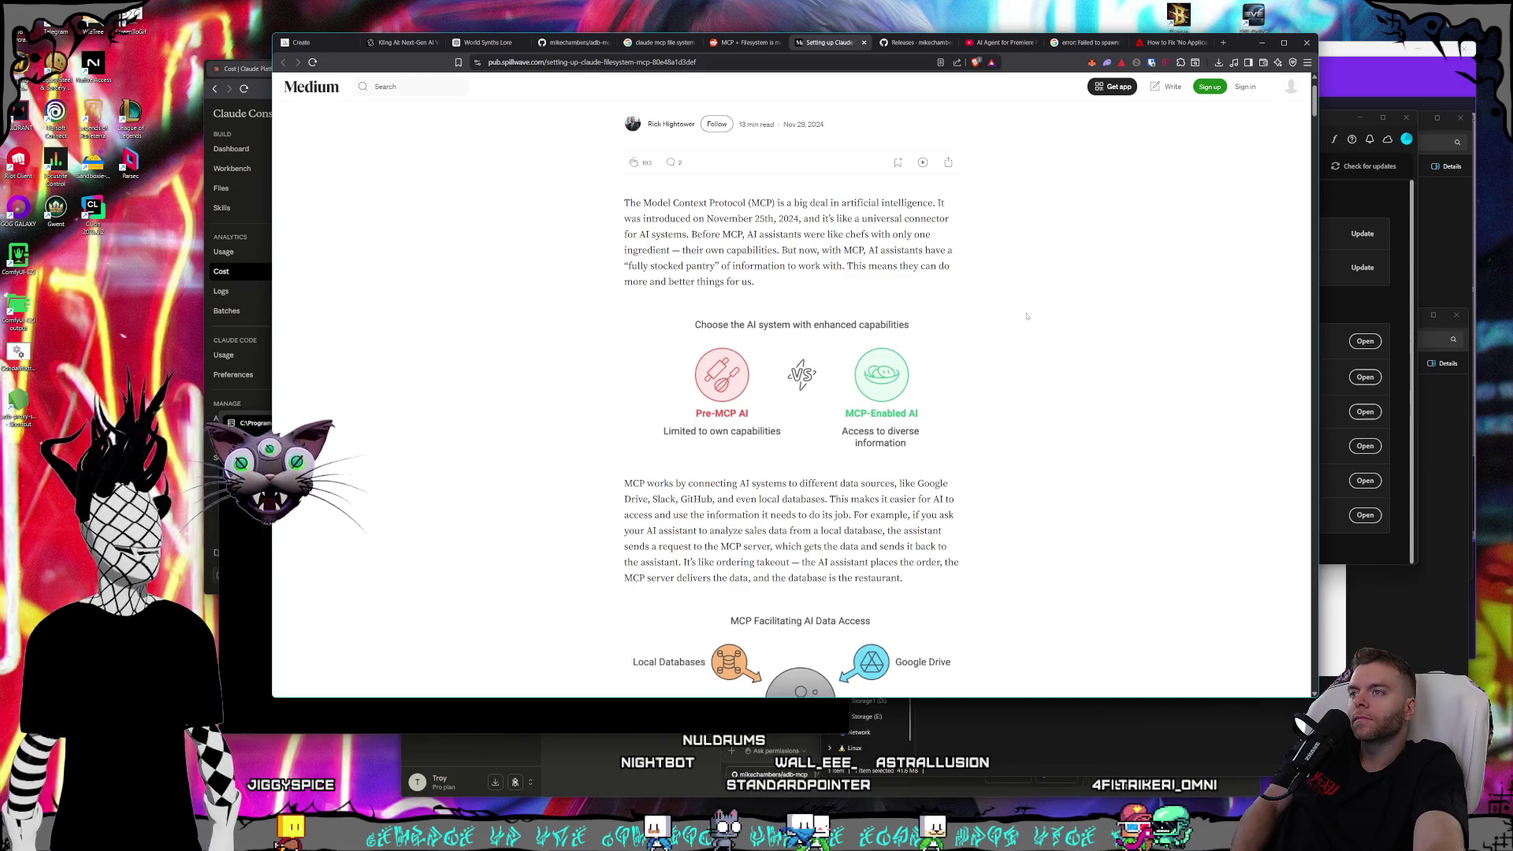
pyautogui.scroll(-3, 1025, 316)
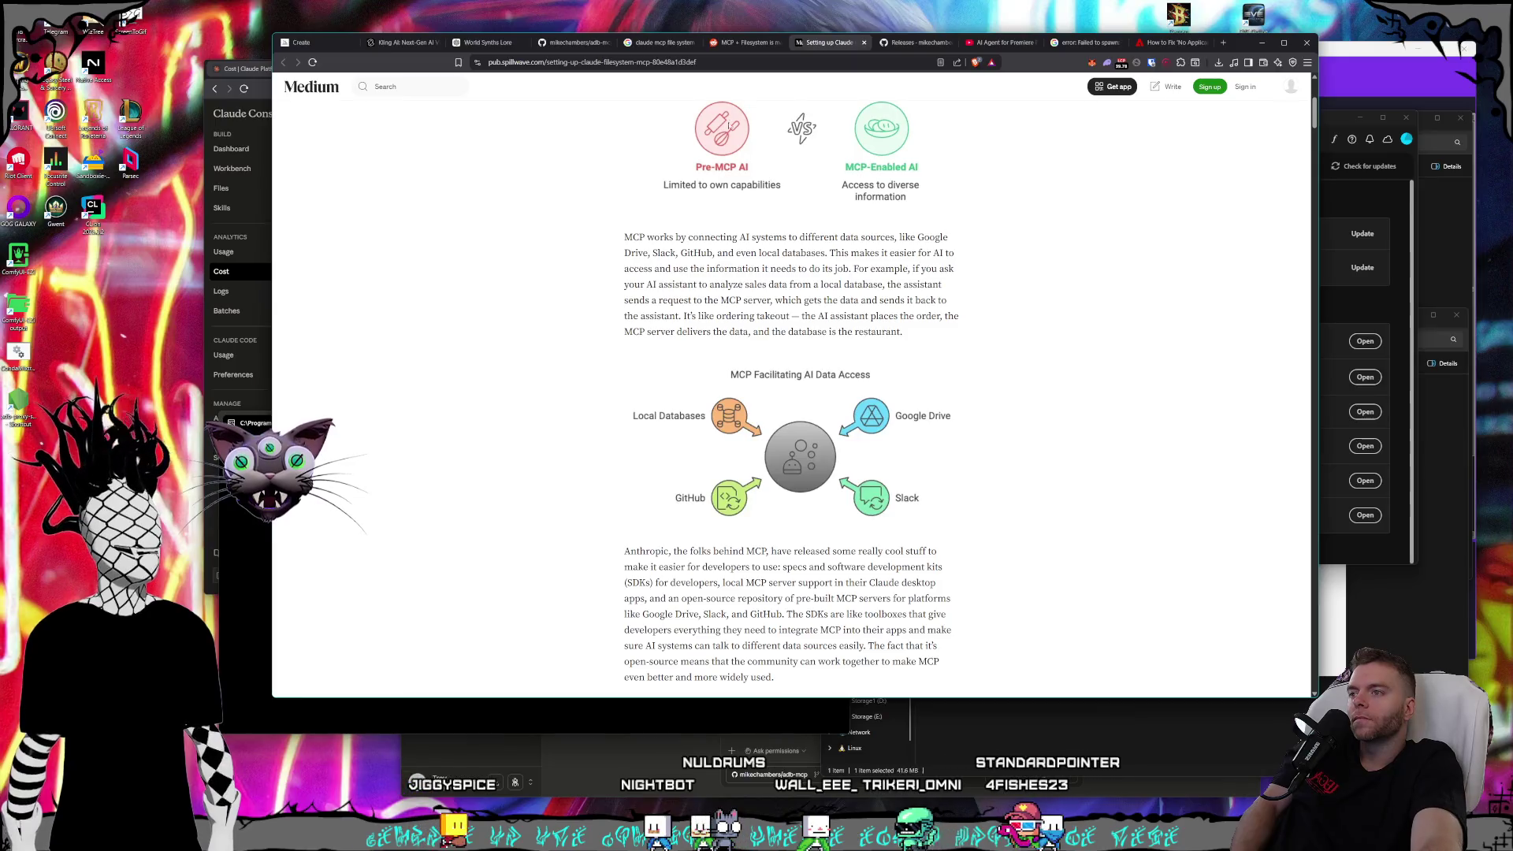
pyautogui.click(717, 44)
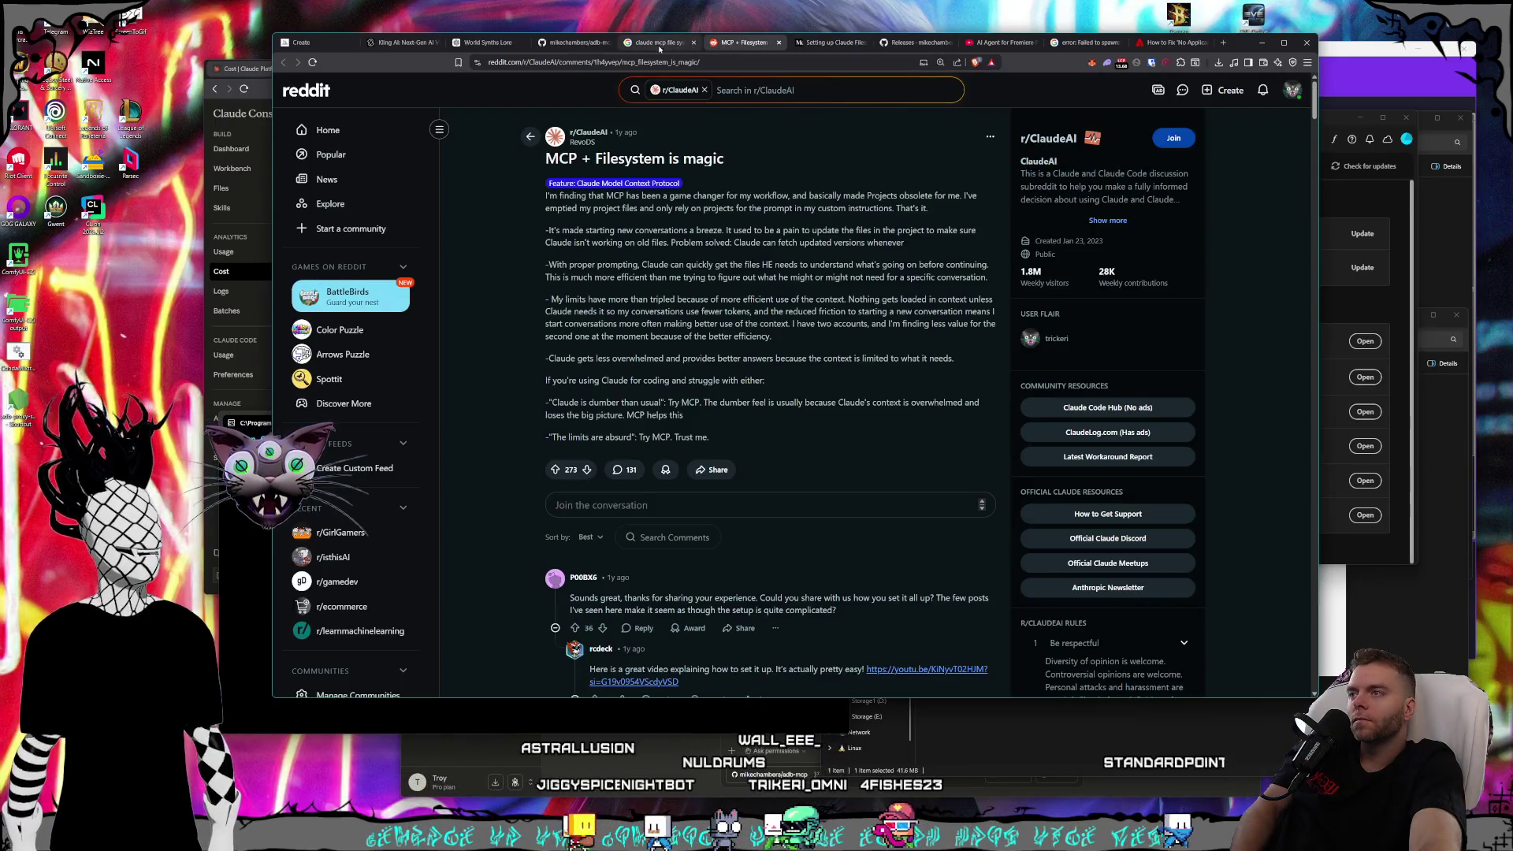
pyautogui.click(655, 44)
pyautogui.click(550, 43)
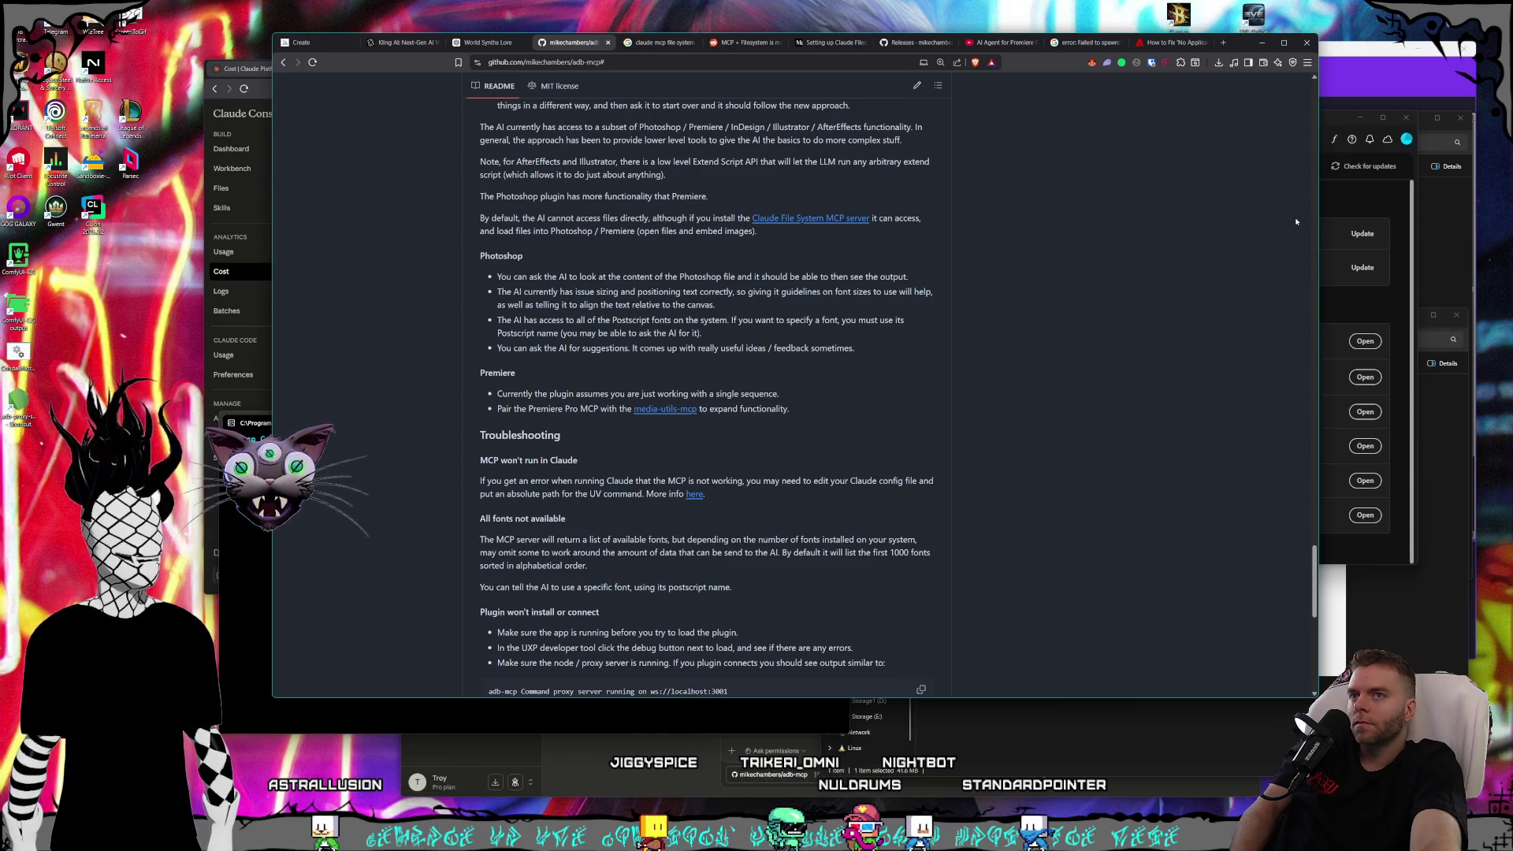
pyautogui.click(1324, 126)
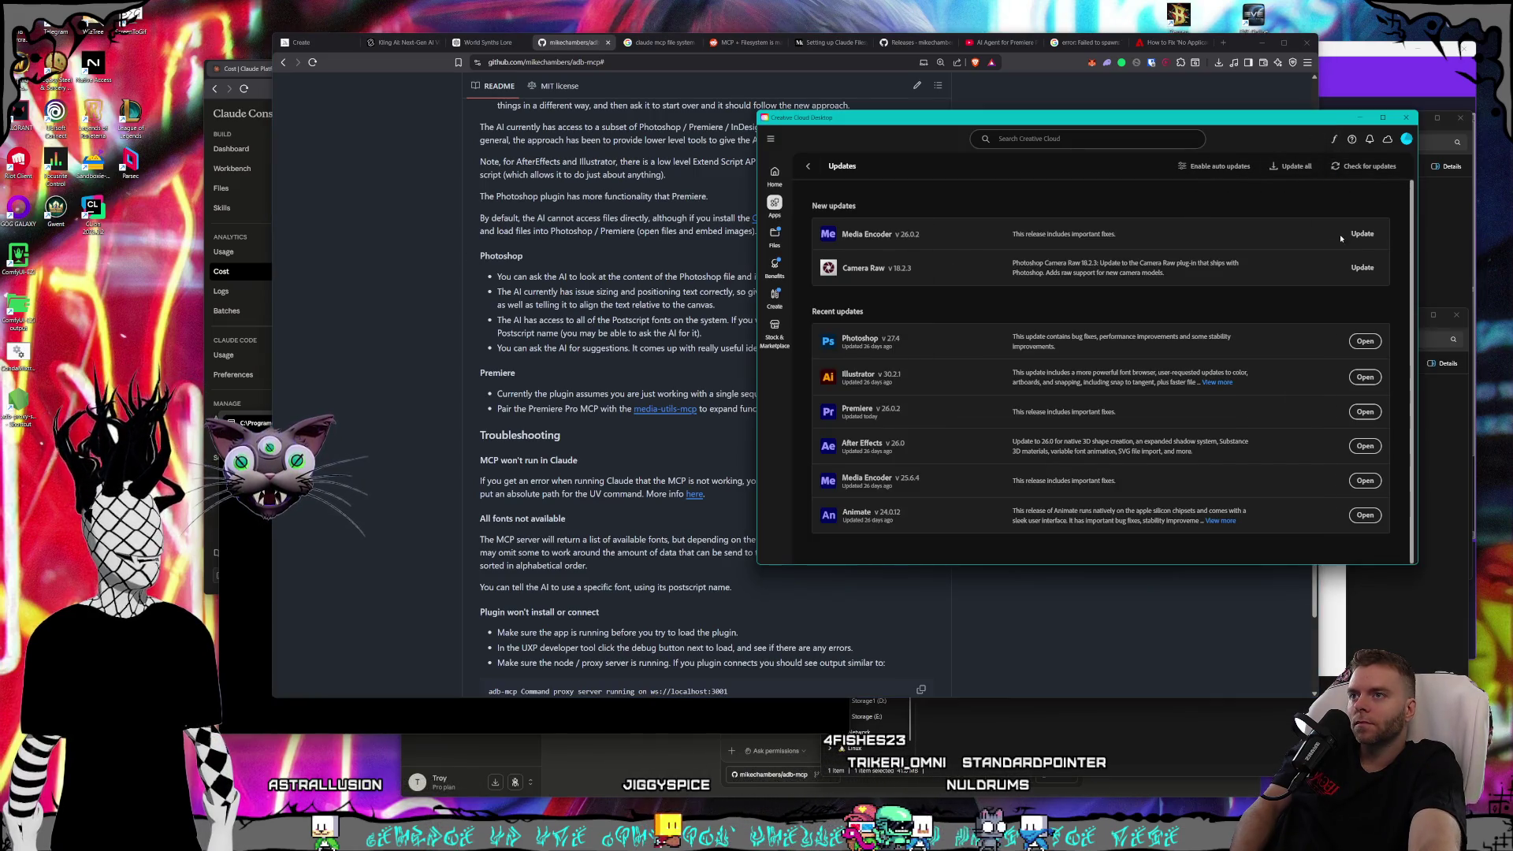
# - Start the Media Encoder update, glance at the README, then start the Camera Raw update
pyautogui.click(1361, 235)
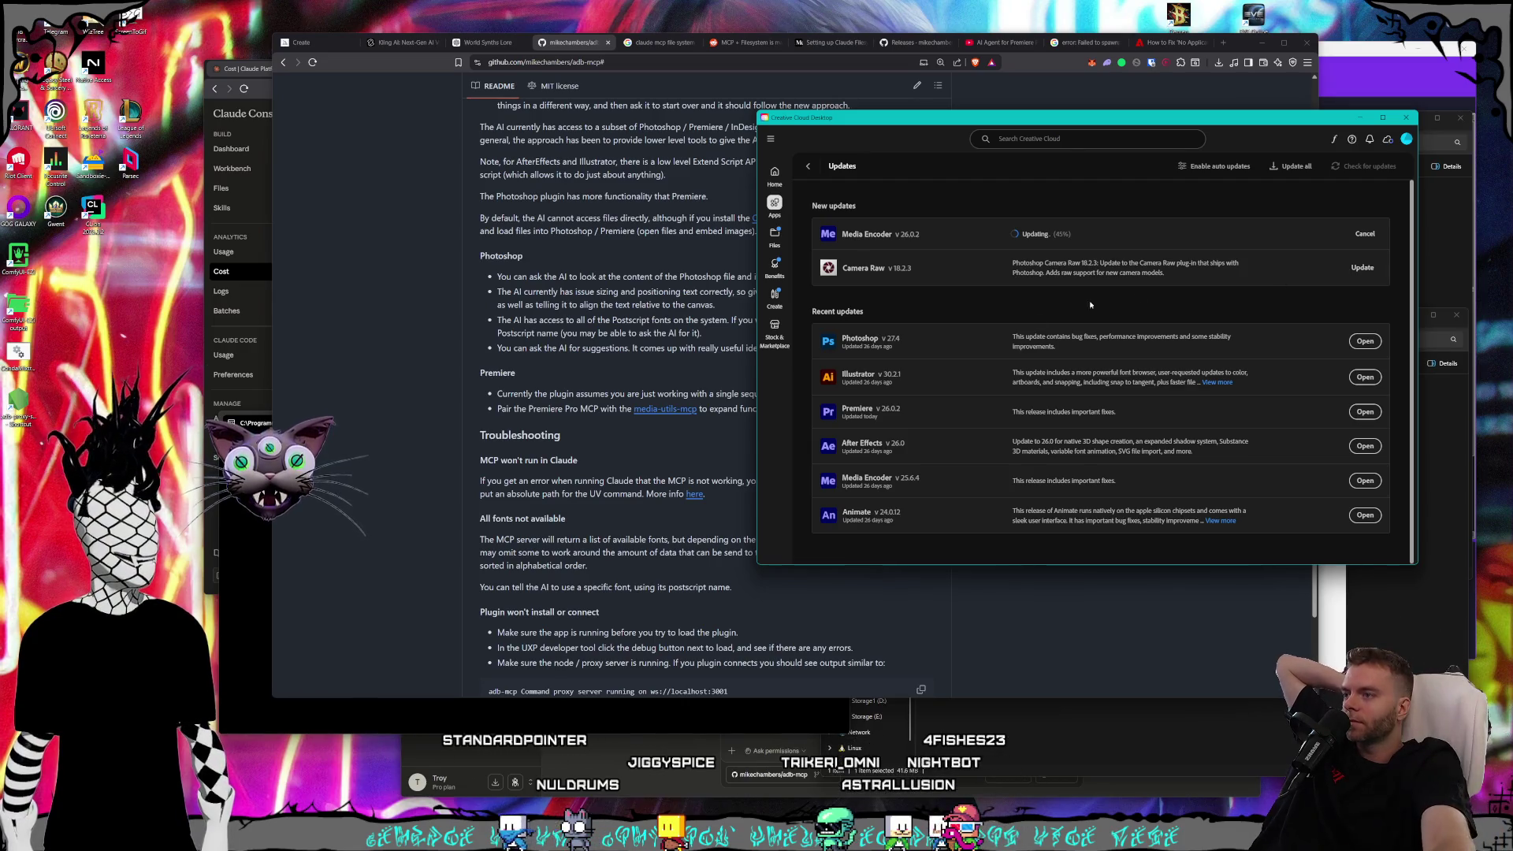
pyautogui.click(535, 358)
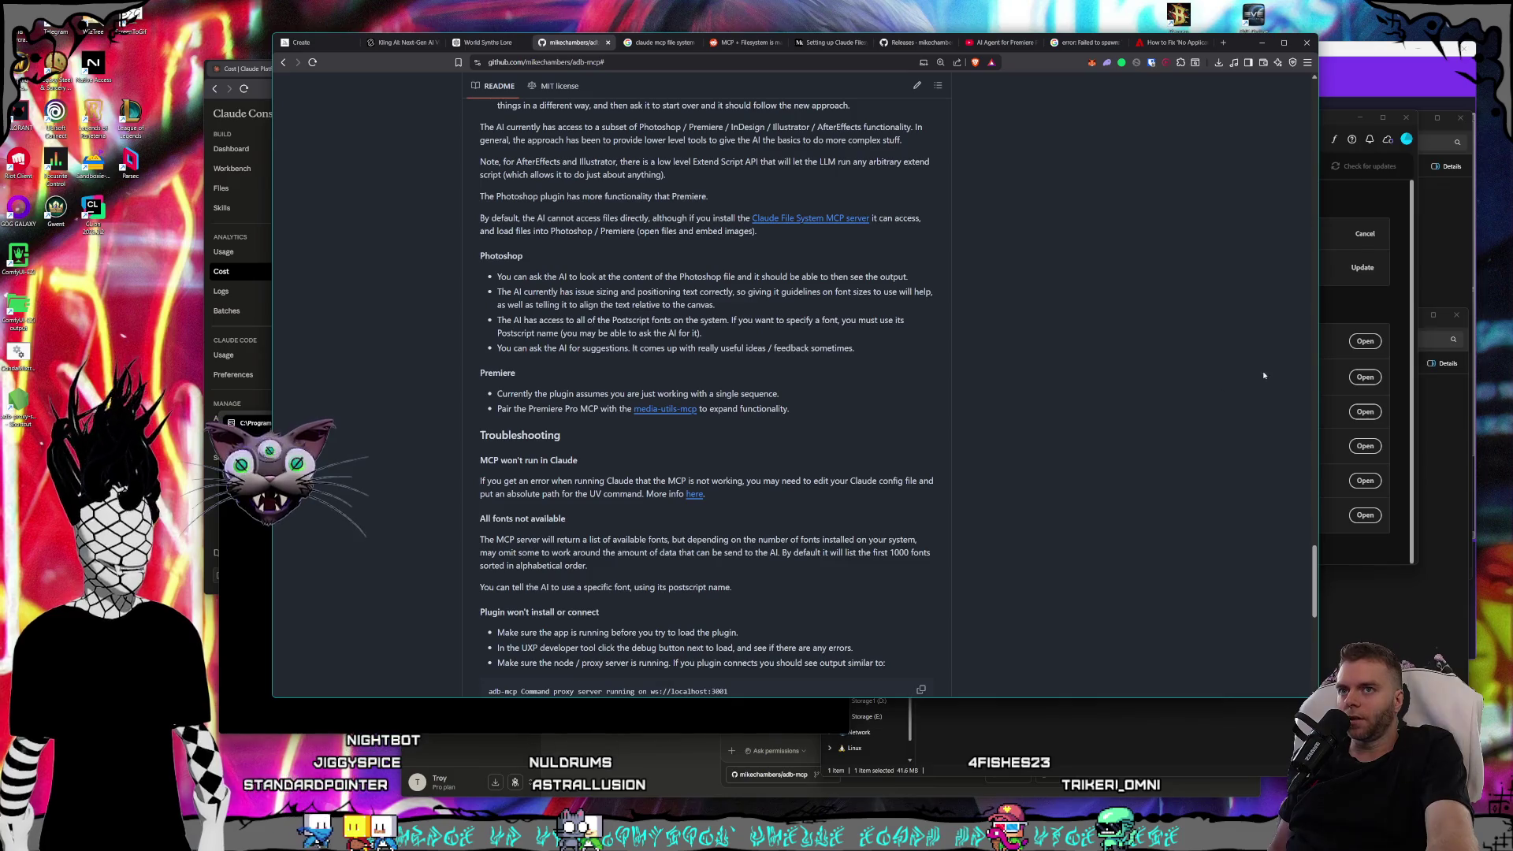
pyautogui.click(1336, 124)
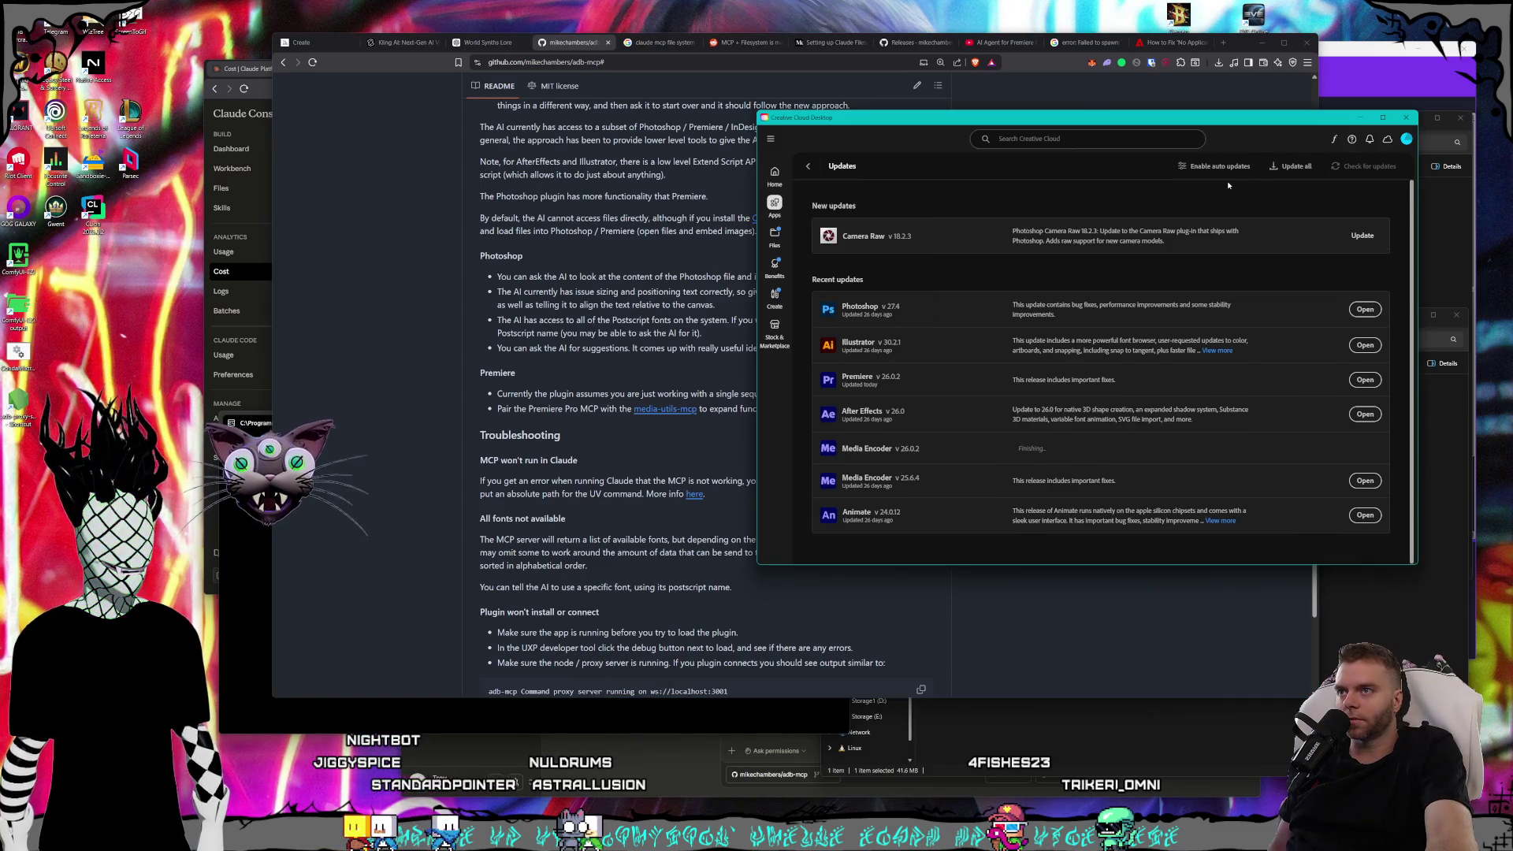
pyautogui.click(1368, 238)
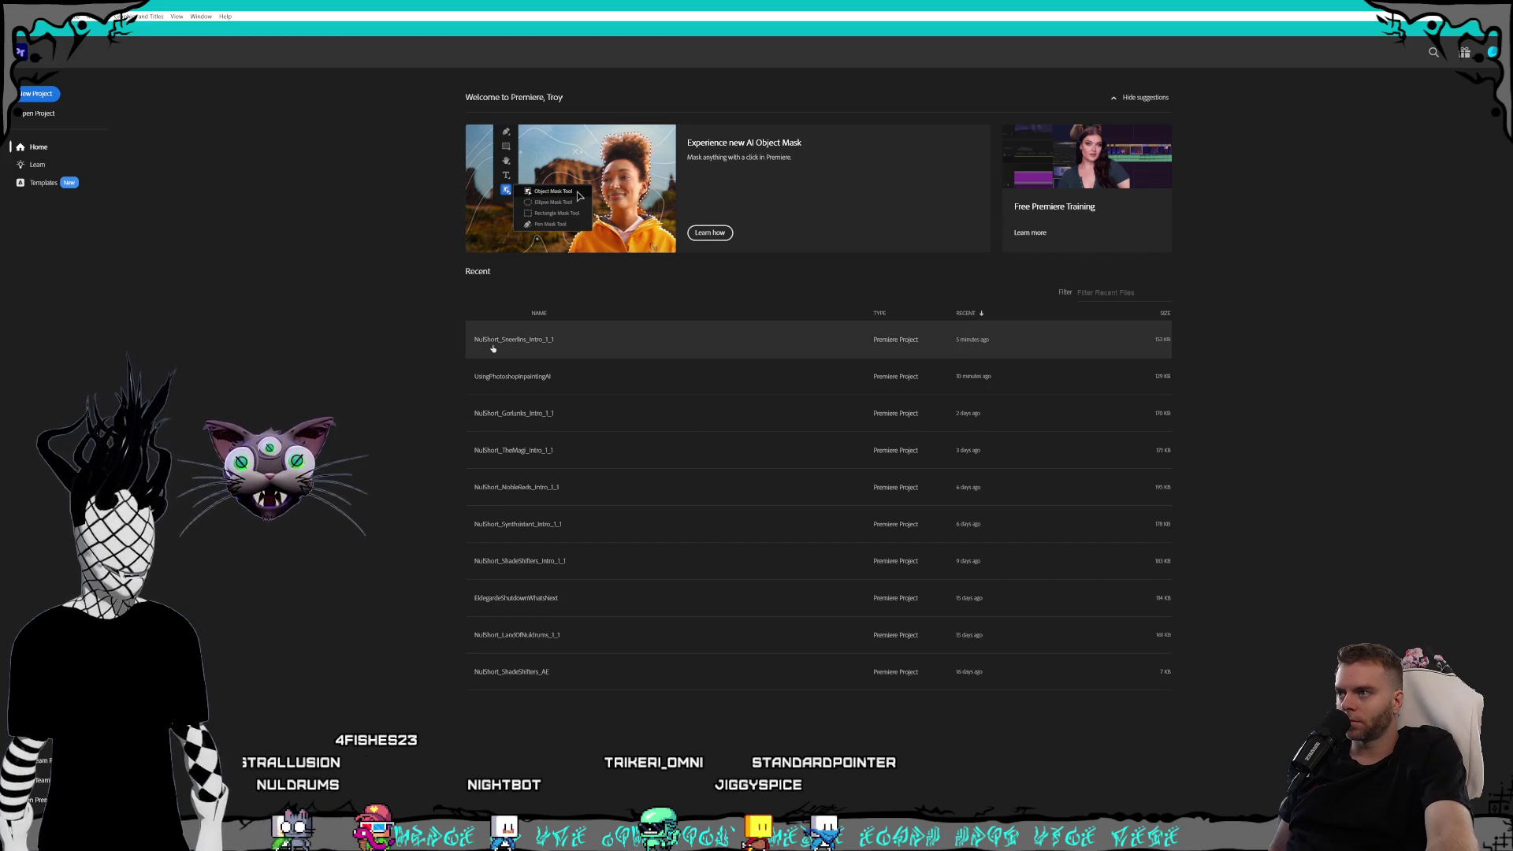
# - Open the recent Sneerlins intro project and toggle UXP Developer Tools' connected apps panel
pyautogui.click(536, 343)
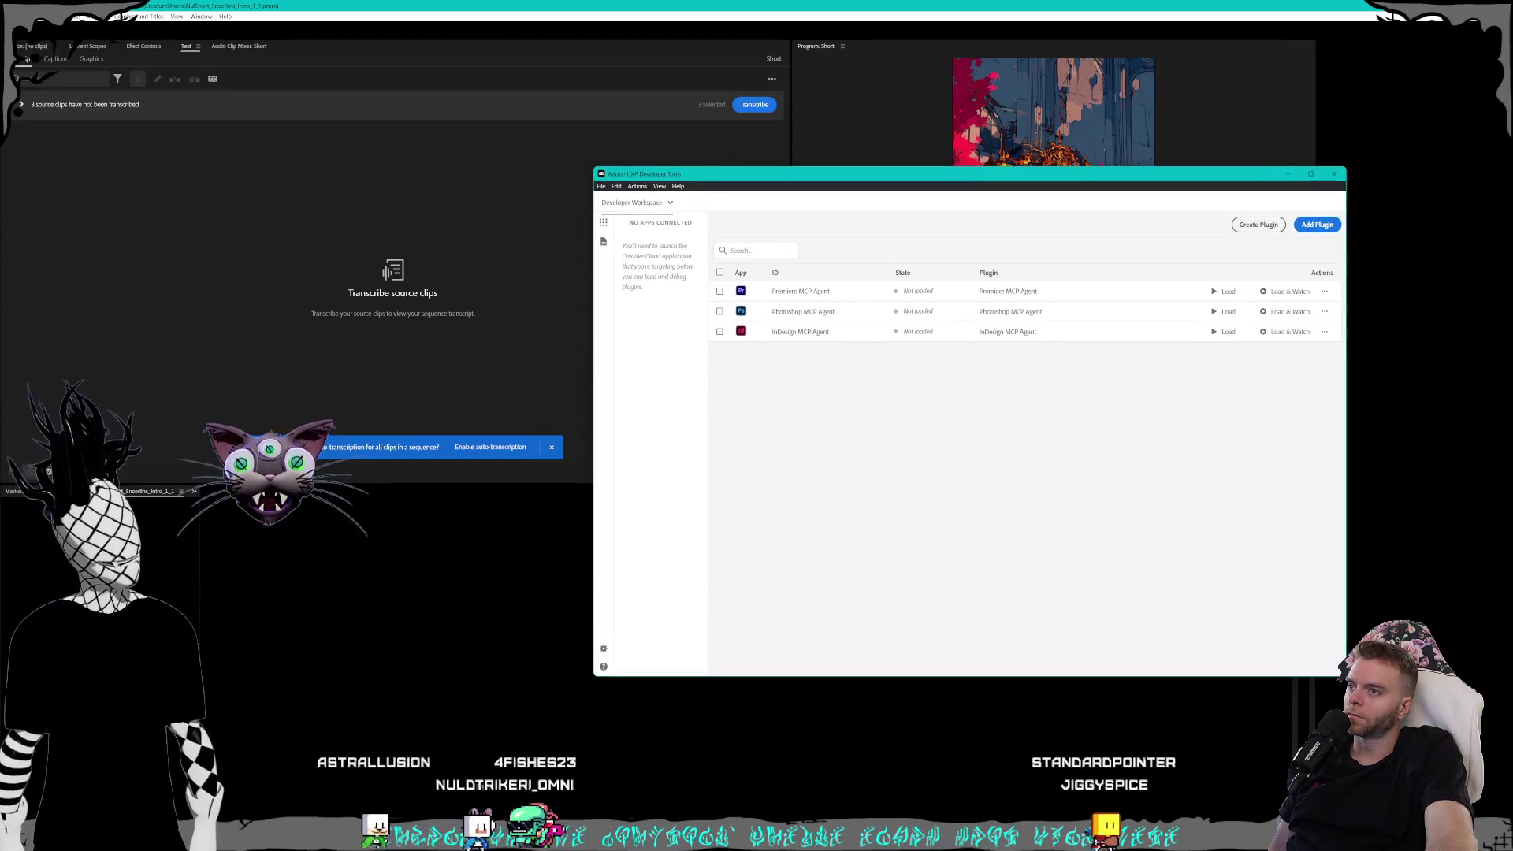
pyautogui.click(604, 223)
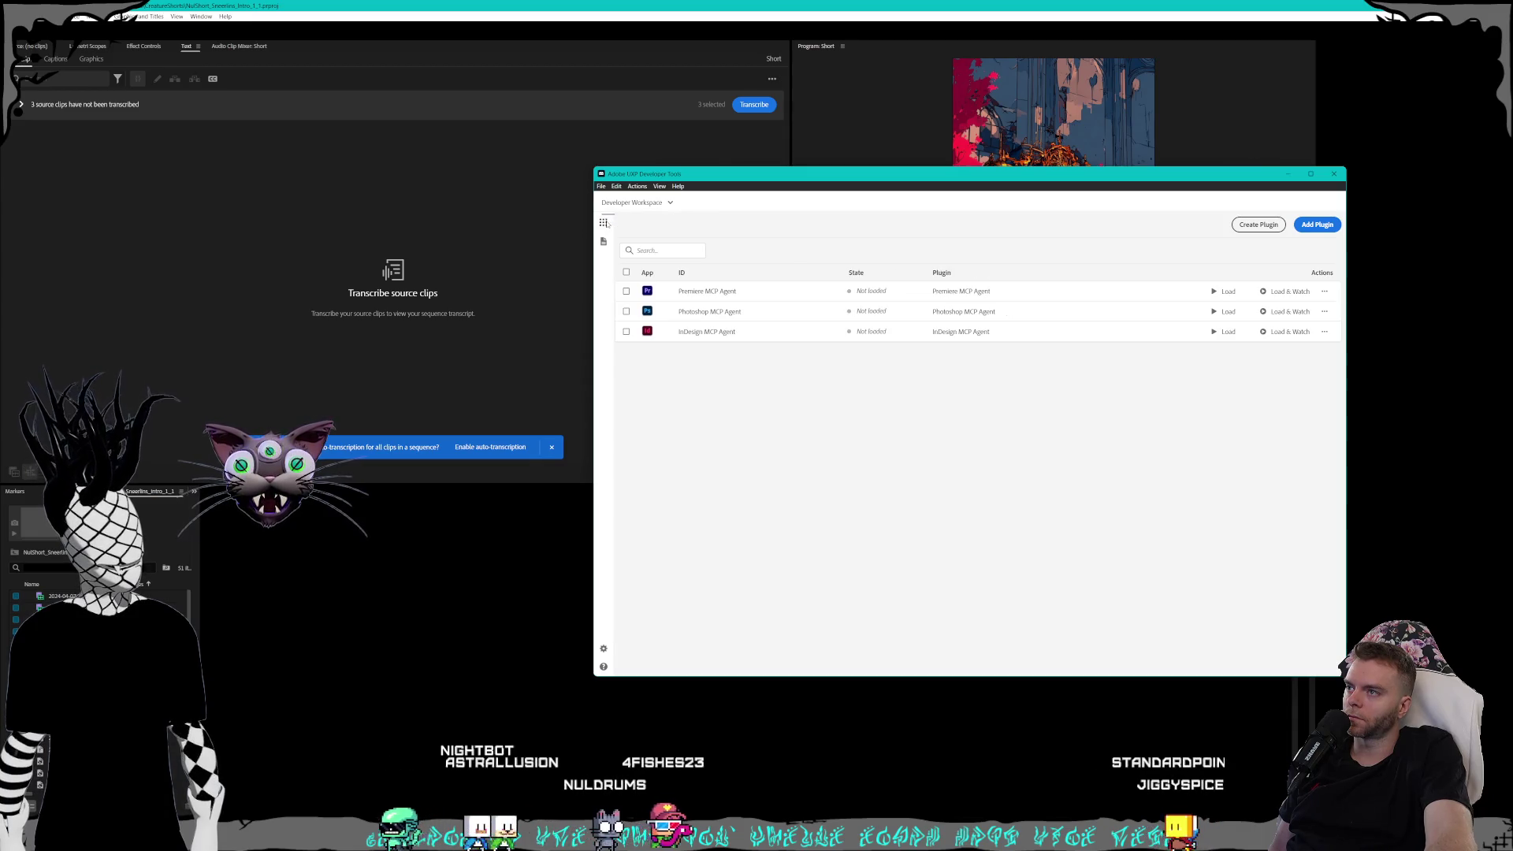
pyautogui.click(603, 223)
pyautogui.click(604, 223)
pyautogui.click(604, 223)
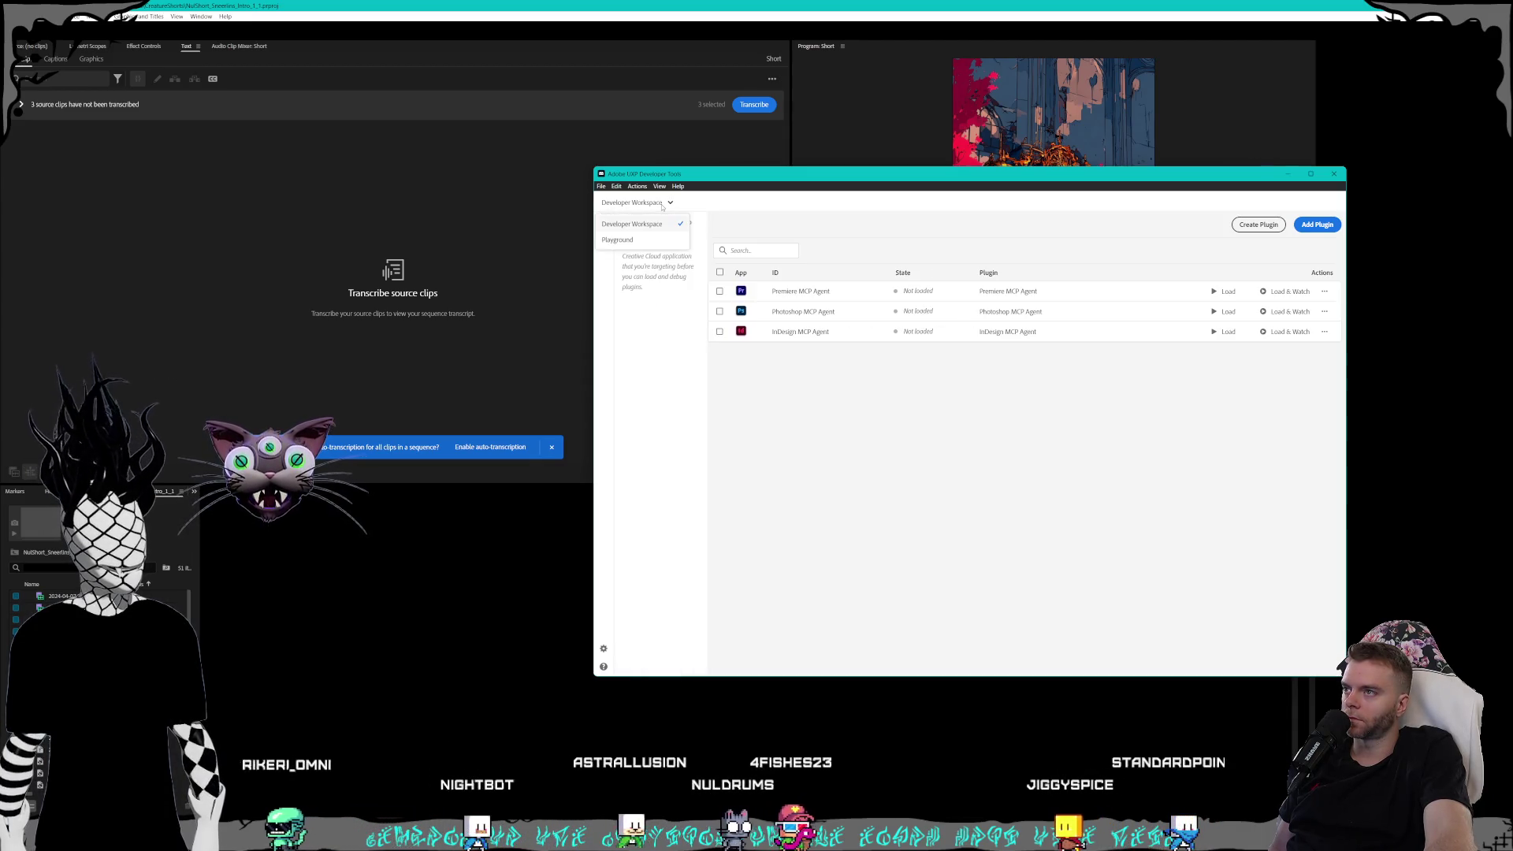
# - Try the Playground workspace, return to Developer Workspace, then switch over to Creative Cloud
pyautogui.click(662, 203)
pyautogui.click(617, 239)
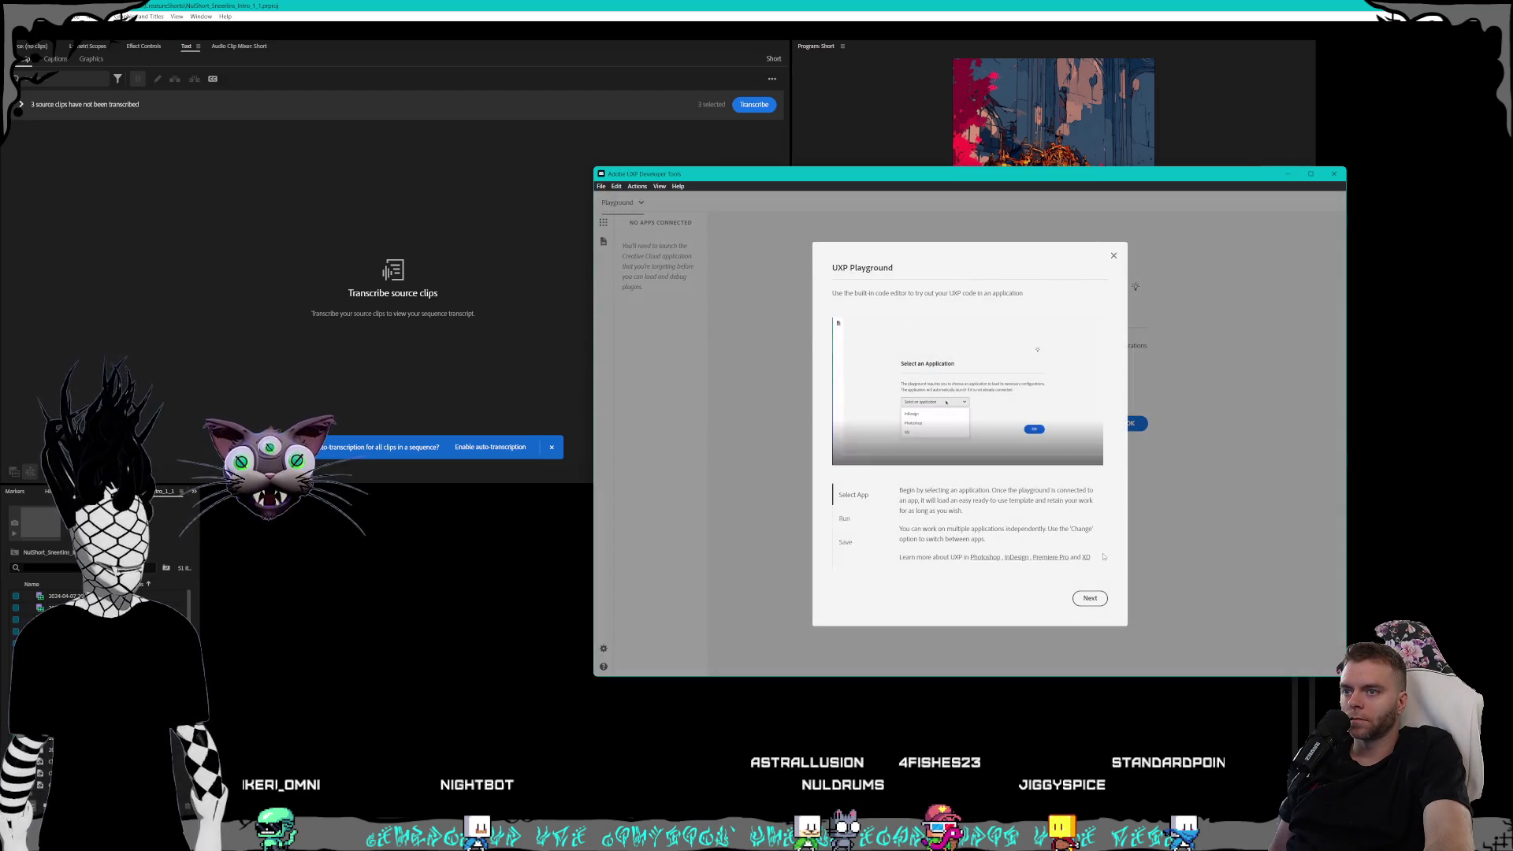
pyautogui.click(1095, 599)
pyautogui.click(1095, 599)
pyautogui.click(1094, 599)
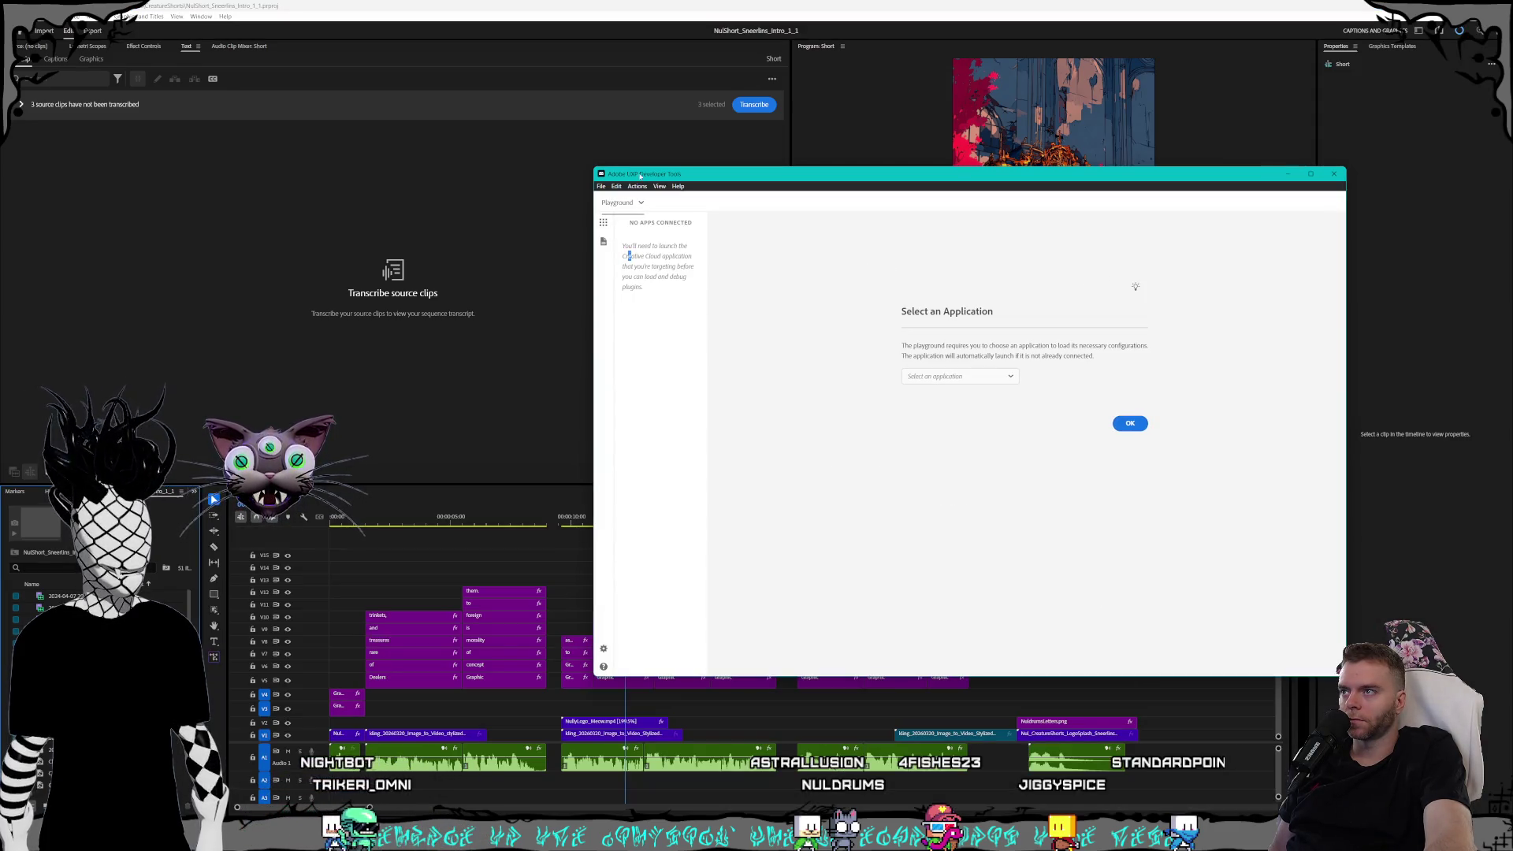
pyautogui.click(629, 223)
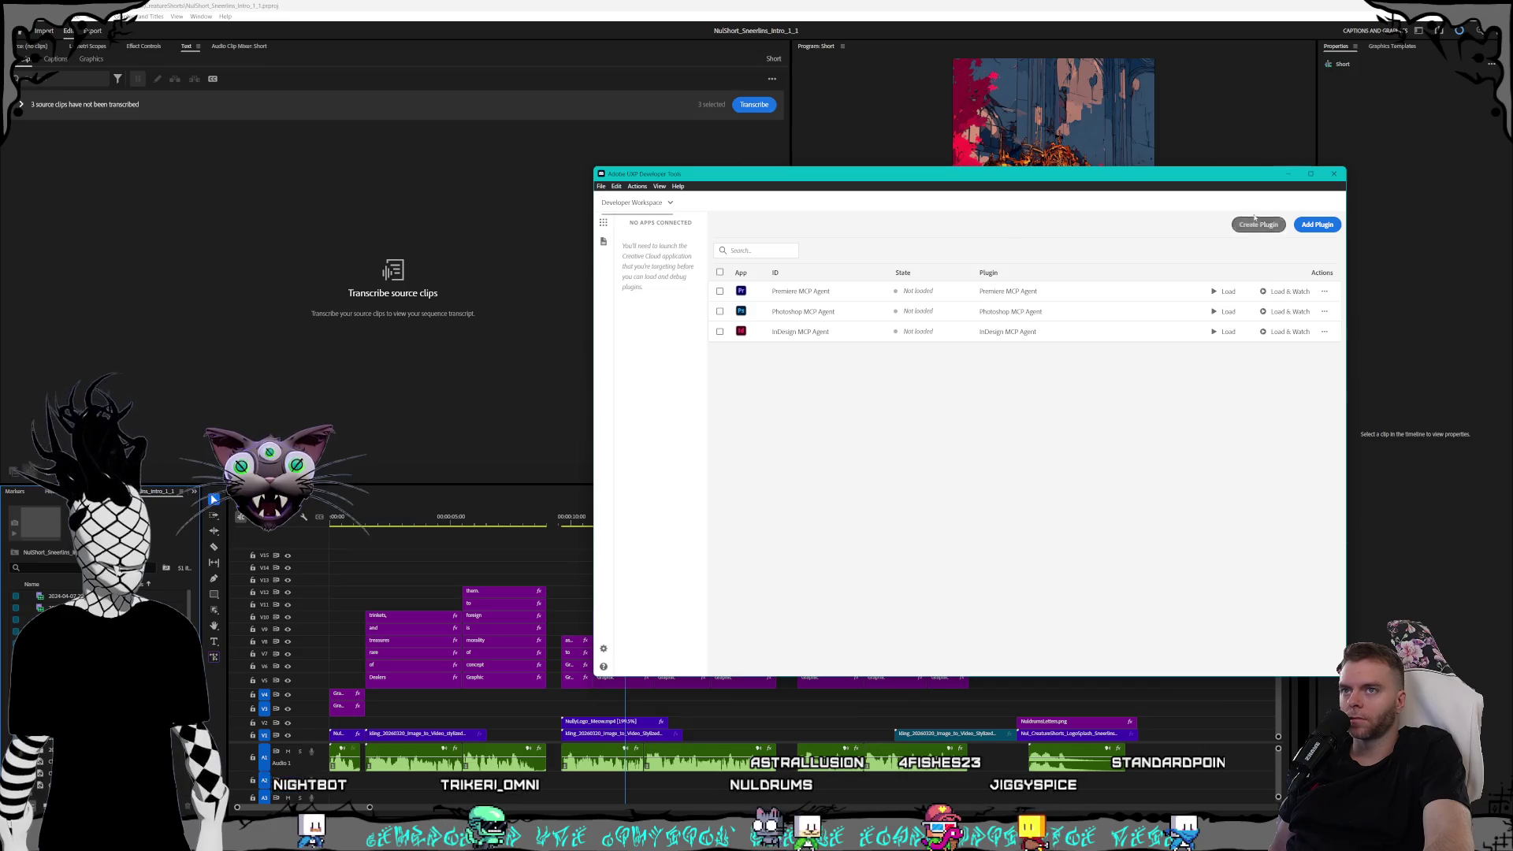
pyautogui.hotkey('alt', 'Tab')
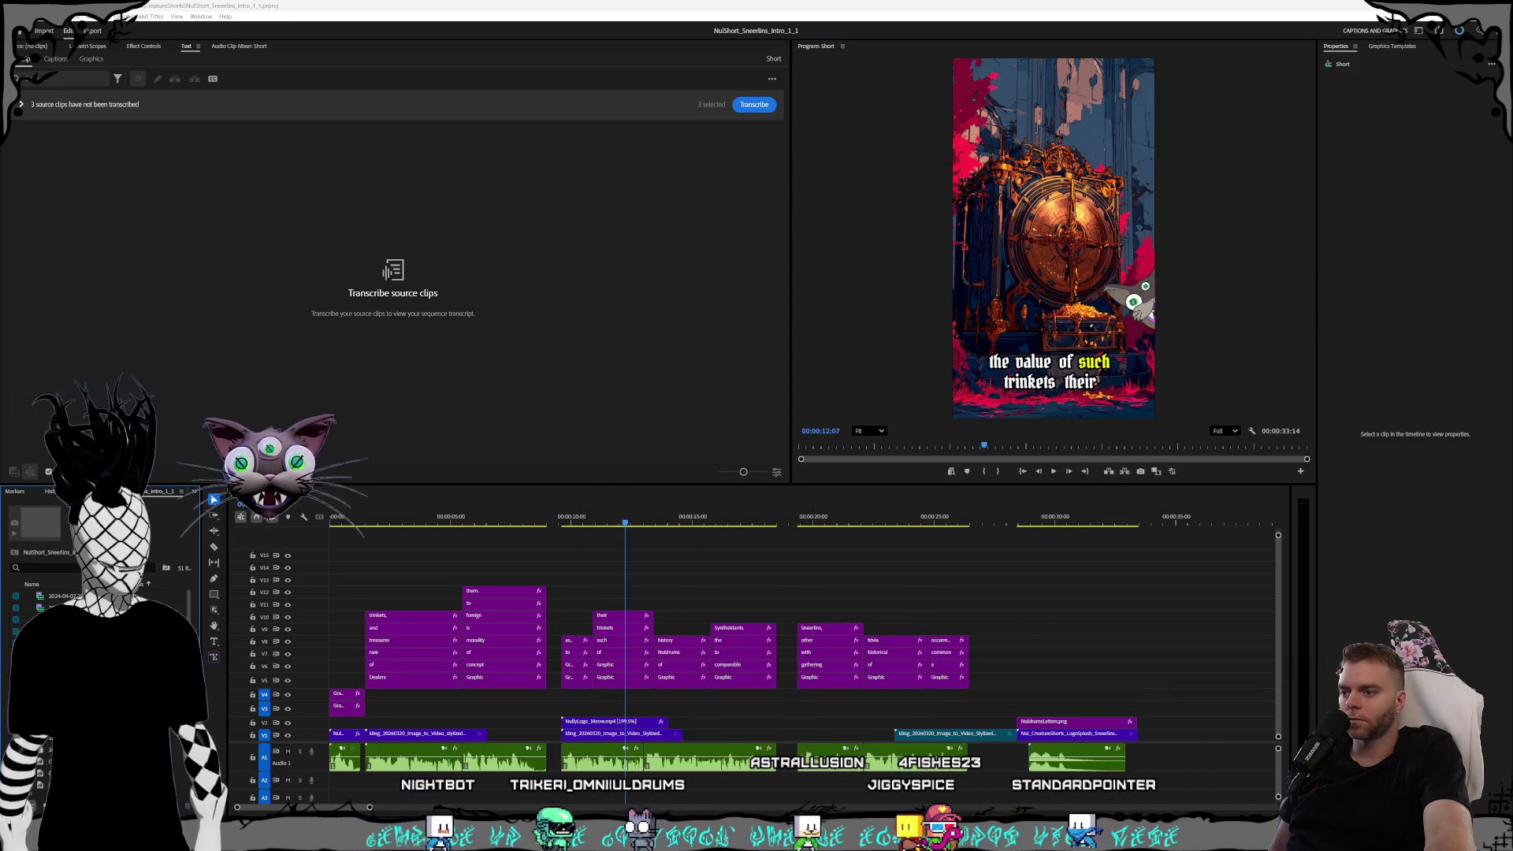
pyautogui.hotkey('alt', 'Tab')
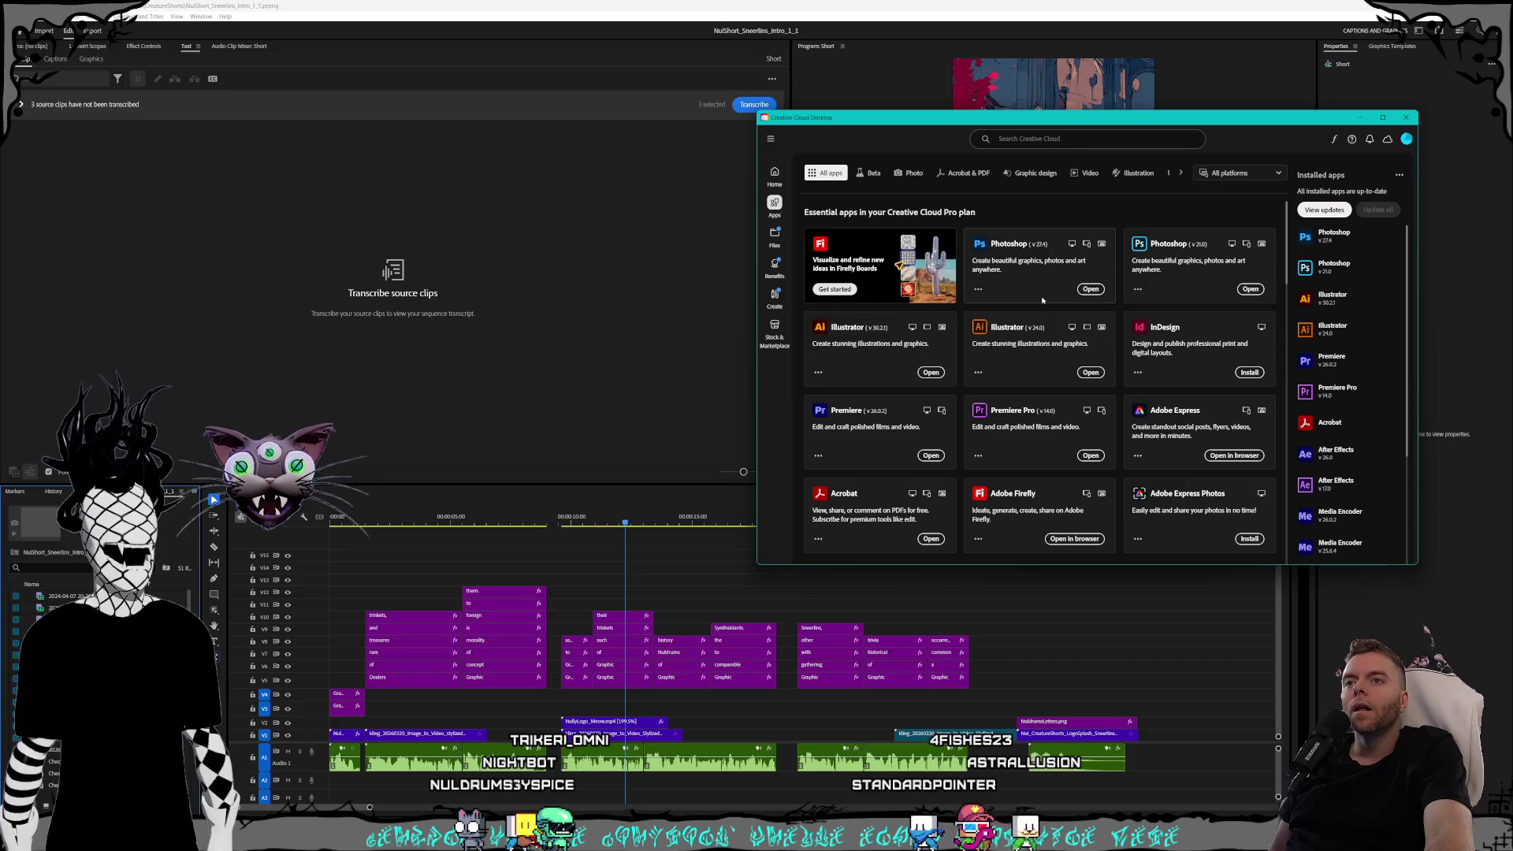
# - Move the reopened UXP Developer Tools window and load the Premiere MCP Agent, which fails again
pyautogui.scroll(-15, 1046, 305)
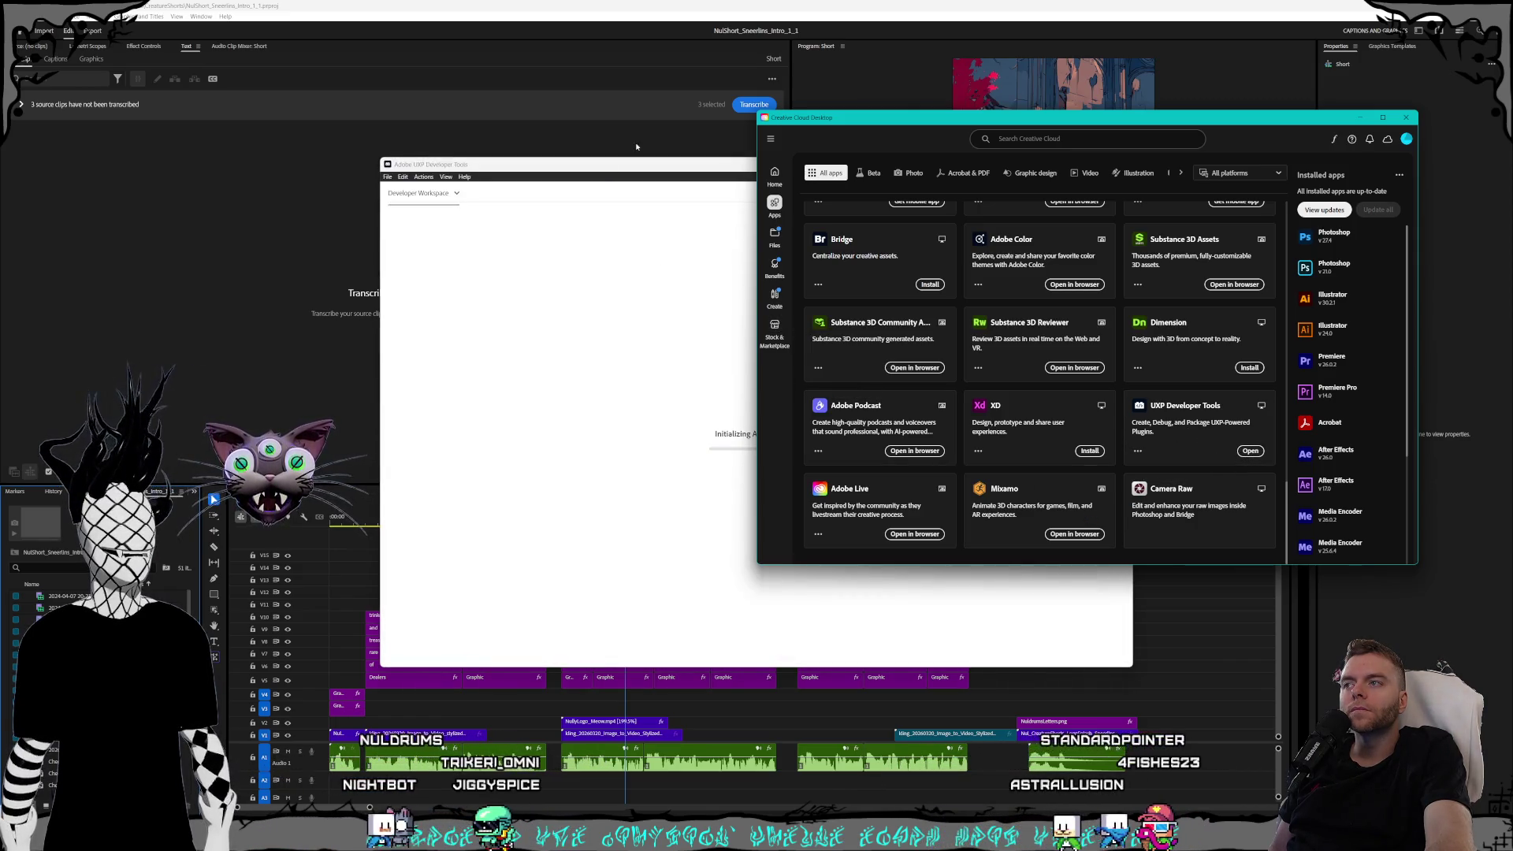
pyautogui.click(642, 166)
pyautogui.moveTo(642, 166); pyautogui.dragTo(725, 162)
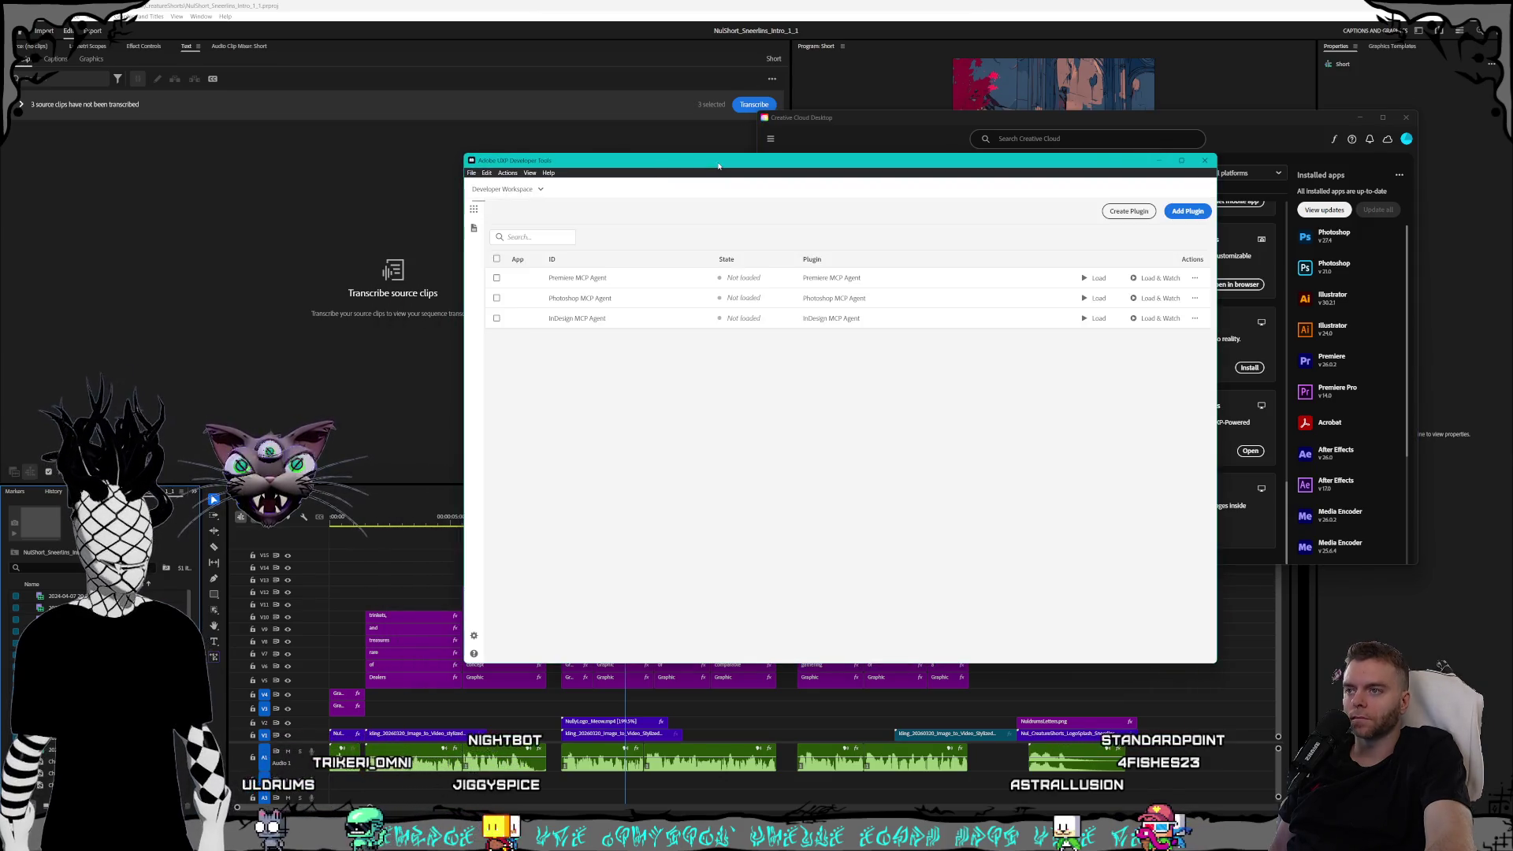
pyautogui.click(475, 209)
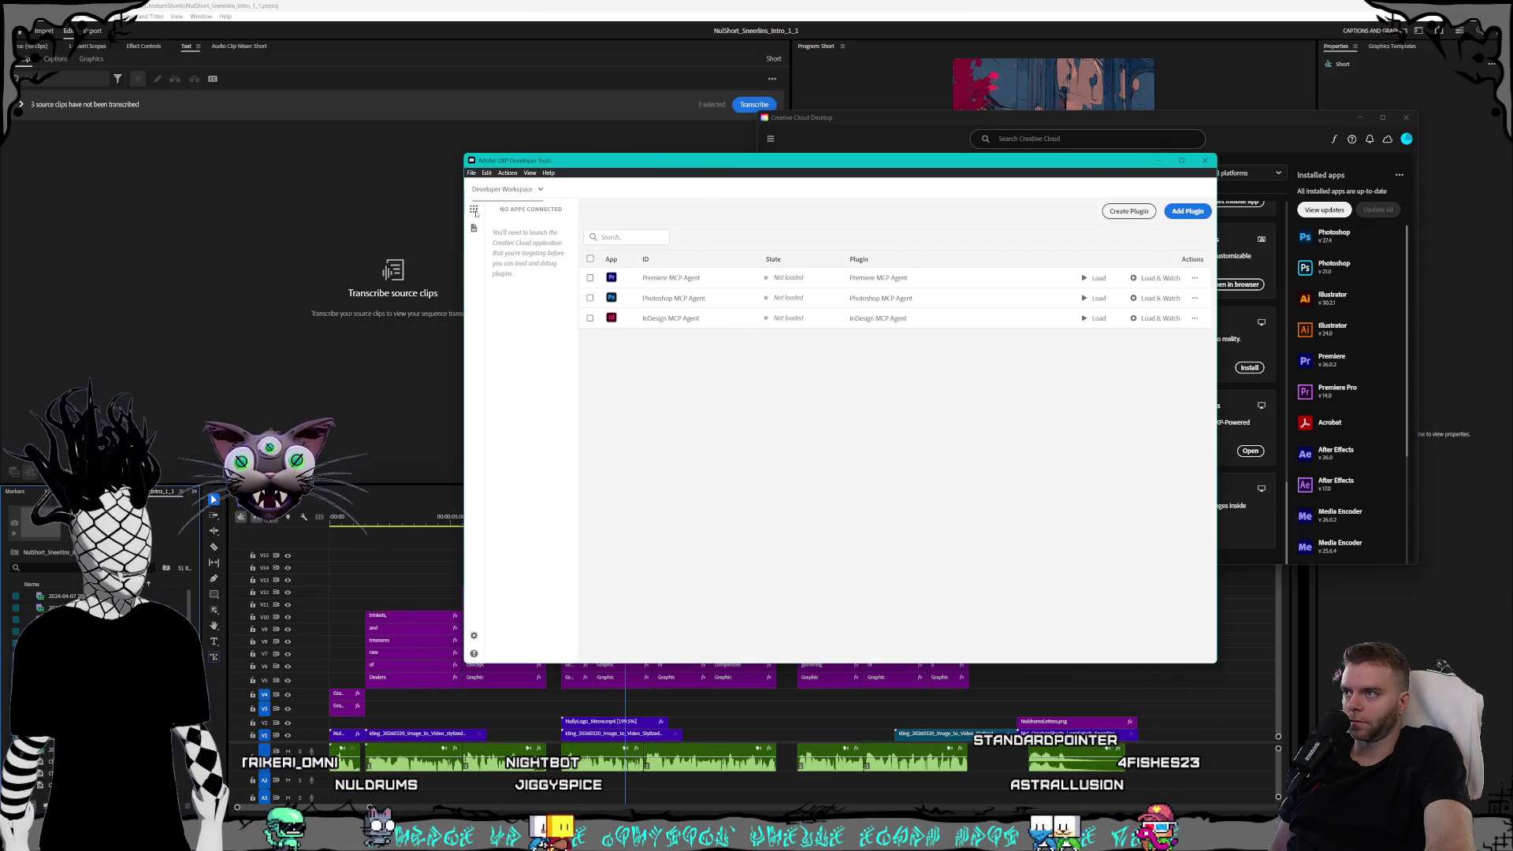
pyautogui.click(475, 209)
pyautogui.click(1085, 277)
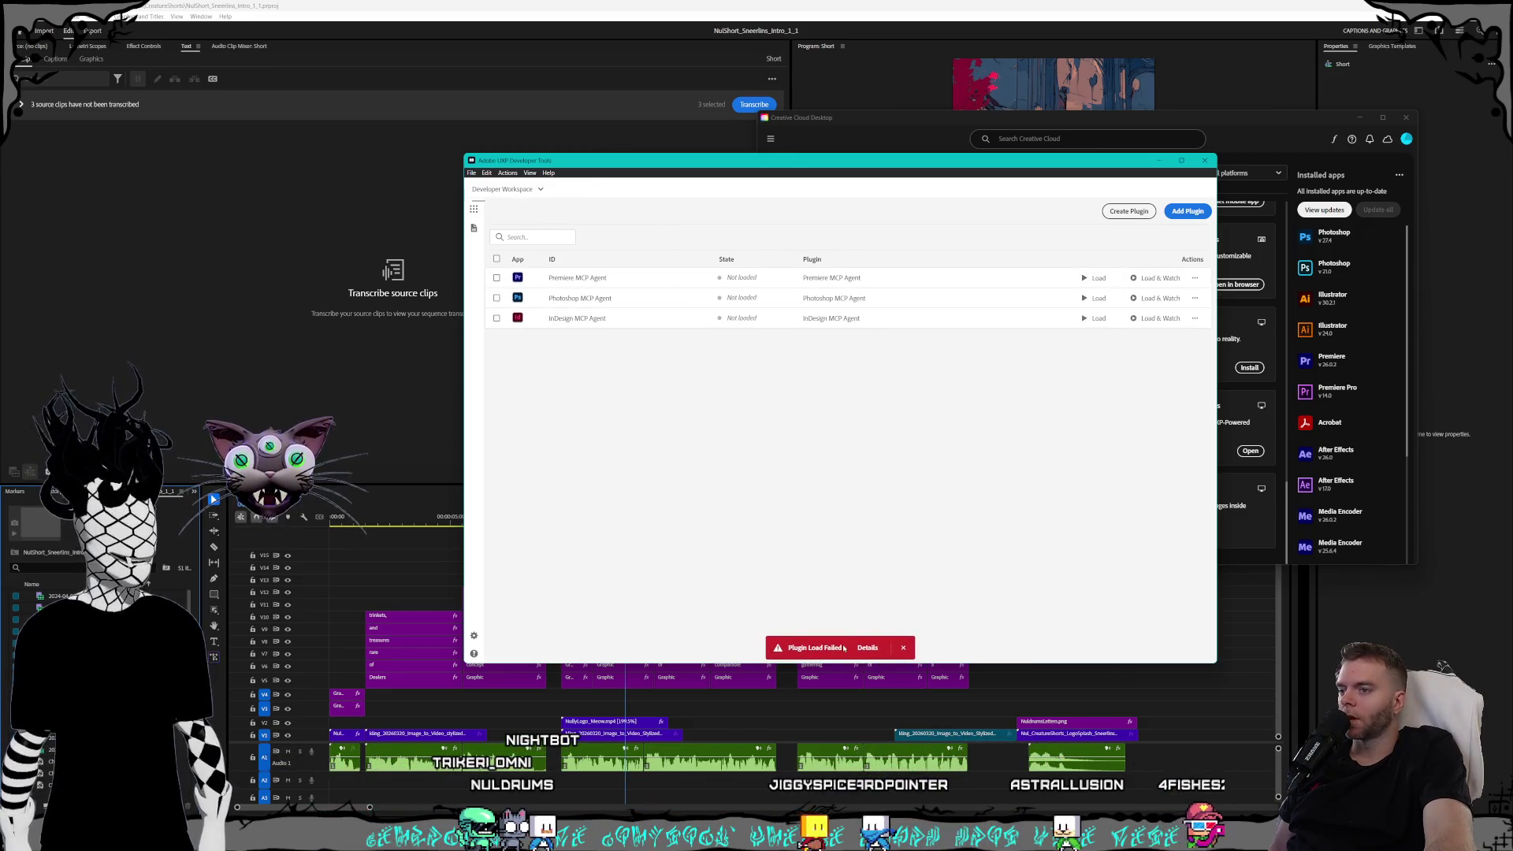